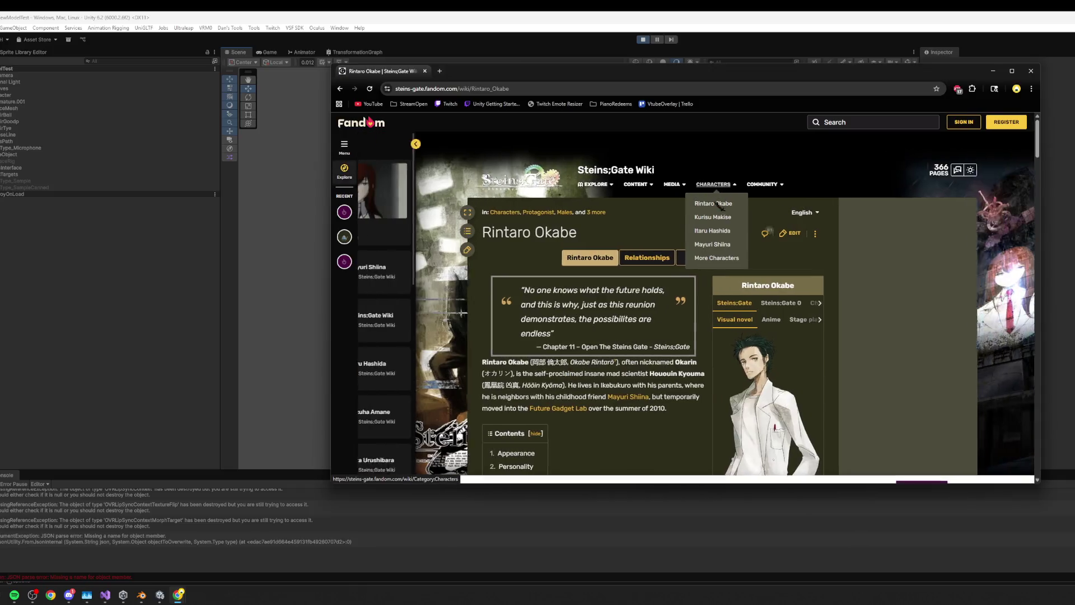
# - Hide the wiki page to see the Unity head, then switch to the same head in Blender
pyautogui.hotkey('alt', 'Tab')
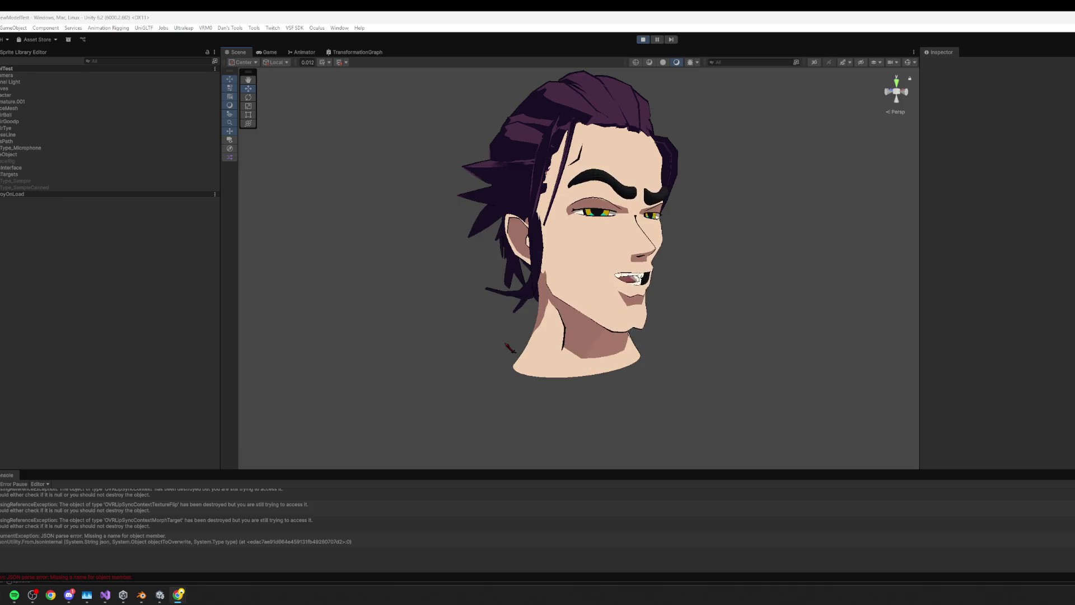
pyautogui.hotkey('alt', 'Tab')
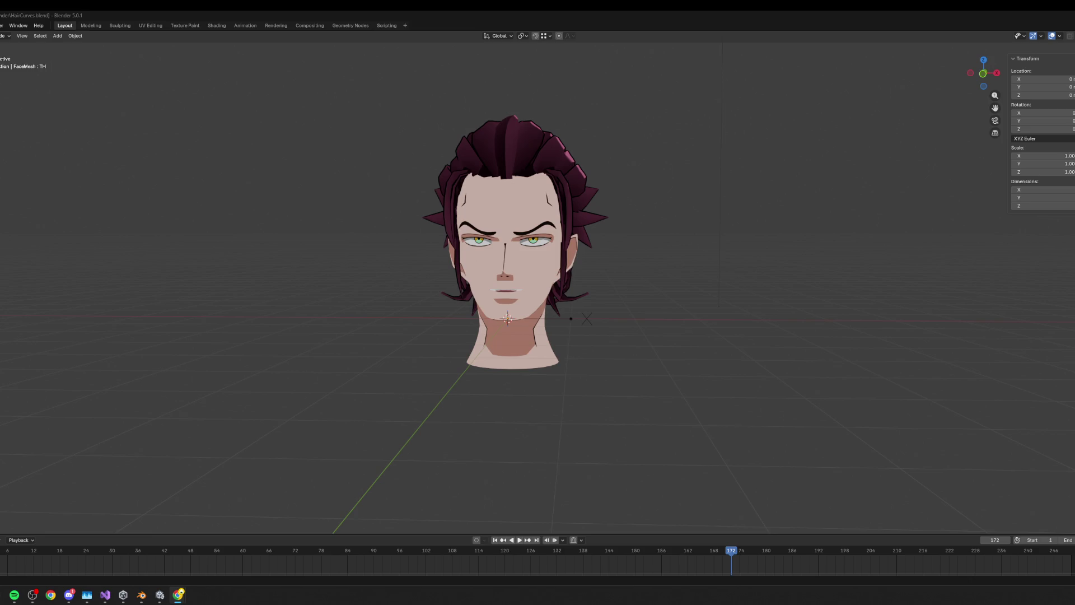
# - Search Google for 'zoro one piece' and show the image results
pyautogui.moveTo(1074, 119); pyautogui.dragTo(560, 120)
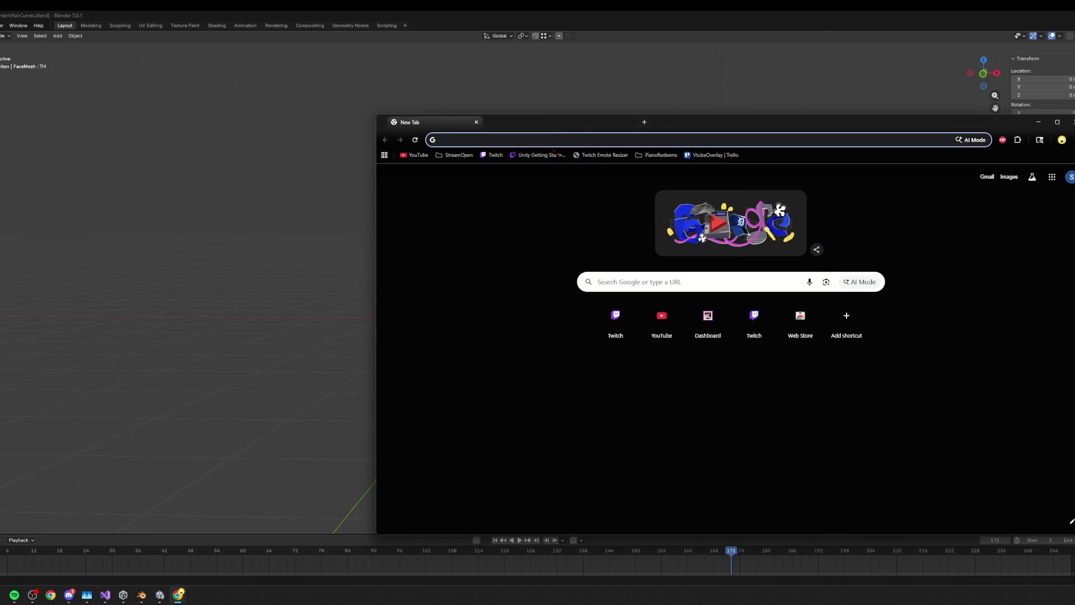
pyautogui.write('zoro')
pyautogui.press('Return')
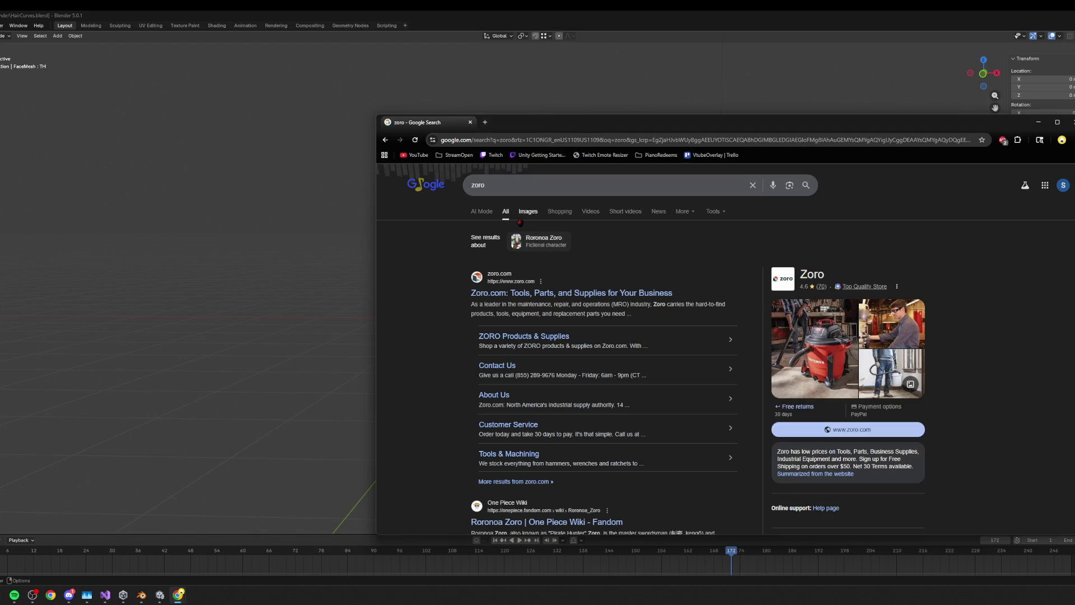
pyautogui.click(527, 177)
pyautogui.write('one piece')
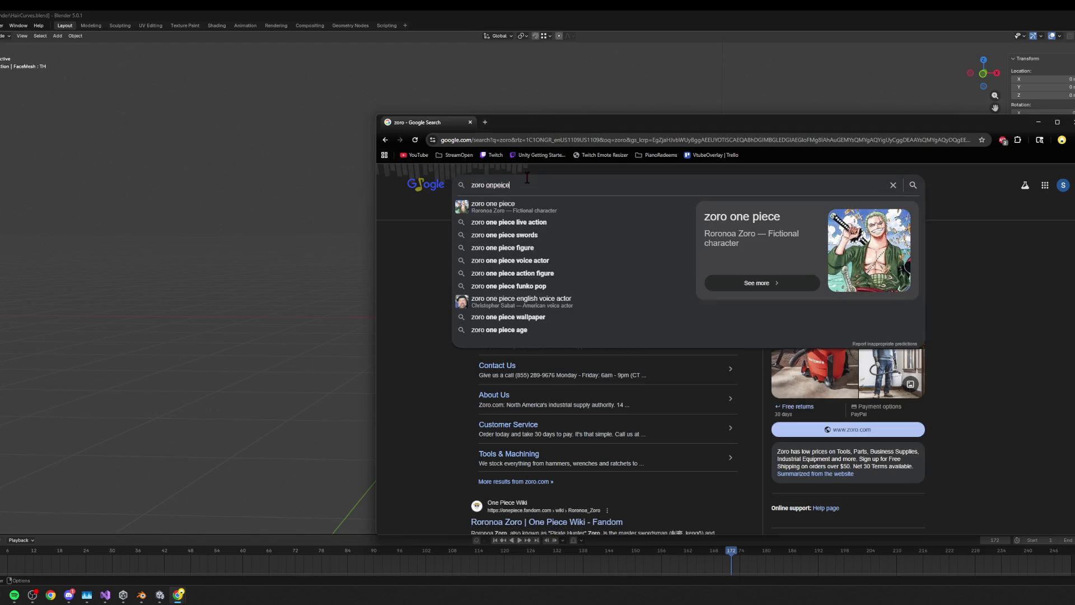
pyautogui.press('Return')
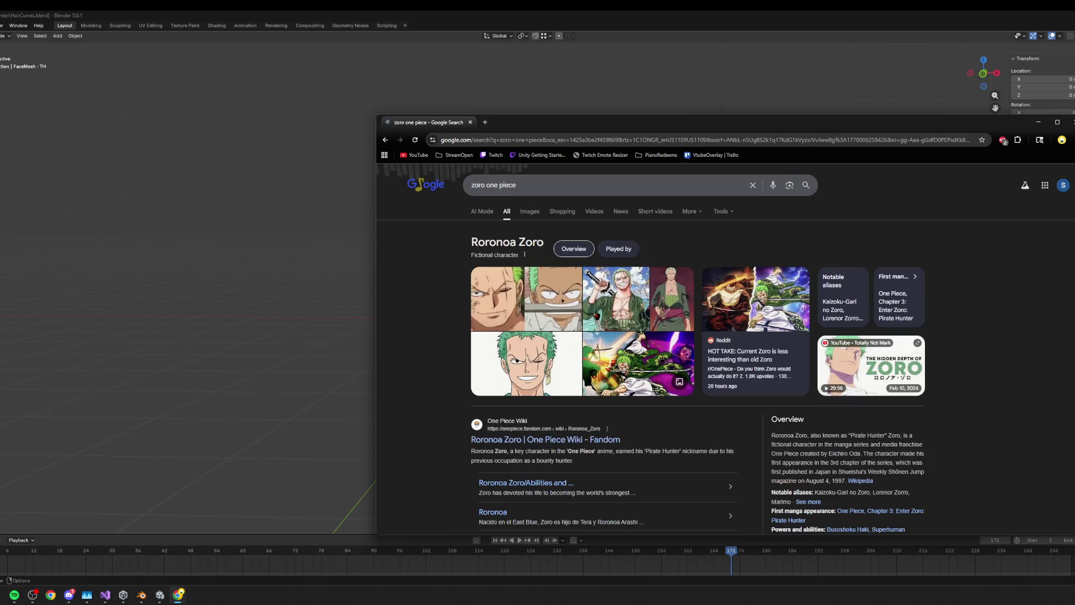
pyautogui.click(530, 211)
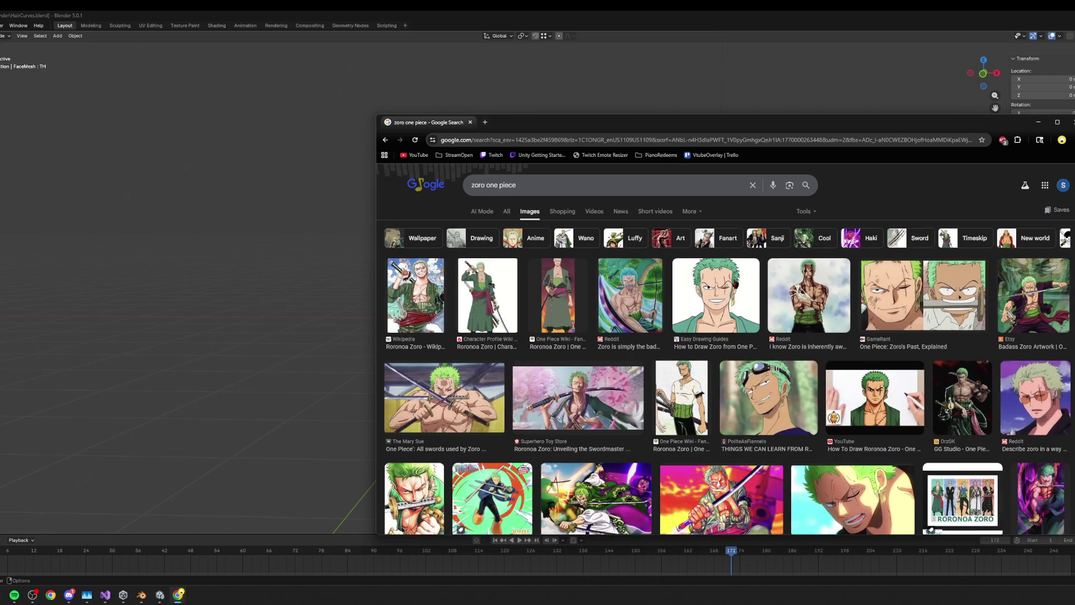
# - Browse the Zoro images and preview a couple, including the CBR Zoro image
pyautogui.scroll(-3, 737, 307)
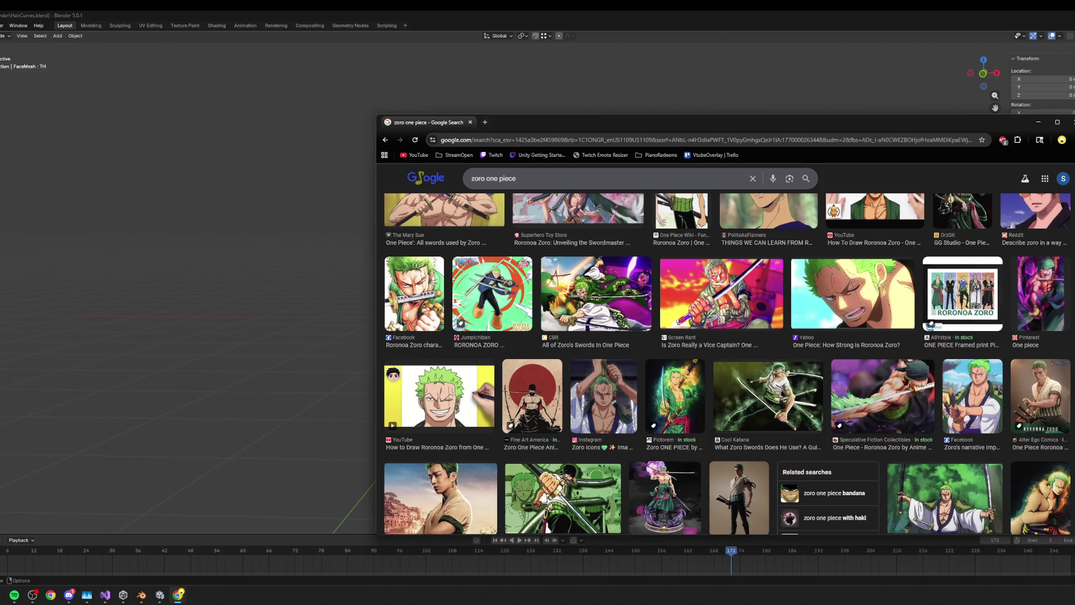
pyautogui.scroll(-3, 727, 364)
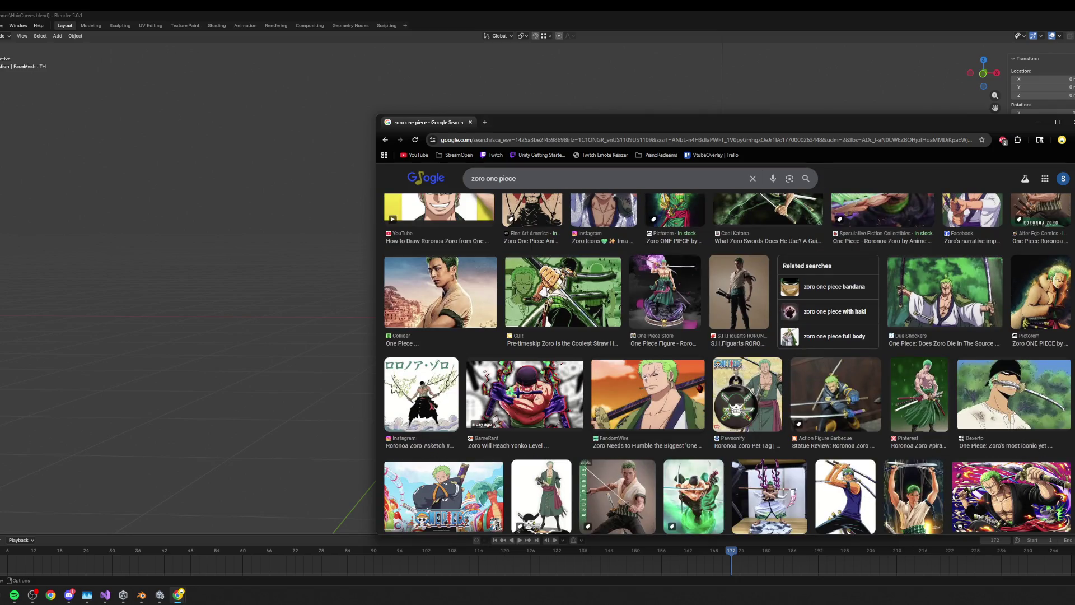
pyautogui.scroll(-4, 700, 389)
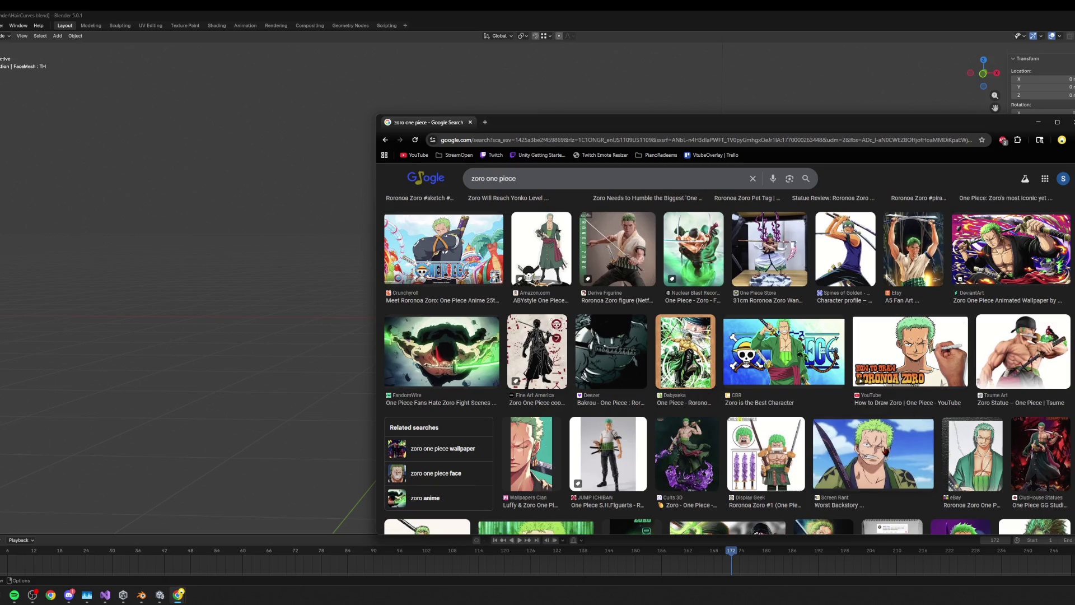
pyautogui.click(887, 456)
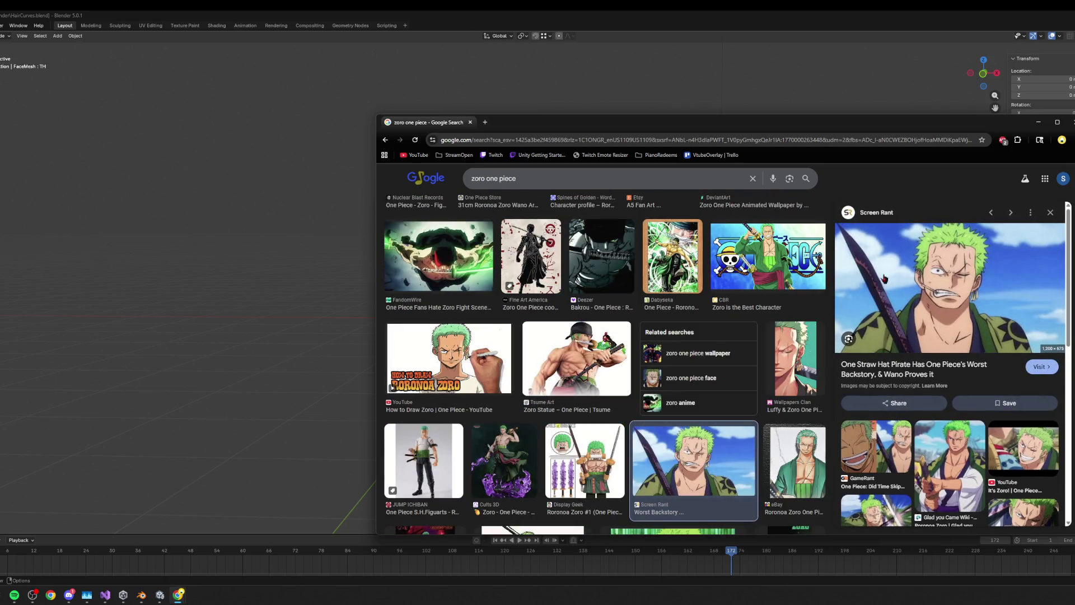
pyautogui.click(778, 256)
pyautogui.scroll(-3, 945, 280)
pyautogui.scroll(-3, 946, 294)
pyautogui.scroll(-3, 581, 196)
# - Replace the query with 'one piece expressions' and search
pyautogui.tripleClick(492, 178)
pyautogui.write('one peic')
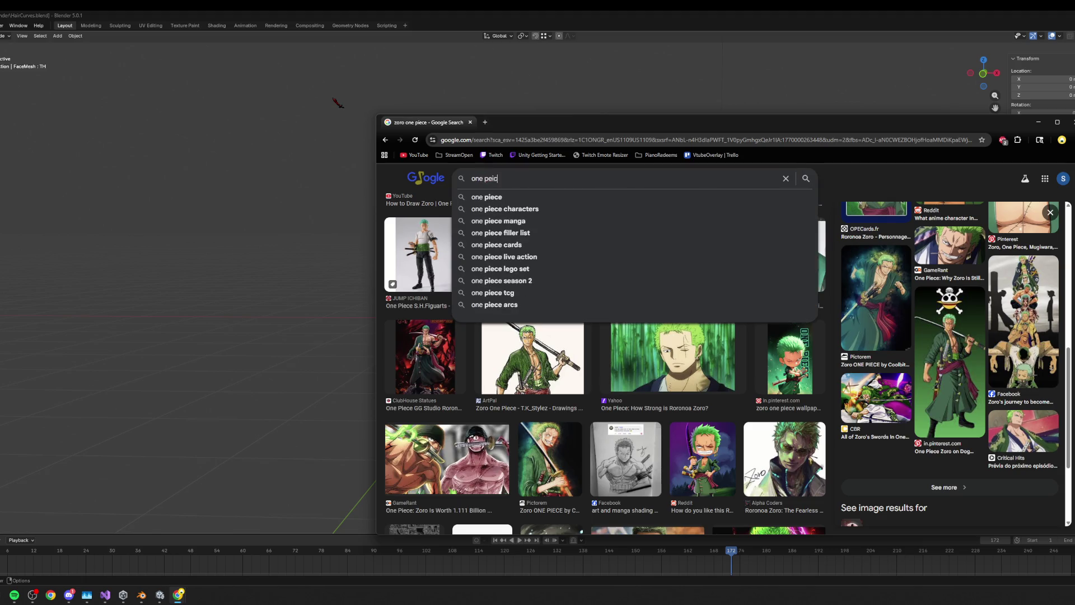
pyautogui.press('BackSpace')
pyautogui.press('BackSpace')
pyautogui.press('BackSpace')
pyautogui.write('iece ')
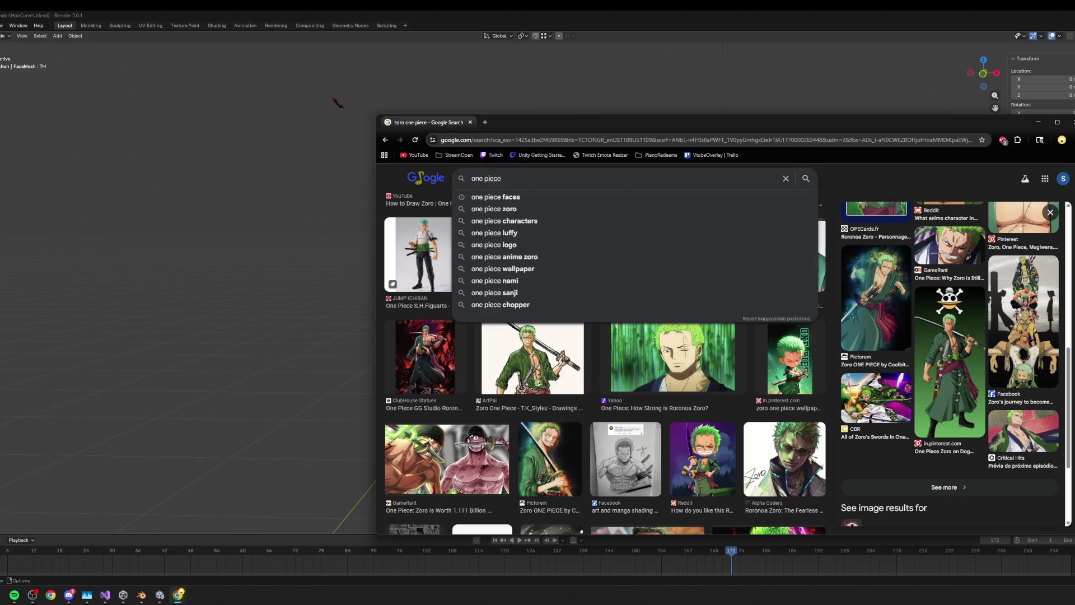
pyautogui.write('expressions')
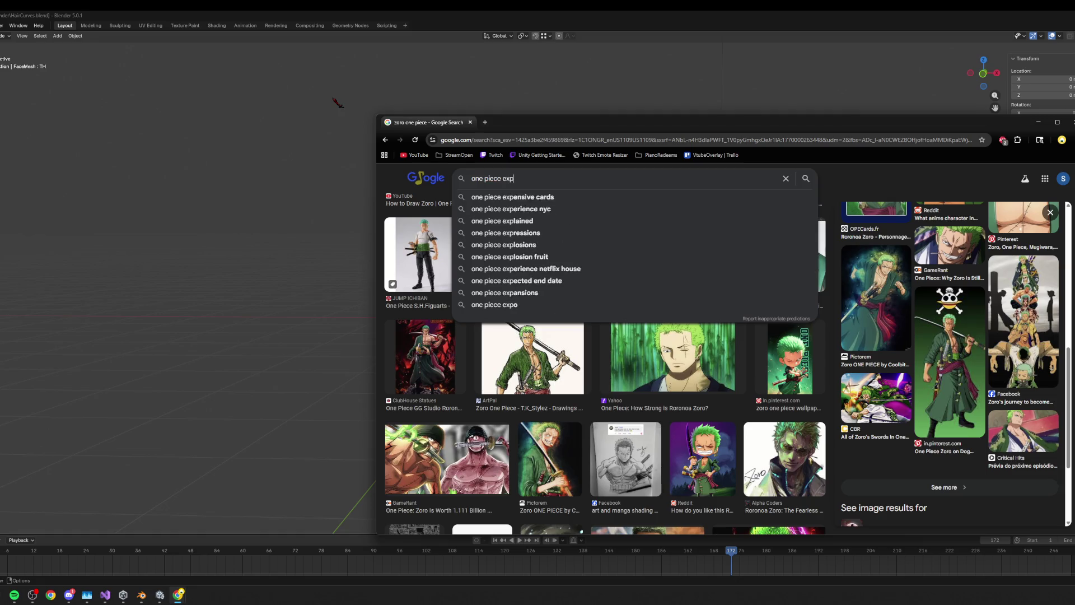
pyautogui.press('Return')
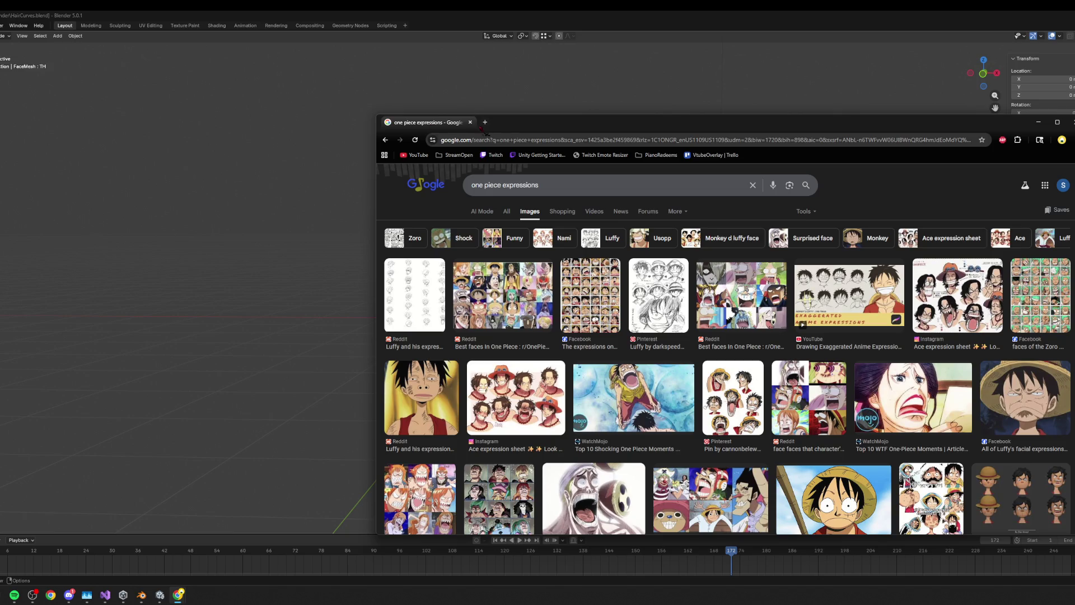
# - Preview the shocked Eneru, Luffy facial expressions and finger-in-nose Luffy images
pyautogui.moveTo(528, 126); pyautogui.dragTo(448, 97)
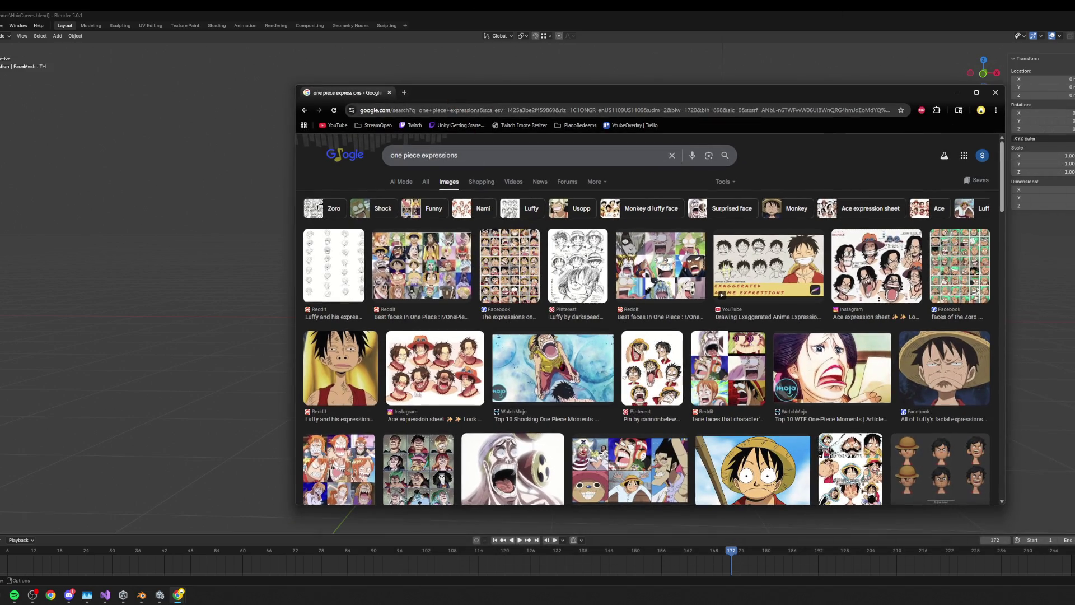
pyautogui.scroll(-2, 510, 344)
pyautogui.click(511, 344)
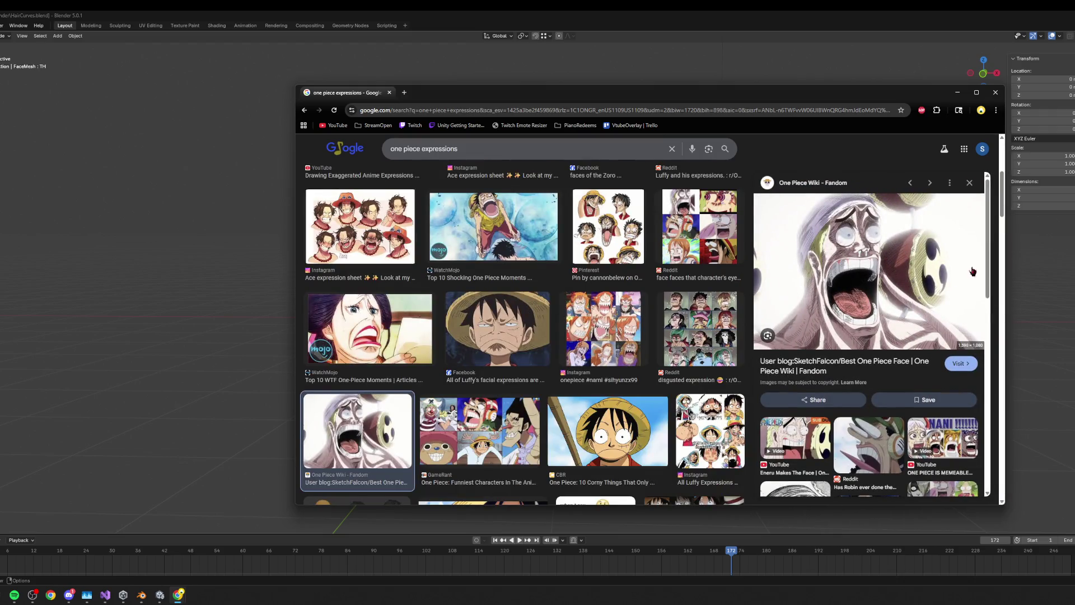
pyautogui.click(497, 335)
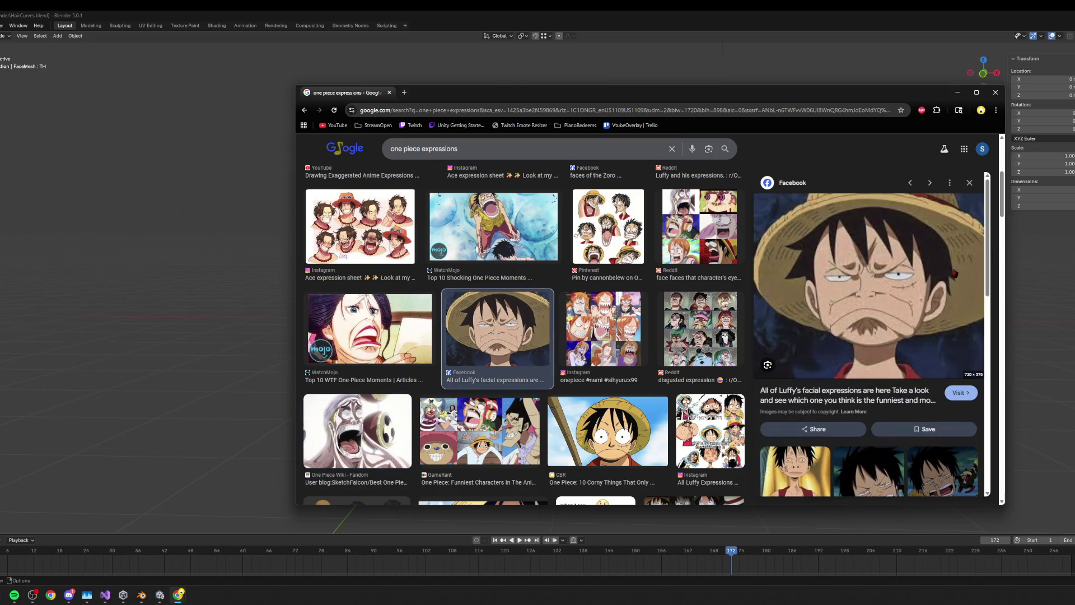
pyautogui.scroll(-4, 885, 336)
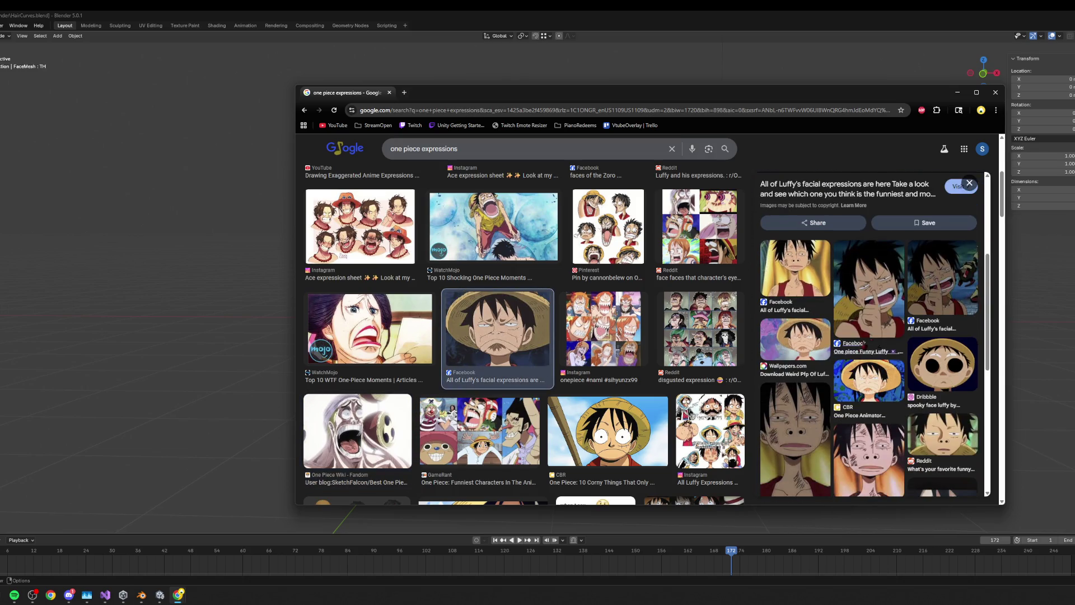
pyautogui.click(941, 275)
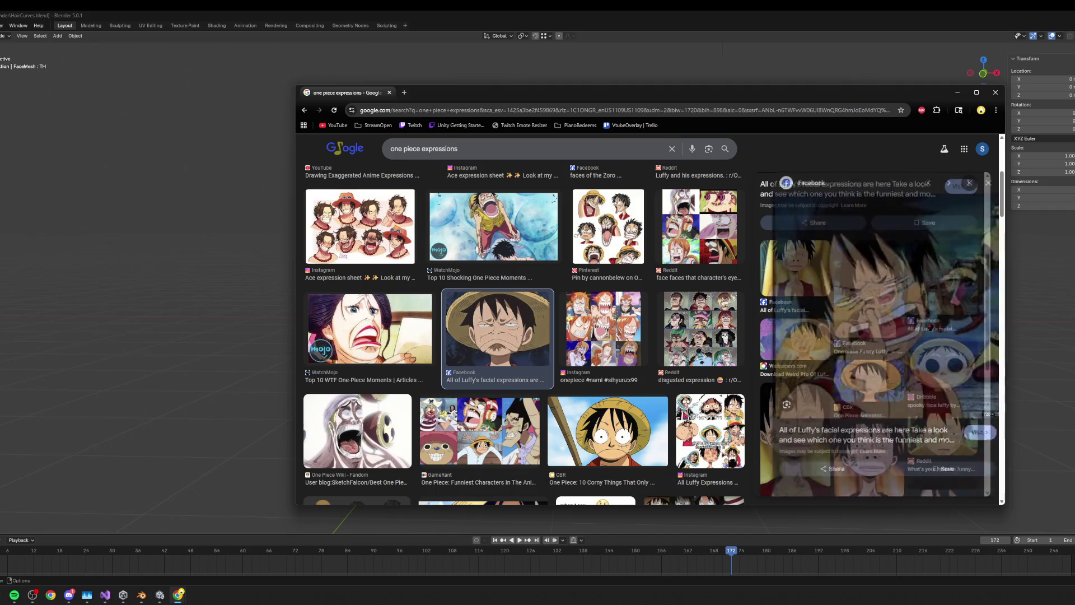
pyautogui.scroll(-3, 497, 334)
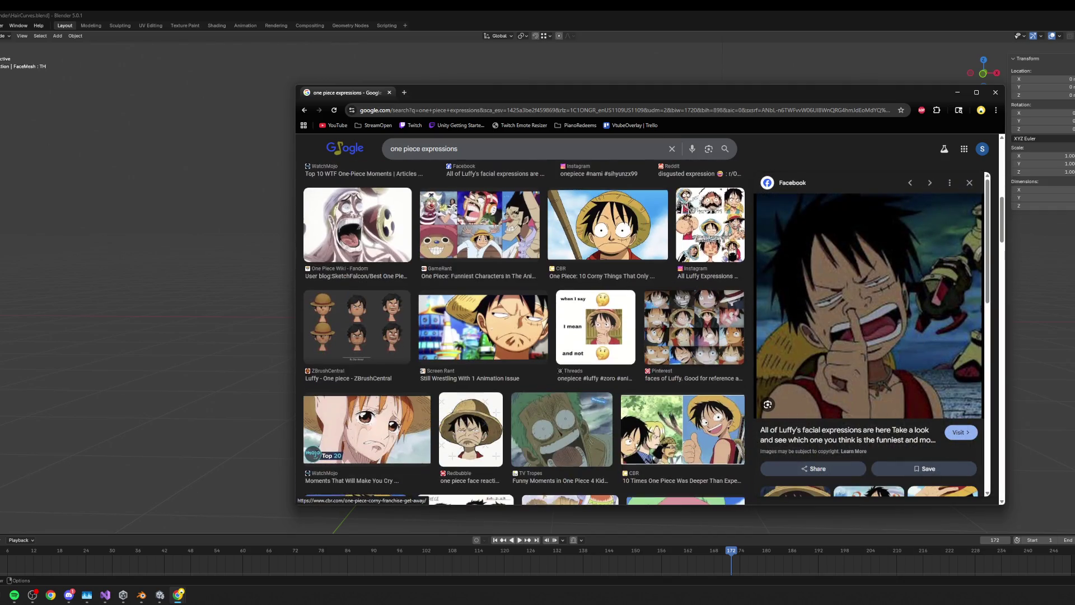
pyautogui.scroll(-3, 496, 334)
pyautogui.scroll(-2, 567, 327)
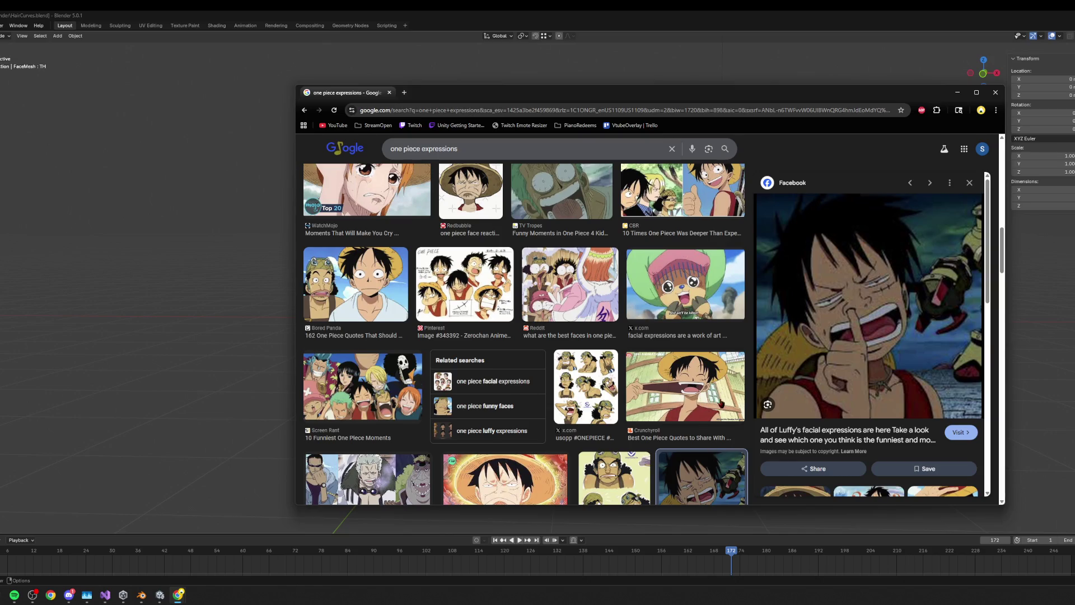
pyautogui.scroll(-3, 525, 334)
pyautogui.scroll(-1, 526, 334)
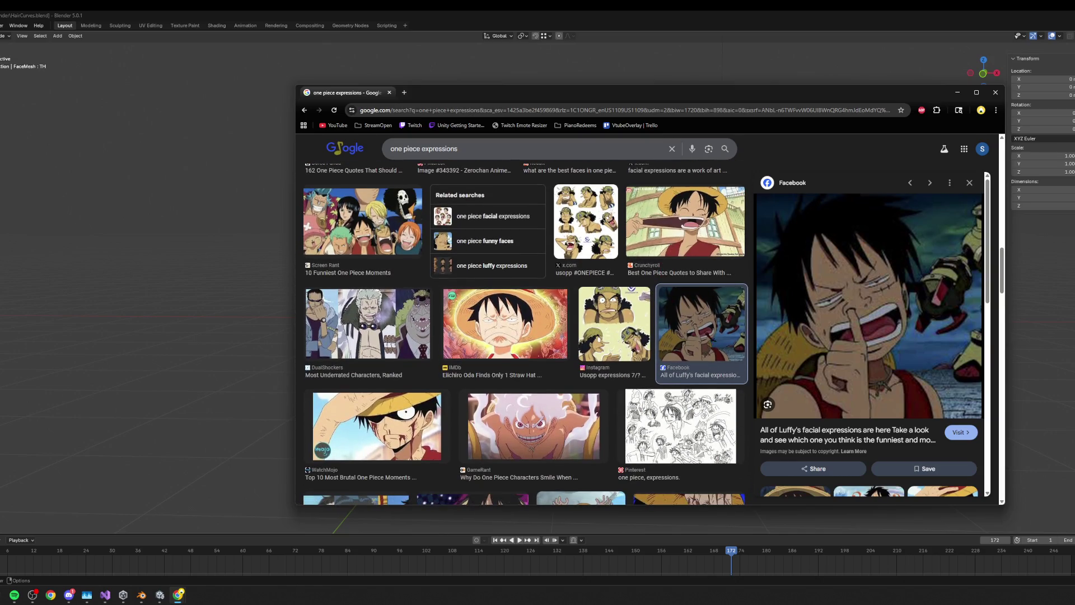
# - Glance at the Blender head, then preview crying Luffy and crying Robin images before minimizing
pyautogui.click(958, 93)
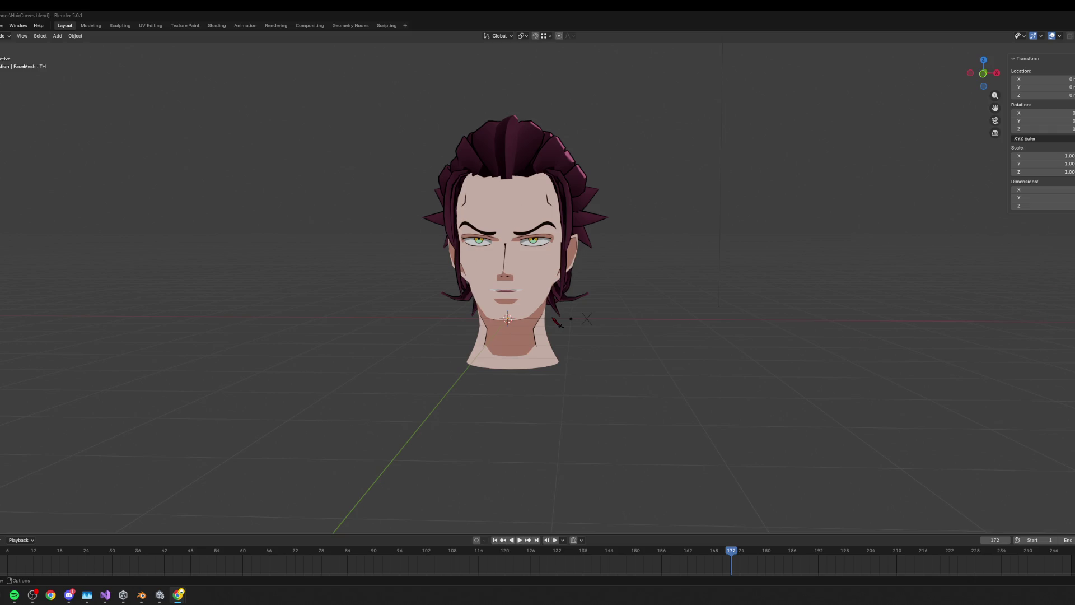
pyautogui.hotkey('alt', 'Tab')
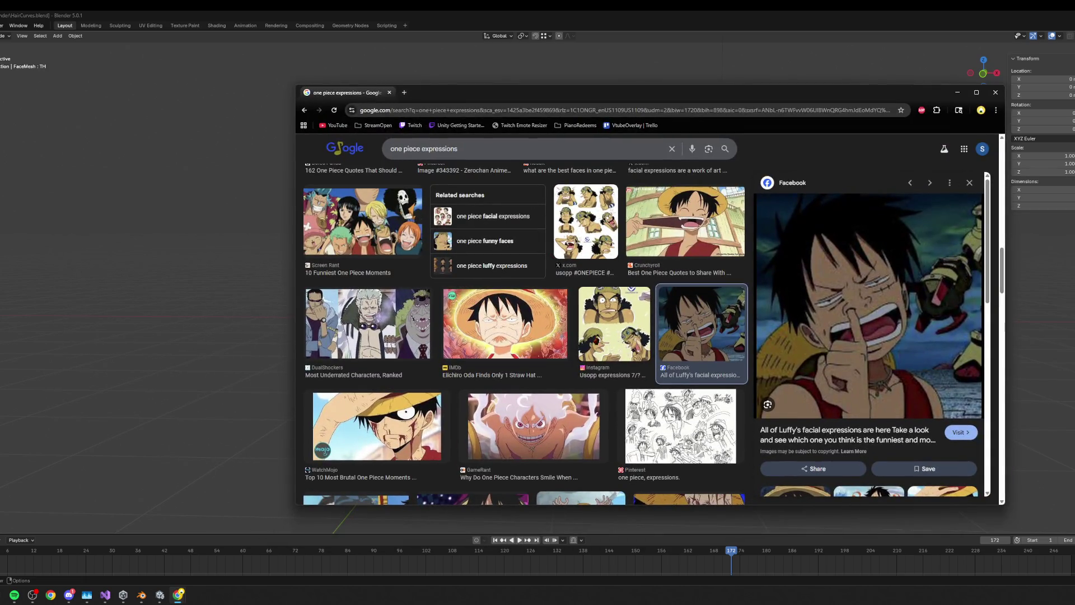
pyautogui.scroll(-5, 415, 370)
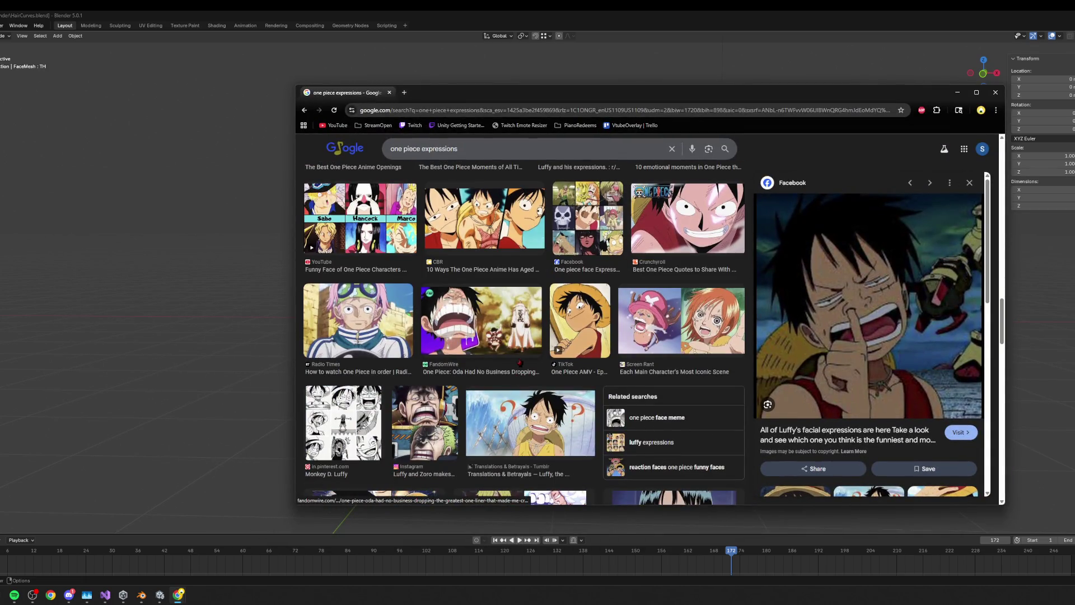
pyautogui.click(519, 363)
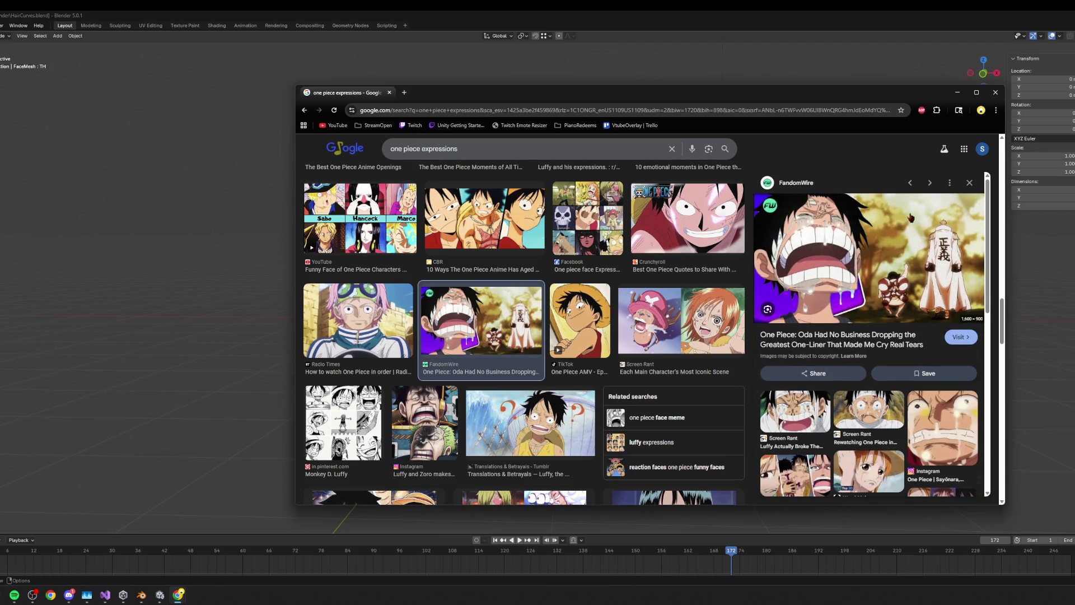
pyautogui.scroll(-3, 722, 297)
pyautogui.scroll(-2, 868, 336)
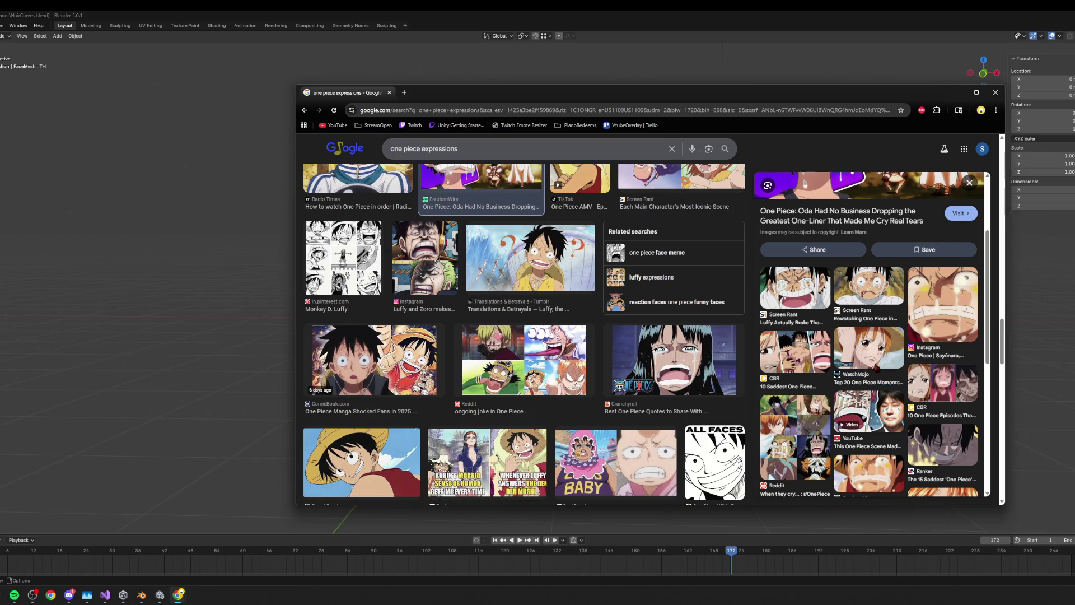
pyautogui.scroll(-5, 876, 367)
pyautogui.scroll(-2, 829, 390)
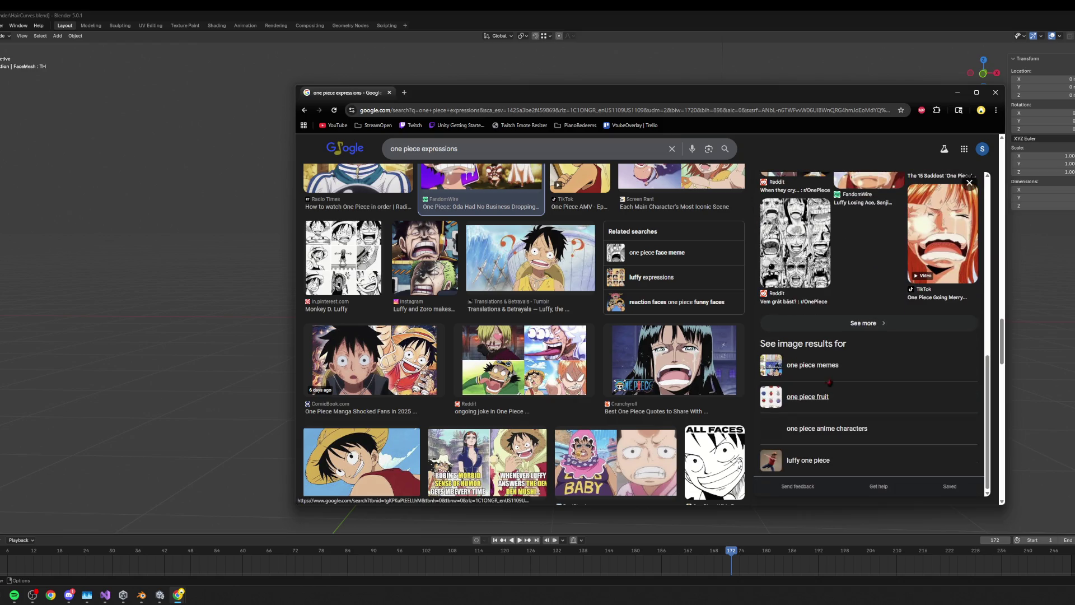
pyautogui.scroll(-3, 677, 370)
pyautogui.click(676, 189)
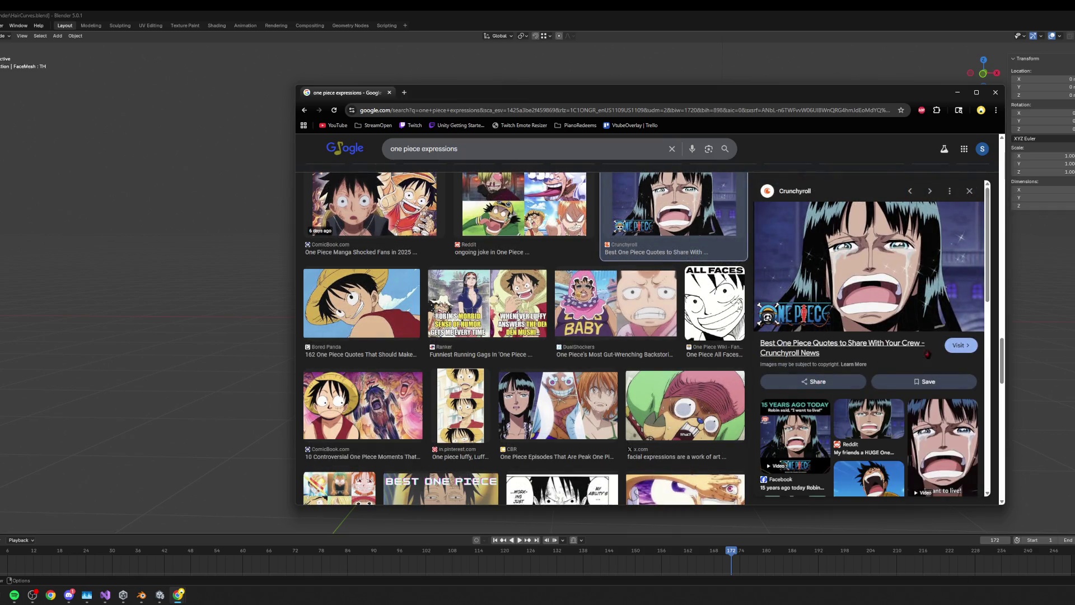
pyautogui.scroll(-4, 445, 397)
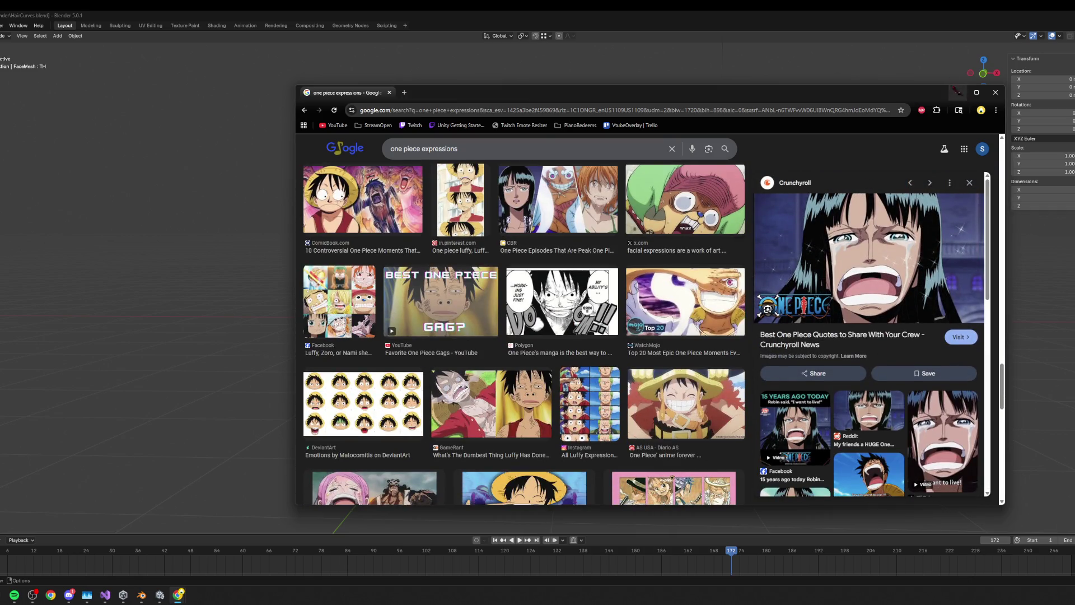
pyautogui.click(958, 93)
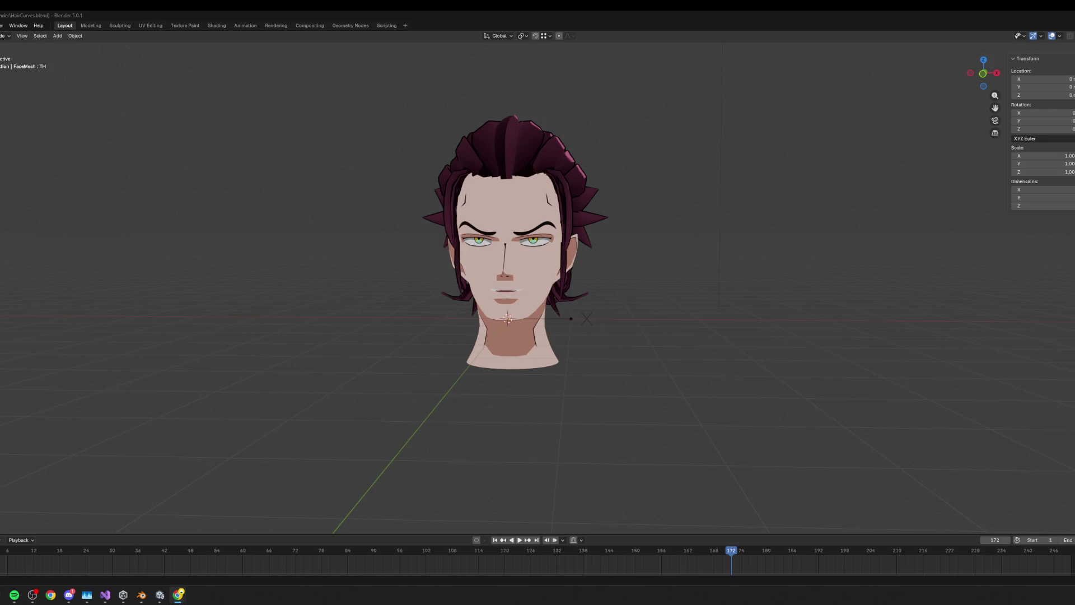
pyautogui.hotkey('alt', 'Tab')
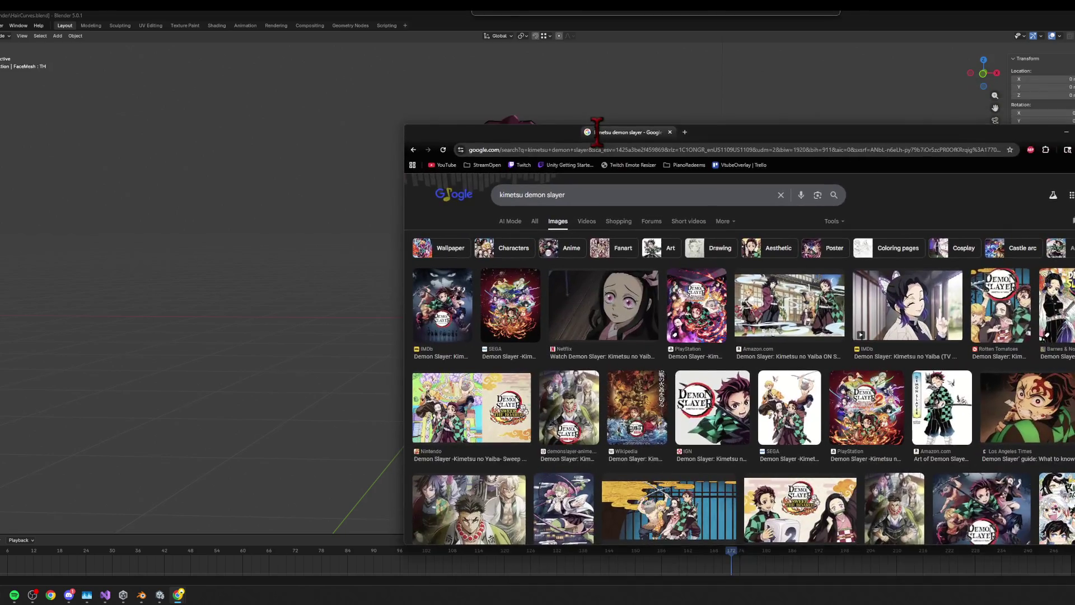
pyautogui.scroll(-5, 858, 374)
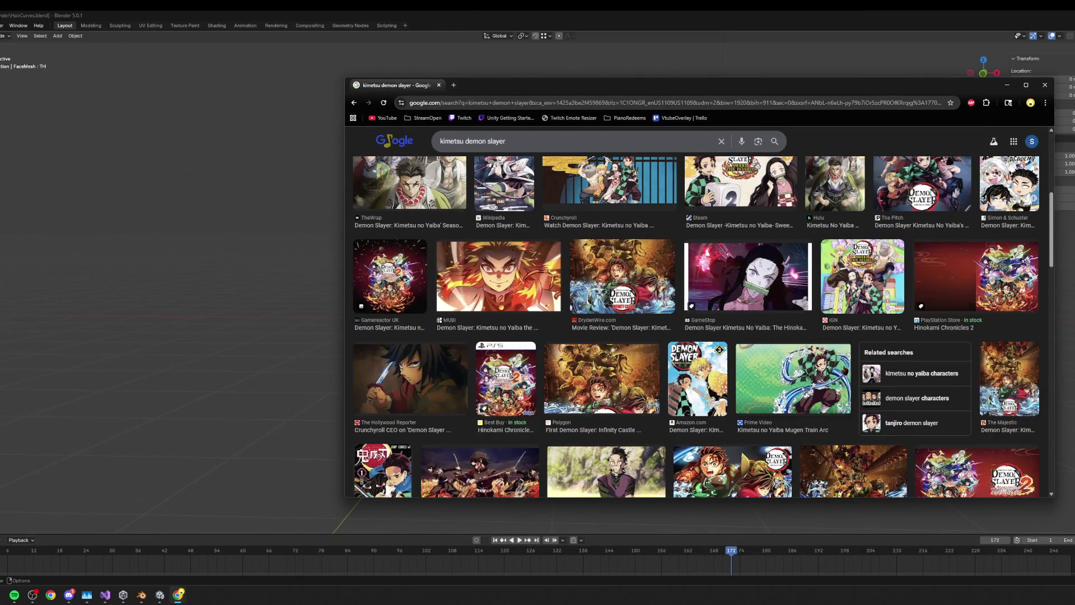
pyautogui.scroll(-3, 697, 357)
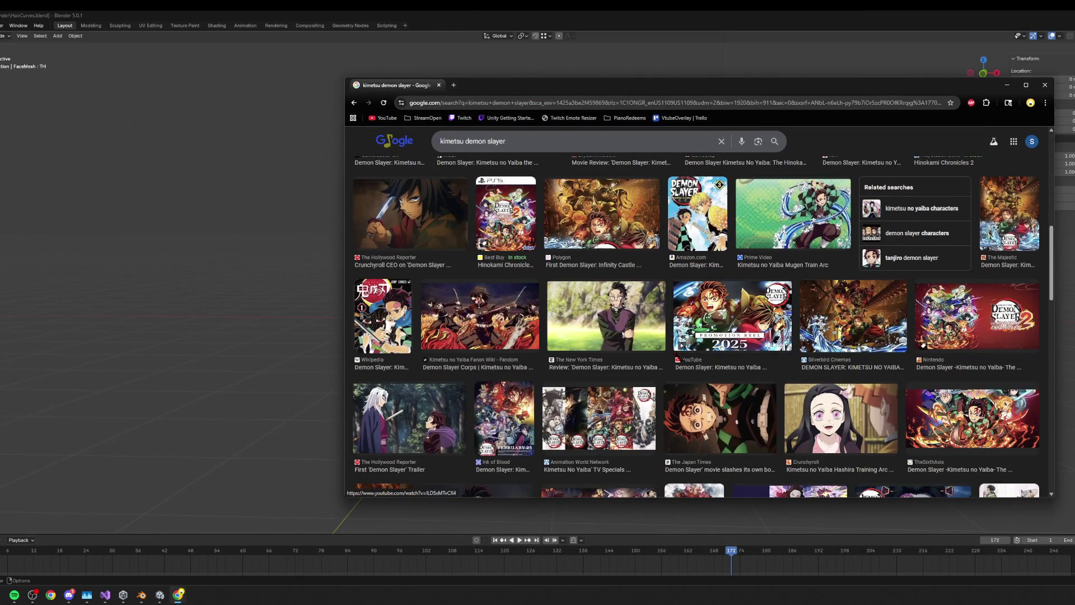
pyautogui.scroll(-2, 771, 367)
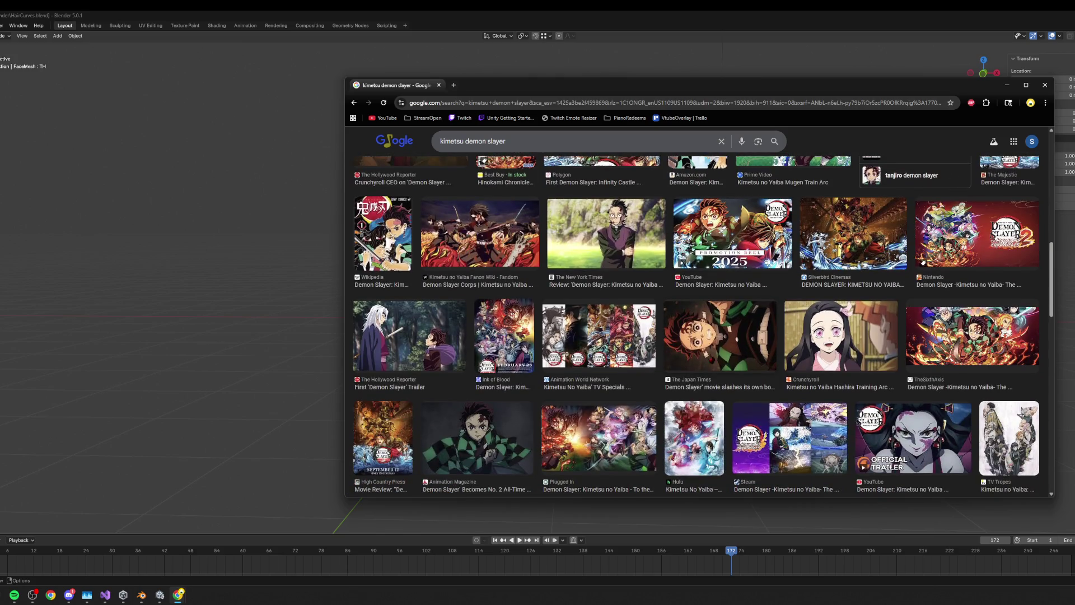
pyautogui.scroll(-3, 604, 333)
pyautogui.scroll(-3, 603, 333)
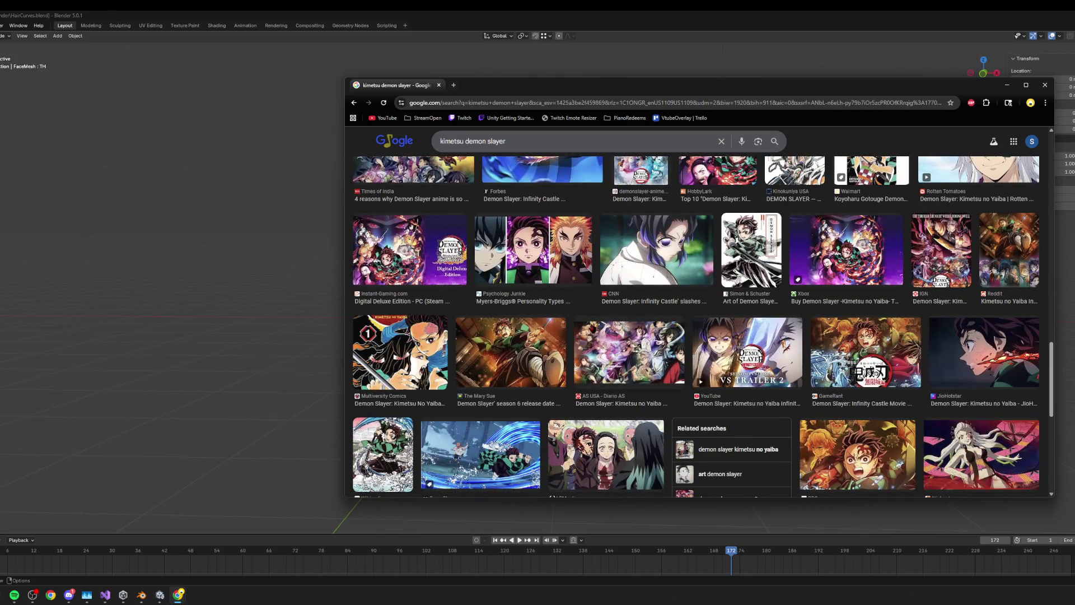
pyautogui.scroll(-2, 597, 322)
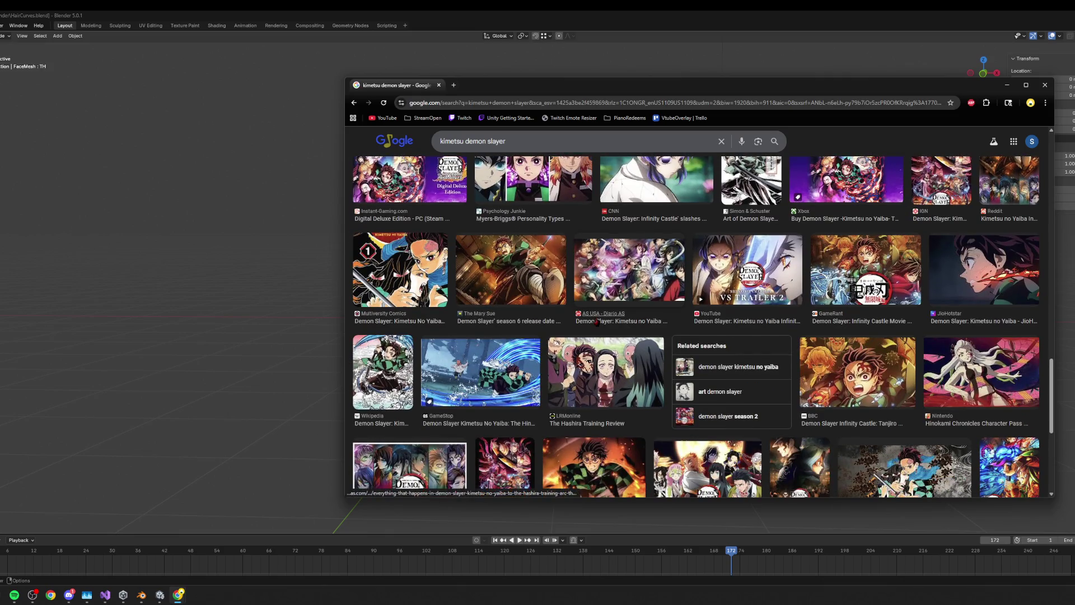
pyautogui.scroll(-6, 597, 322)
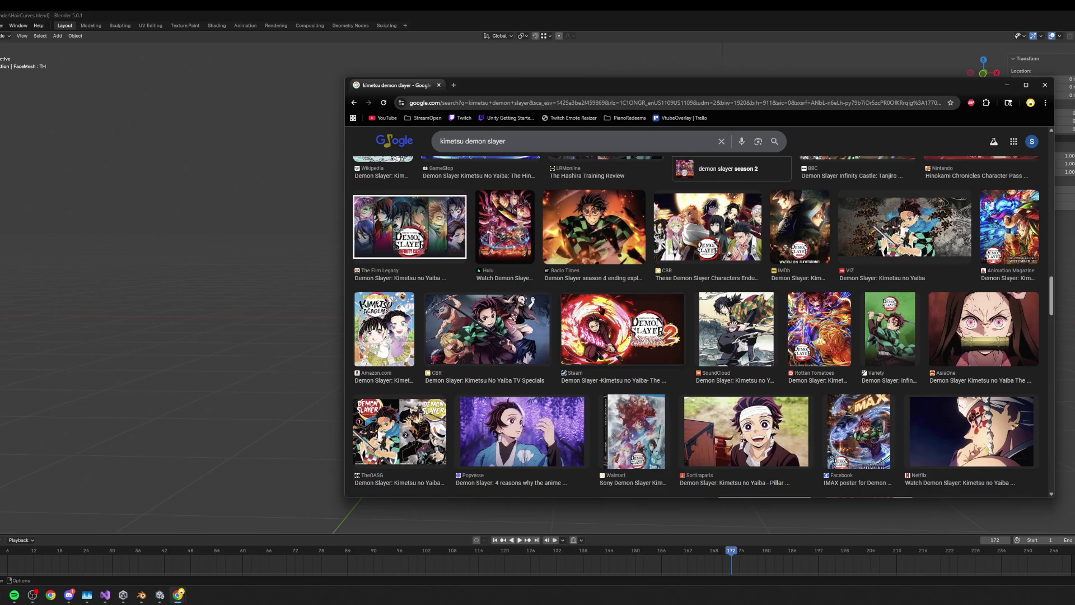
pyautogui.scroll(10, 696, 335)
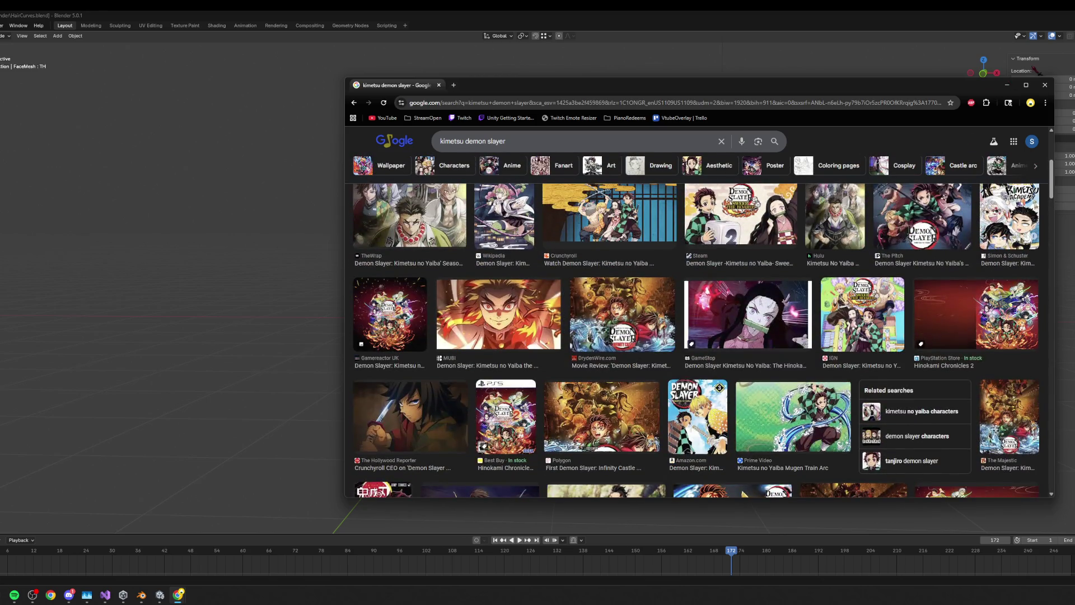
pyautogui.click(1007, 84)
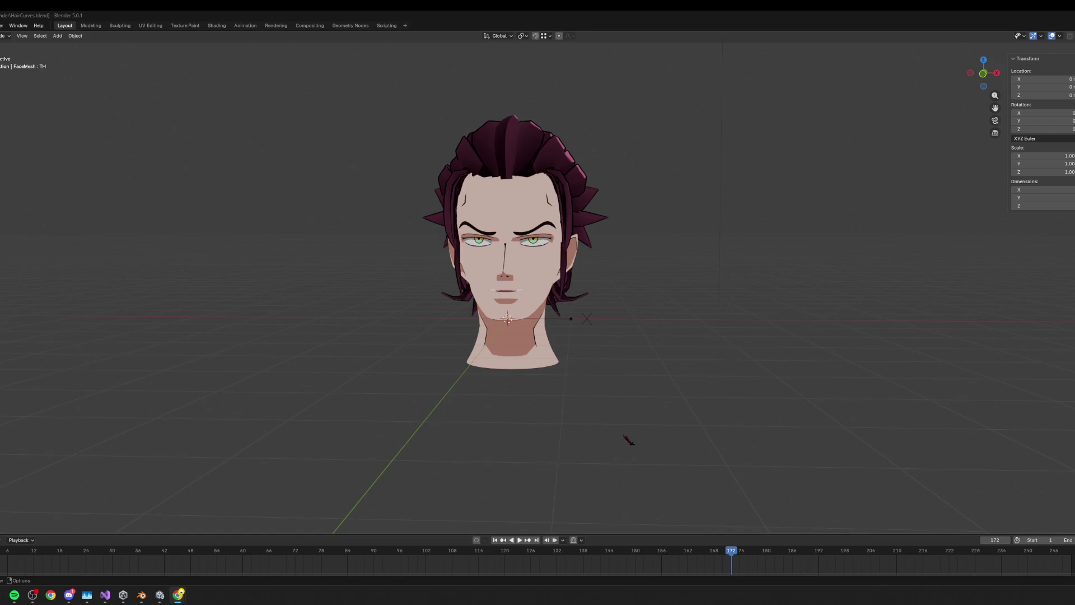
pyautogui.scroll(2, 619, 419)
pyautogui.scroll(3, 619, 419)
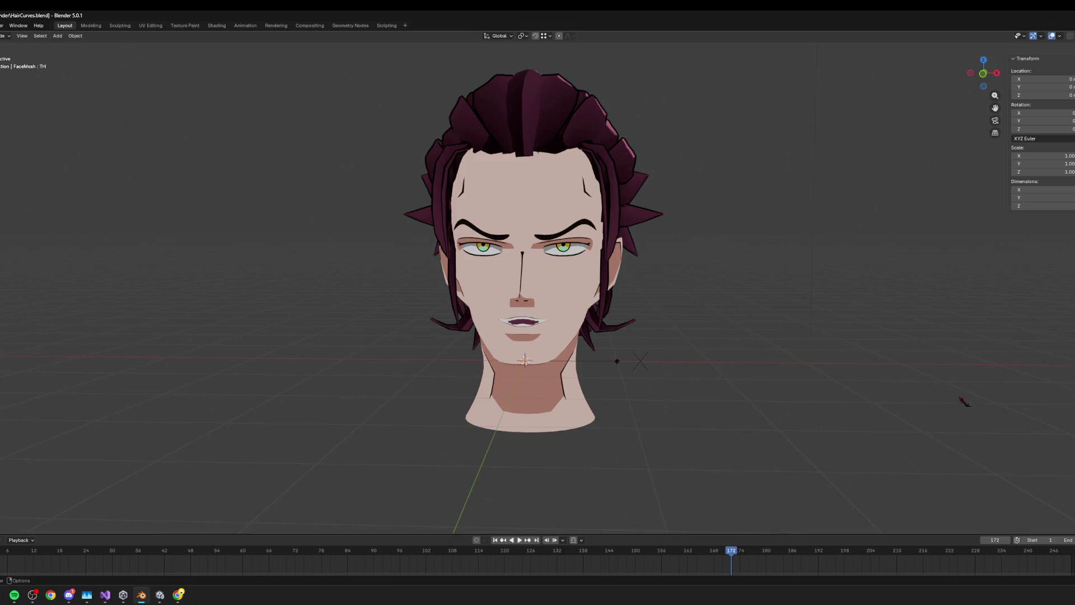
pyautogui.scroll(7, 532, 282)
# - Select lip vertices and try a sideways X move with proportional falloff, then undo it
pyautogui.moveTo(533, 282); pyautogui.dragTo(659, 278, button='middle')
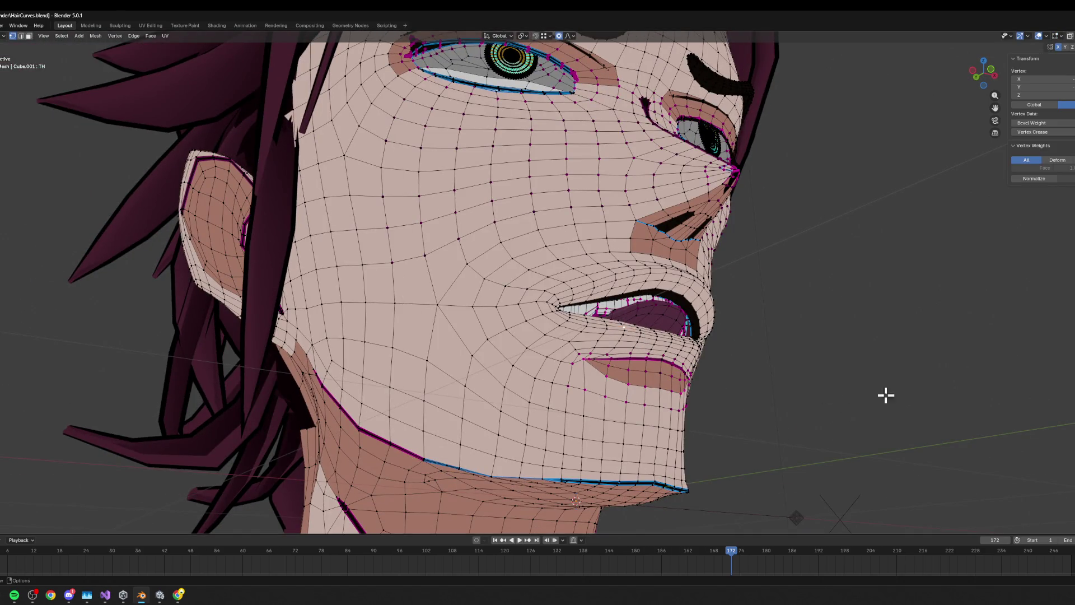
pyautogui.moveTo(662, 369); pyautogui.dragTo(588, 379, button='middle')
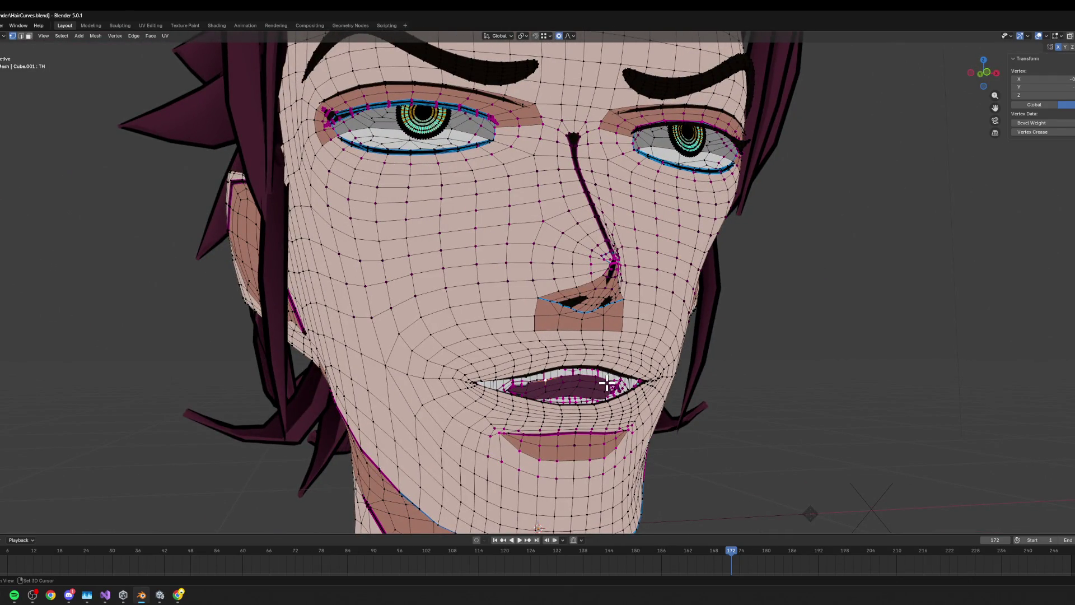
pyautogui.keyDown('shift'); pyautogui.click(613, 385); pyautogui.keyUp('shift')
pyautogui.moveTo(653, 381); pyautogui.dragTo(604, 387, button='middle')
pyautogui.click(515, 385)
pyautogui.press('g')
pyautogui.press('x')
pyautogui.rightClick(550, 395)
pyautogui.click(516, 393)
pyautogui.press('g')
pyautogui.press('x')
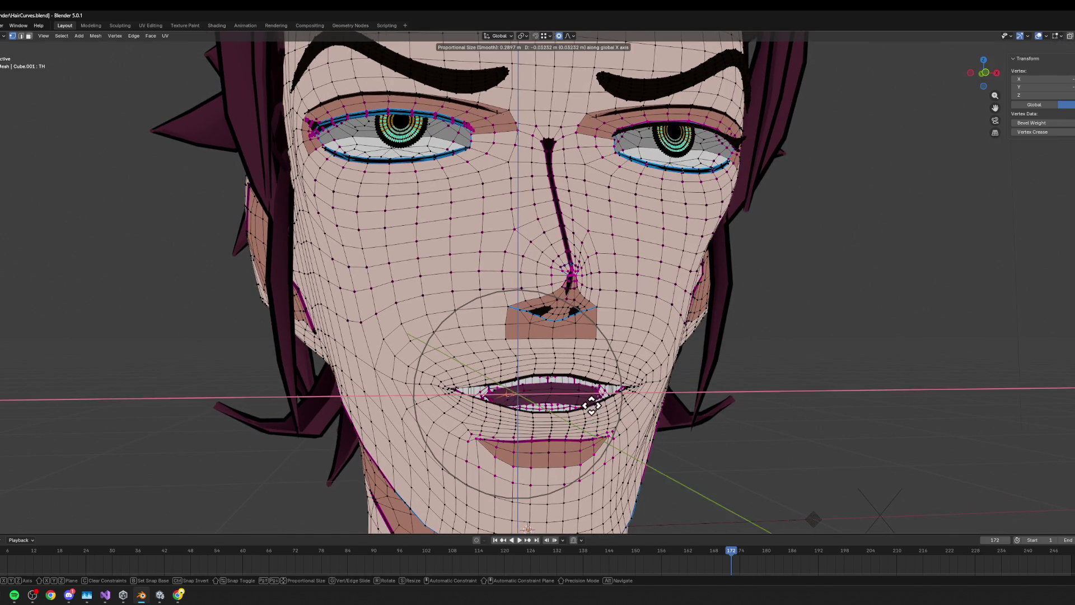
pyautogui.click(598, 403)
pyautogui.moveTo(598, 403); pyautogui.dragTo(1046, 465, button='middle')
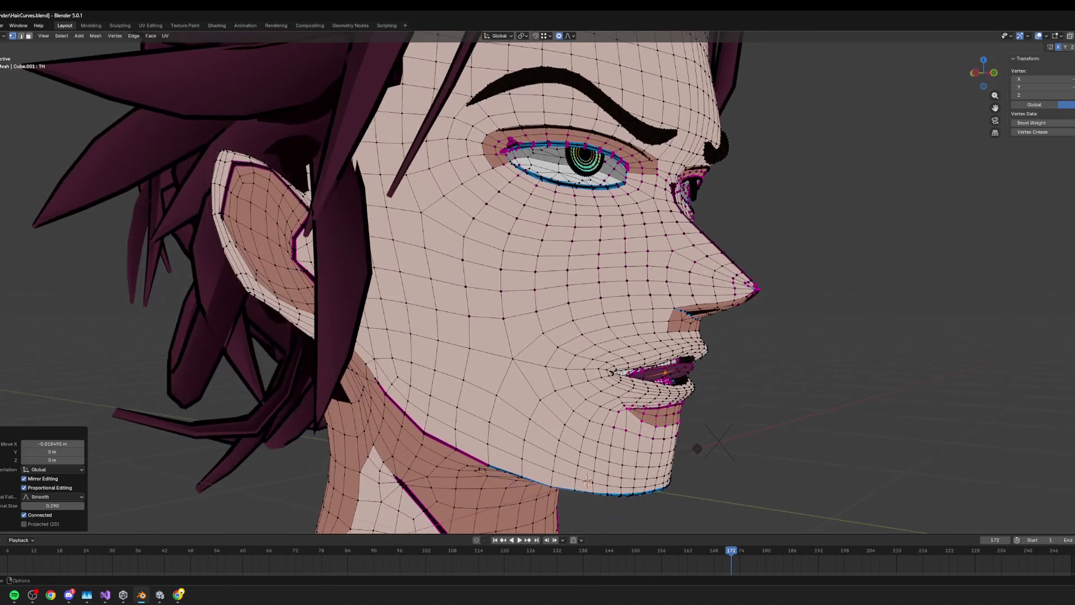
pyautogui.hotkey('ctrl', 'z')
# - Lower the upper lip along Z and shift the lips front-to-back along Y
pyautogui.scroll(5, 797, 372)
pyautogui.keyDown('shift'); pyautogui.moveTo(796, 372); pyautogui.dragTo(599, 230, button='middle'); pyautogui.keyUp('shift')
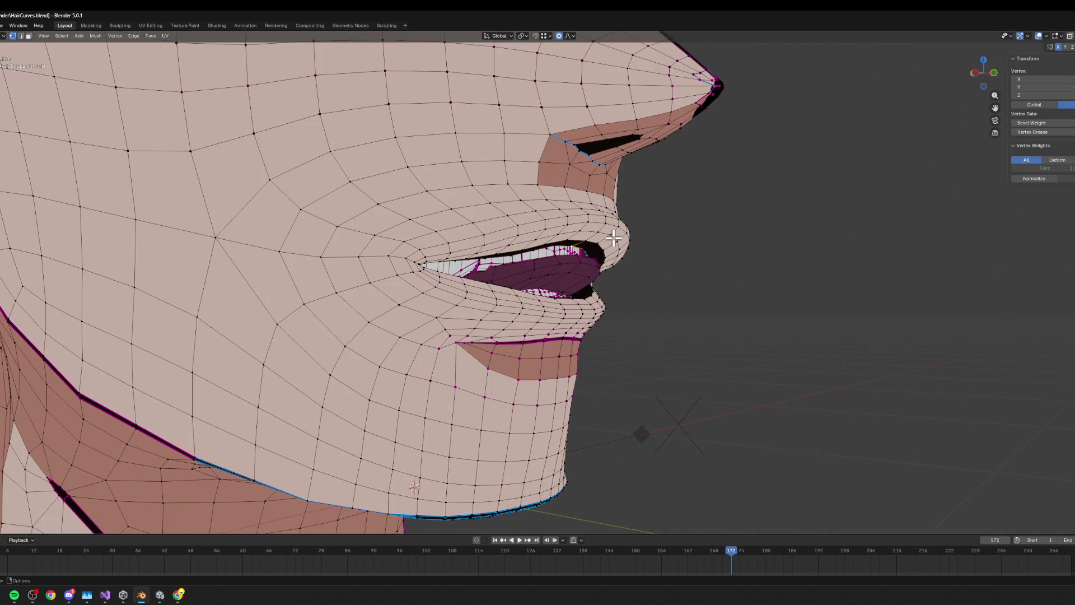
pyautogui.press('g')
pyautogui.press('z')
pyautogui.click(609, 250)
pyautogui.press('g')
pyautogui.keyDown('shift'); pyautogui.moveTo(609, 250); pyautogui.dragTo(674, 266, button='middle'); pyautogui.keyUp('shift')
pyautogui.press('y')
pyautogui.click(643, 257)
# - After several cancelled X moves, lower the lower lip slightly along Z (about −0.0018 m)
pyautogui.press('g')
pyautogui.press('x')
pyautogui.rightClick(670, 278)
pyautogui.press('g')
pyautogui.press('x')
pyautogui.rightClick(685, 227)
pyautogui.press('g')
pyautogui.press('x')
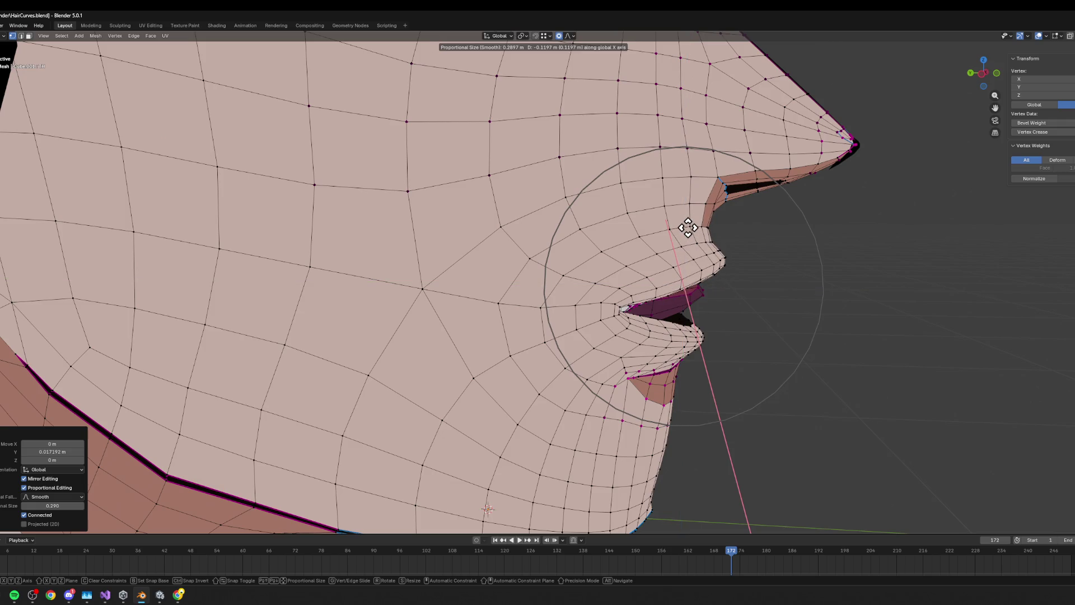
pyautogui.rightClick(685, 232)
pyautogui.scroll(-2, 751, 257)
pyautogui.press('g')
pyautogui.press('y')
pyautogui.press('z')
pyautogui.click(669, 216)
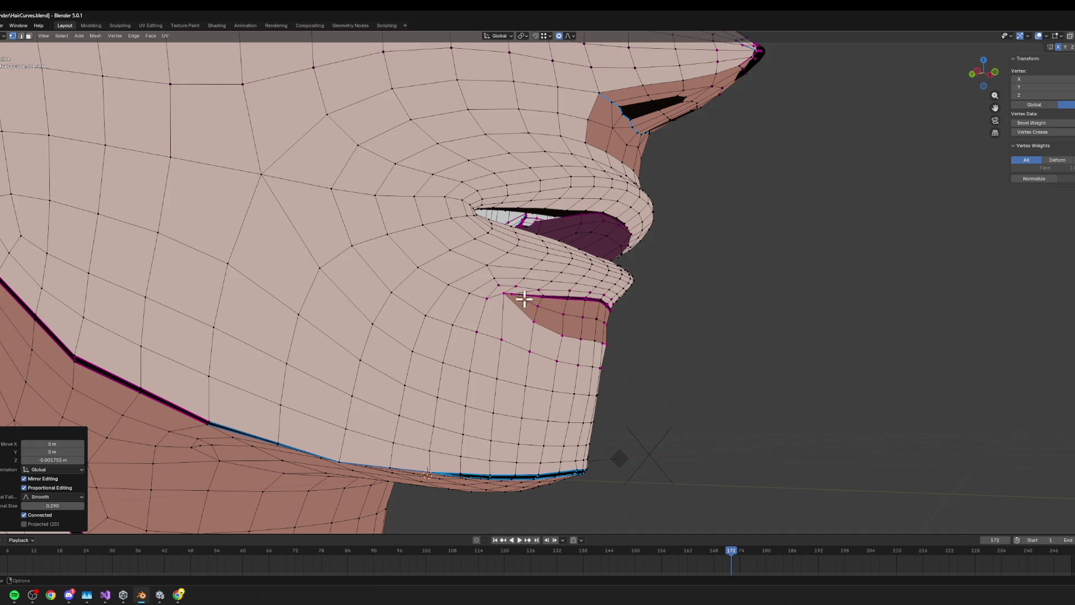
# - Orbit around the head to check the slightly open mouth from side and front
pyautogui.moveTo(541, 247); pyautogui.dragTo(436, 245, button='middle')
pyautogui.moveTo(499, 308)
pyautogui.mouseDown(button='middle')
pyautogui.moveTo(554, 318)
pyautogui.moveTo(542, 312)
pyautogui.mouseUp(button='middle')
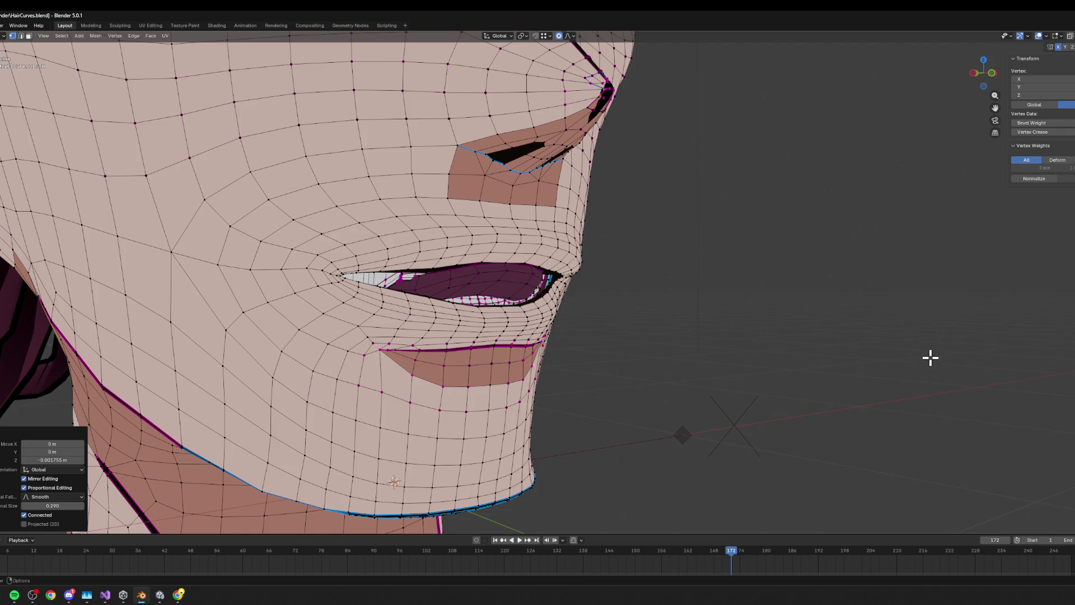
pyautogui.scroll(-3, 778, 334)
pyautogui.moveTo(778, 334)
pyautogui.mouseDown(button='middle')
pyautogui.moveTo(614, 300)
pyautogui.moveTo(653, 327)
pyautogui.moveTo(521, 301)
pyautogui.moveTo(554, 303)
pyautogui.mouseUp(button='middle')
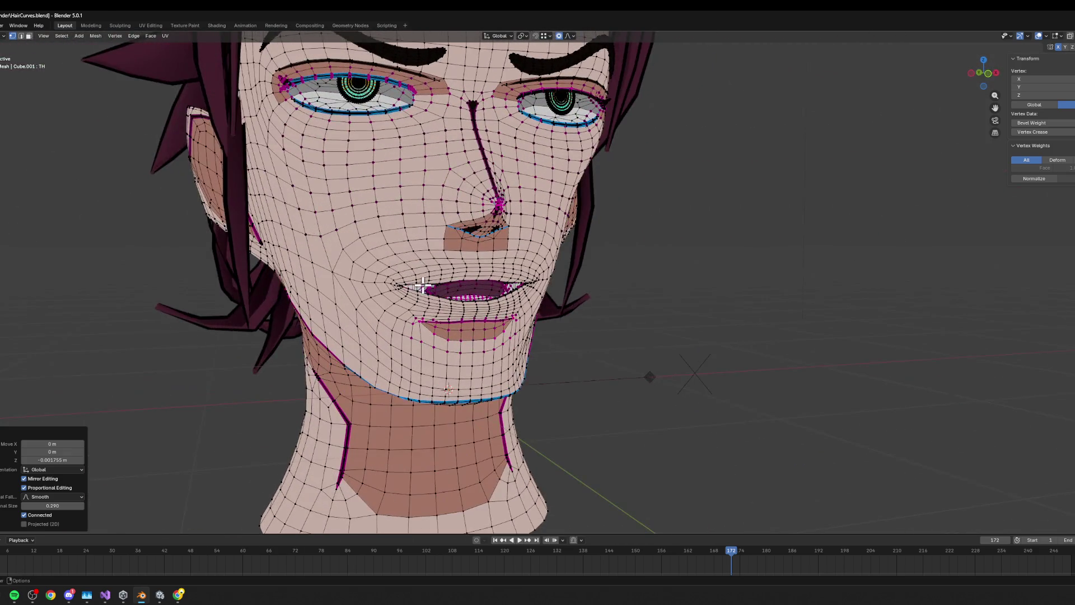
# - Shift the mouth corner and nearby lip vertices sideways along X with proportional falloff
pyautogui.click(435, 291)
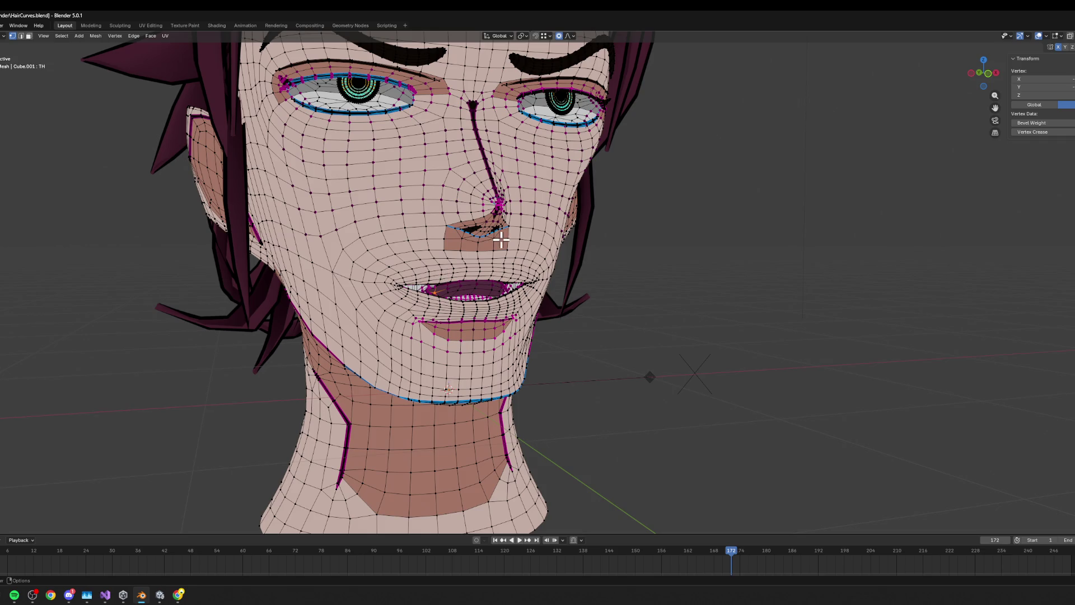
pyautogui.scroll(2, 479, 234)
pyautogui.press('g')
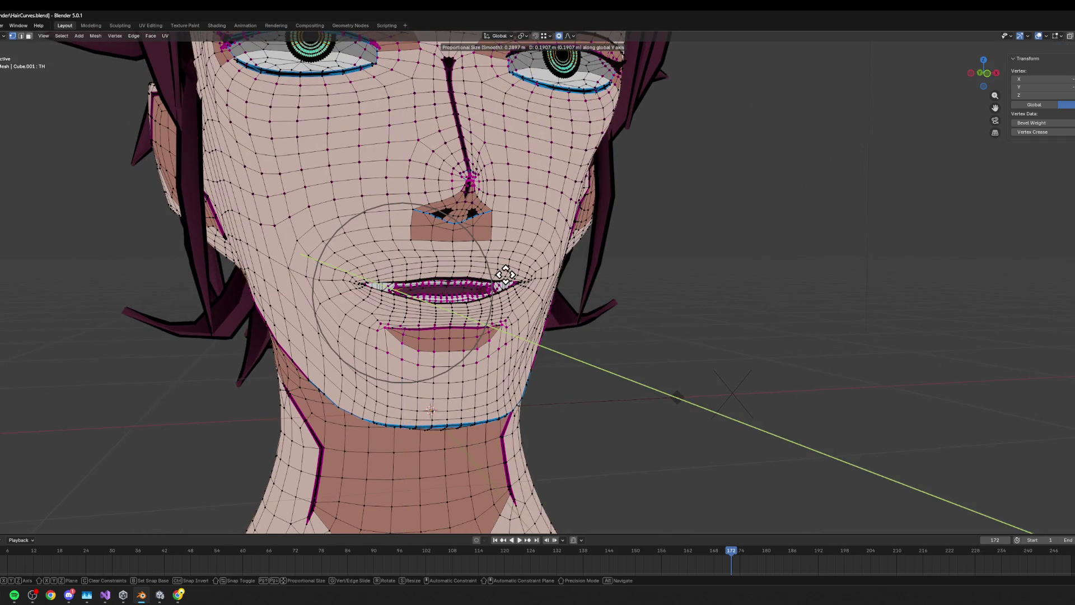
pyautogui.press('x')
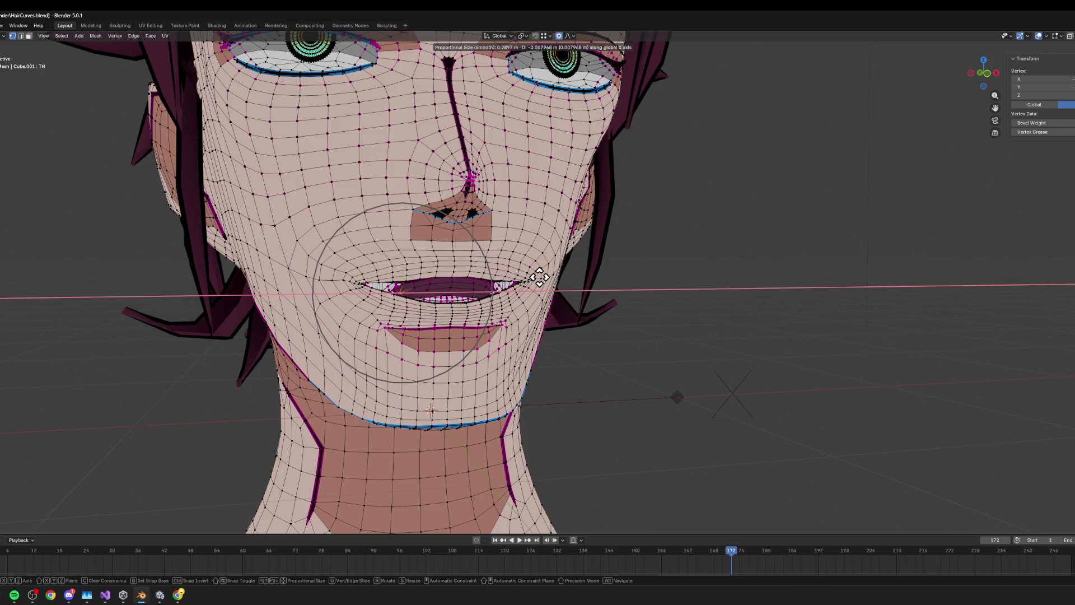
pyautogui.click(539, 276)
pyautogui.moveTo(542, 277)
pyautogui.mouseDown(button='middle')
pyautogui.moveTo(601, 265)
pyautogui.moveTo(521, 246)
pyautogui.mouseUp(button='middle')
pyautogui.press('g')
pyautogui.press('z')
pyautogui.press('y')
pyautogui.keyDown('alt'); pyautogui.moveTo(610, 271); pyautogui.dragTo(650, 285, button='middle'); pyautogui.keyUp('alt')
pyautogui.press('x')
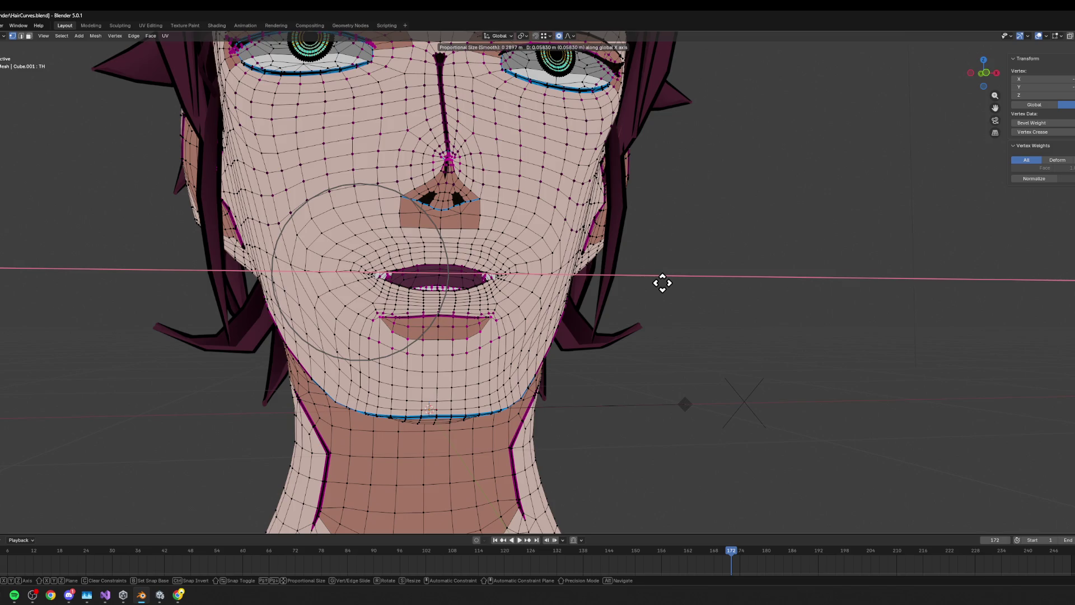
pyautogui.click(650, 284)
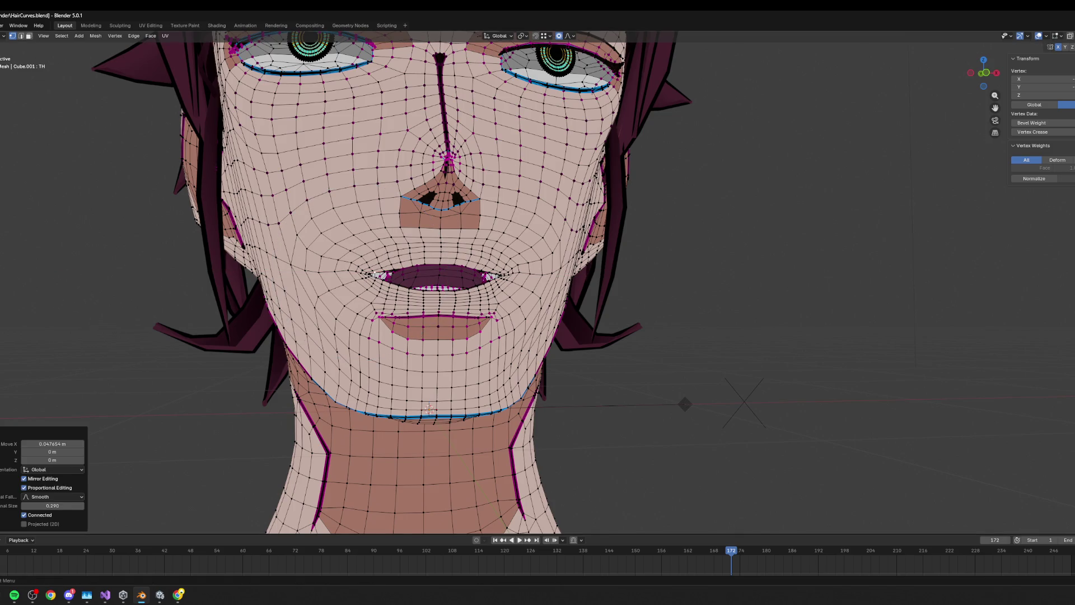
# - Cancel an X move, undo to the open mouth, then move the mouth vertices vertically along Z
pyautogui.press('g')
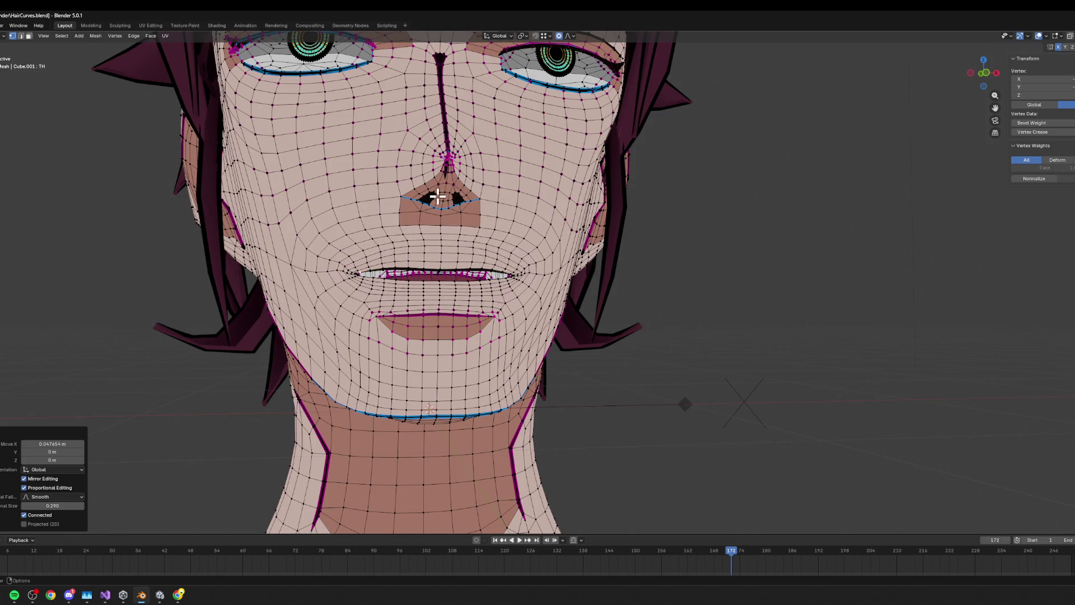
pyautogui.press('g')
pyautogui.press('x')
pyautogui.press('Escape')
pyautogui.hotkey('ctrl', 'z')
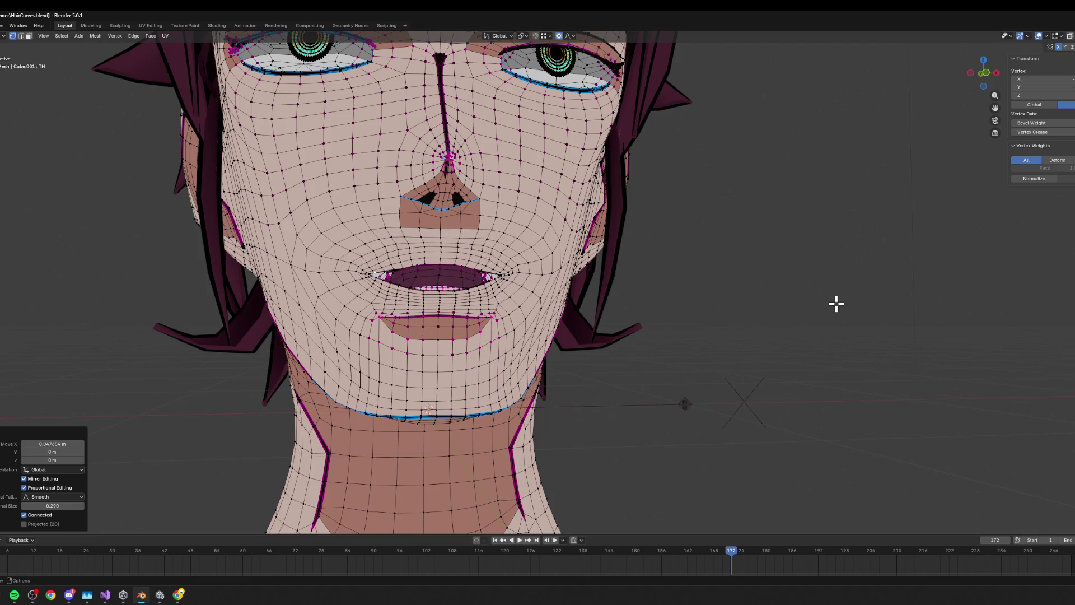
pyautogui.press('g')
pyautogui.press('x')
pyautogui.press('z')
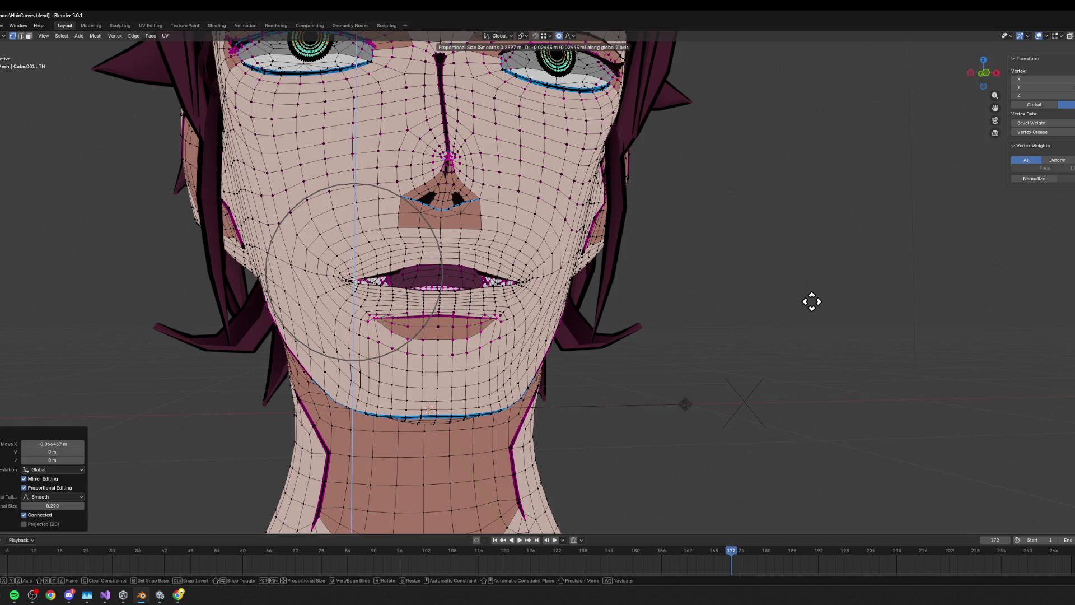
pyautogui.click(811, 288)
# - Compare the mouth before and after with undo/redo, revert the last move, and switch to DD
pyautogui.hotkey('ctrl', 'z')
pyautogui.hotkey('ctrl', 'shift', 'z')
pyautogui.hotkey('ctrl', 'z')
pyautogui.hotkey('ctrl', 'shift', 'z')
pyautogui.hotkey('ctrl', 'z')
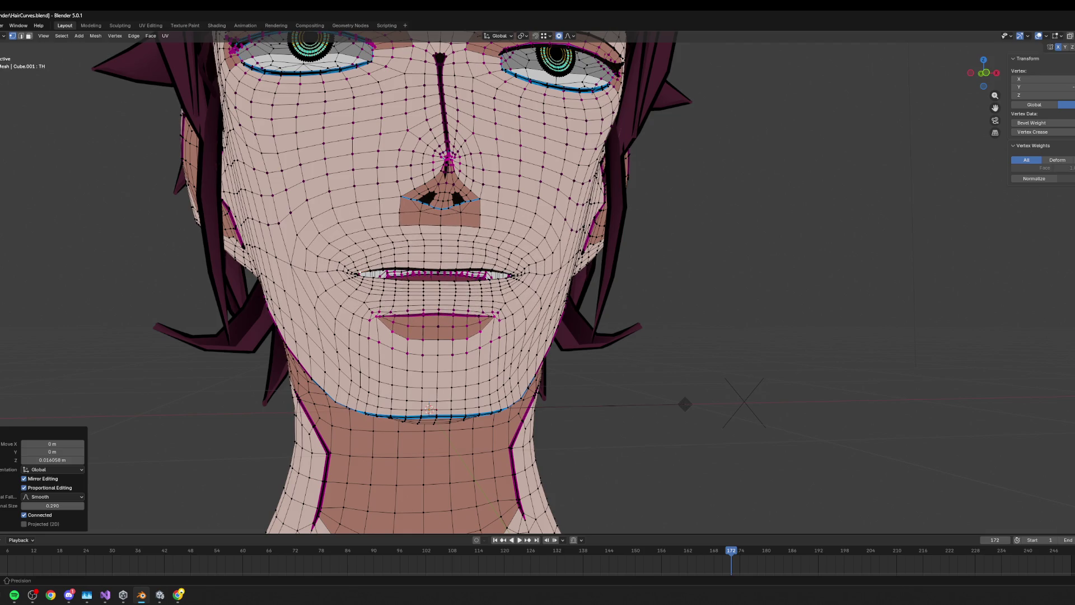
pyautogui.hotkey('ctrl', 'z')
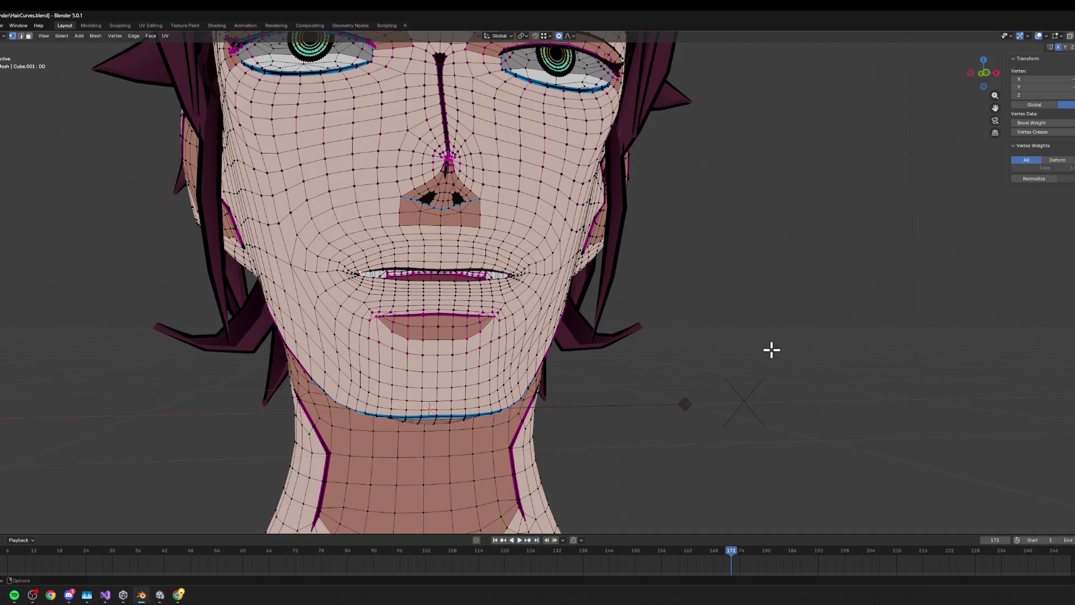
# - Scroll the Meta viseme reference table sideways to the DD row's mouth photos, then return to Blender
pyautogui.moveTo(178, 595)
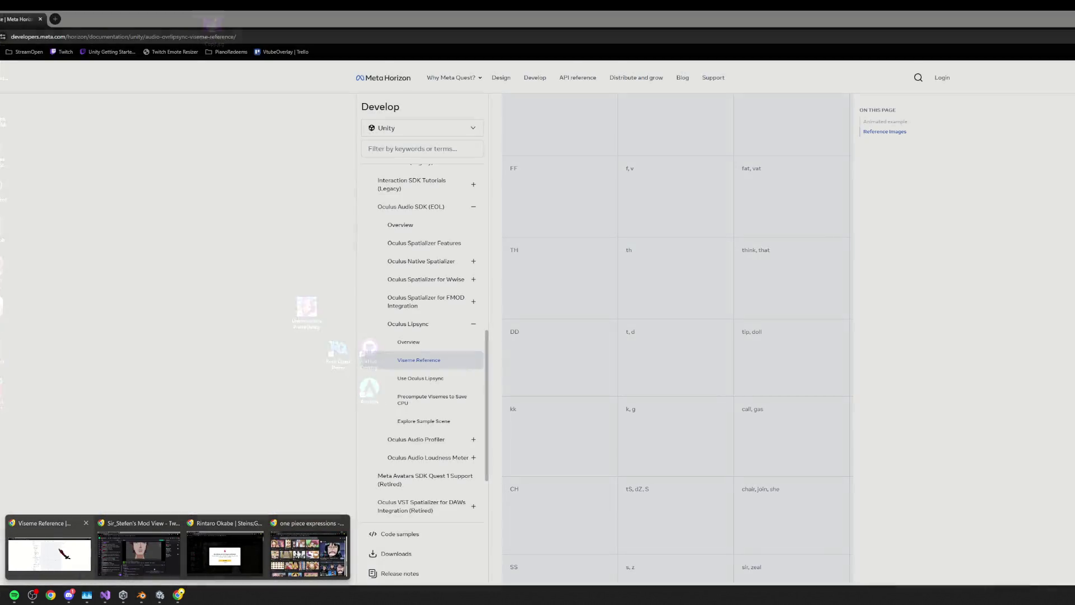
pyautogui.click(49, 554)
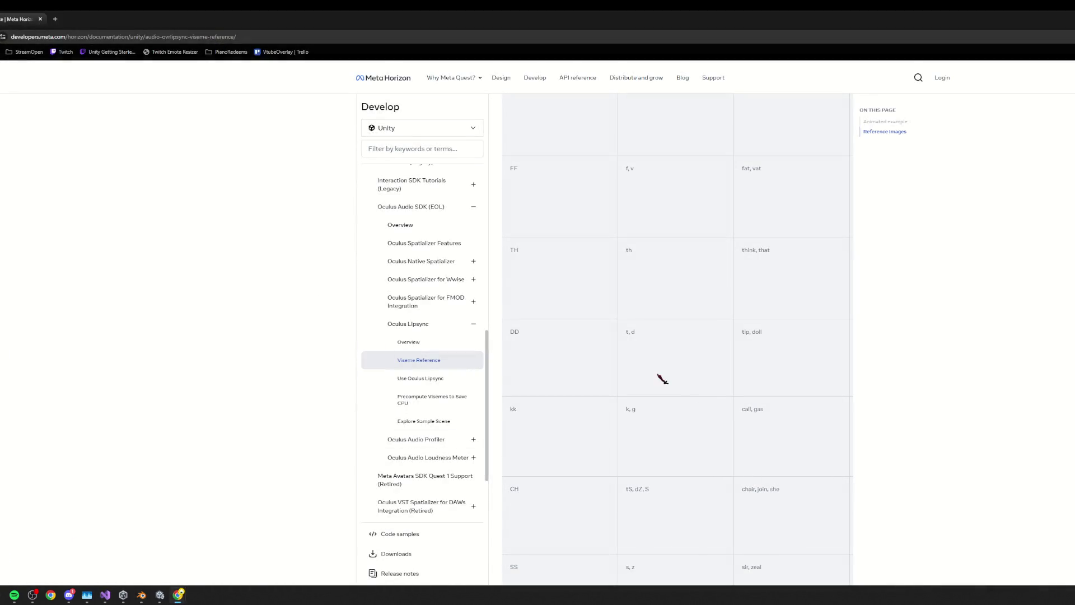
pyautogui.scroll(-2, 609, 377)
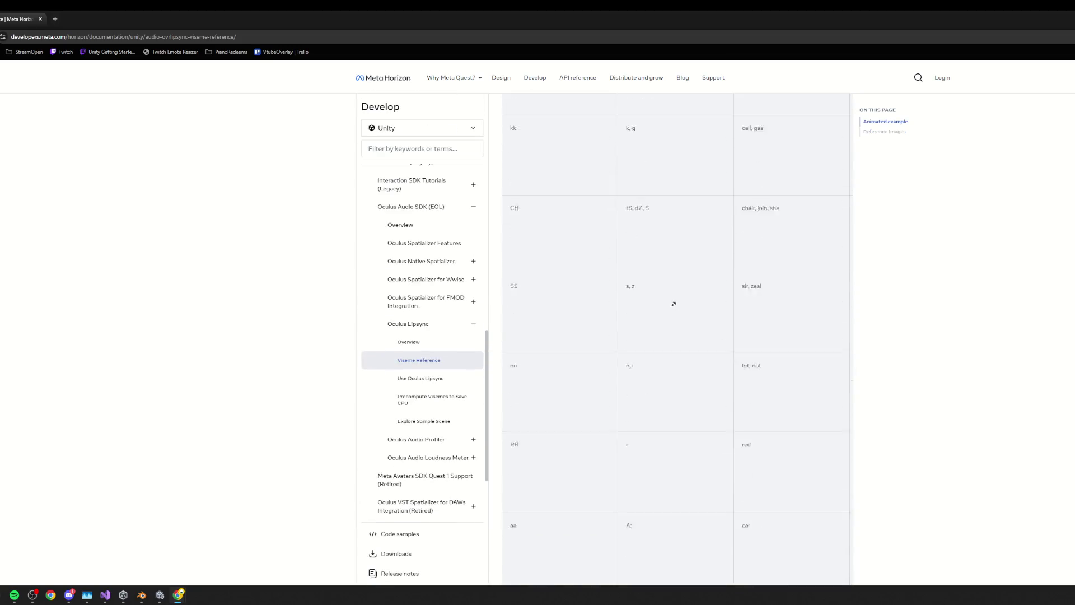
pyautogui.scroll(2, 666, 336)
pyautogui.moveTo(739, 284); pyautogui.dragTo(780, 281)
pyautogui.click(756, 266)
pyautogui.hscroll(1, 758, 266)
pyautogui.hscroll(3, 758, 266)
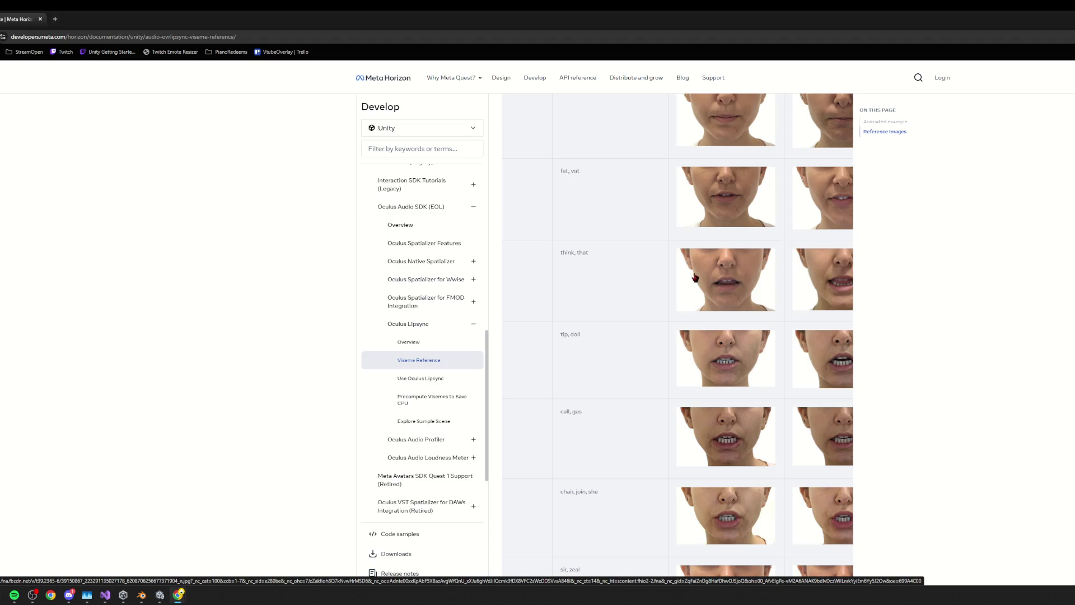
pyautogui.hscroll(-5, 694, 277)
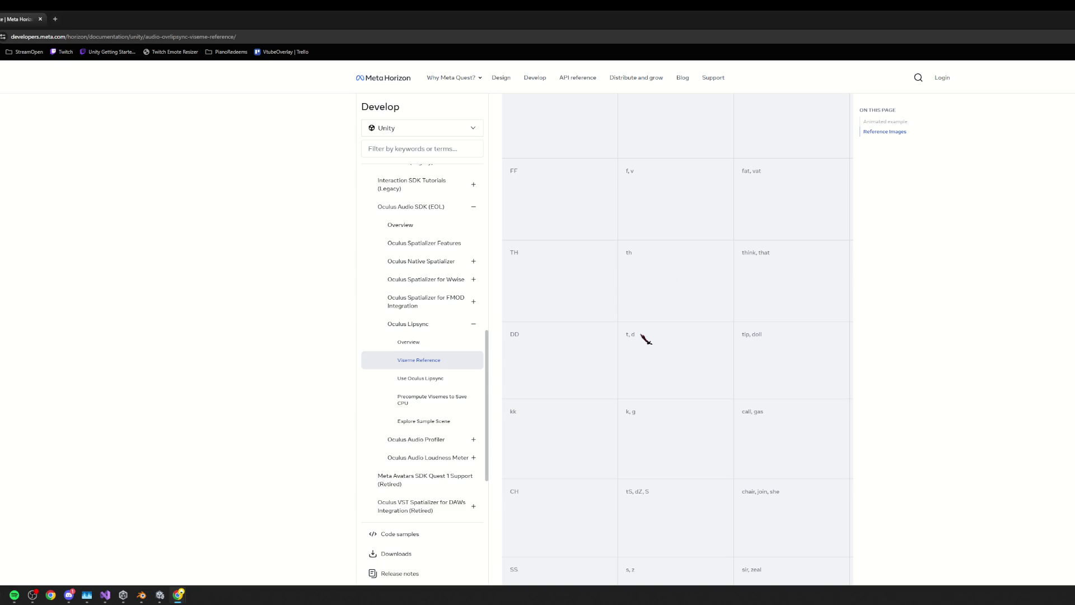
pyautogui.scroll(-1, 650, 336)
pyautogui.hscroll(2, 652, 335)
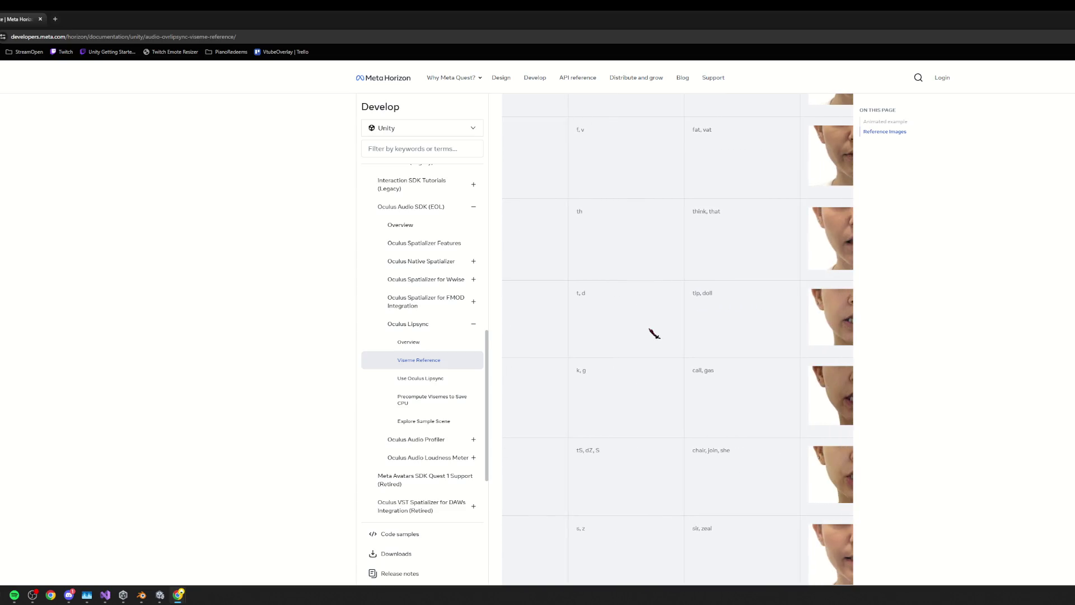
pyautogui.hscroll(3, 654, 334)
pyautogui.hotkey('alt', 'Tab')
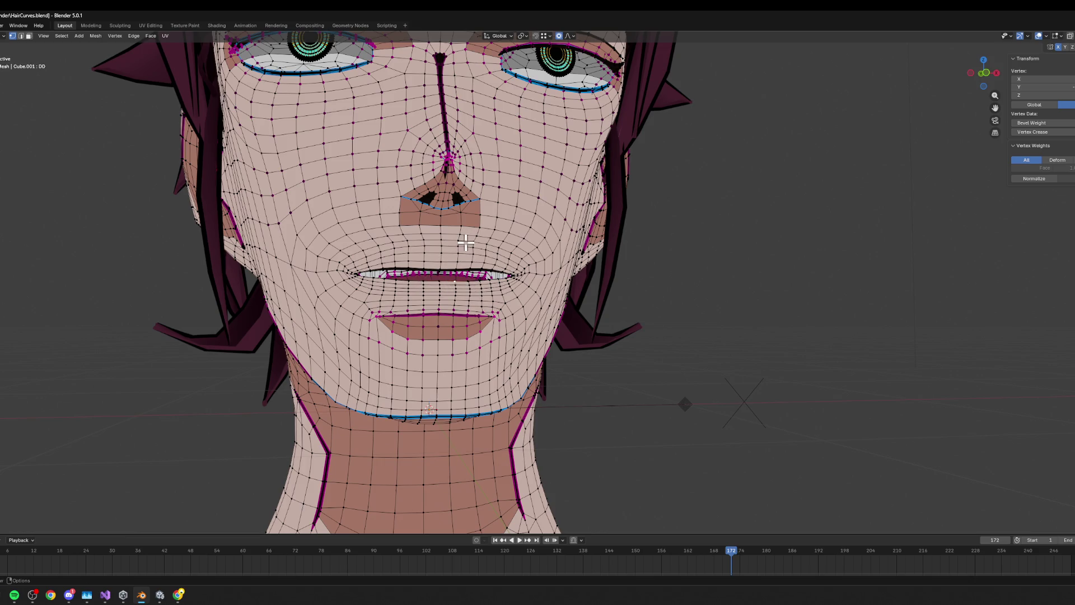
# - Highlight the DD row's example words 'tip, doll', then switch back to Blender
pyautogui.hotkey('alt', 'Tab')
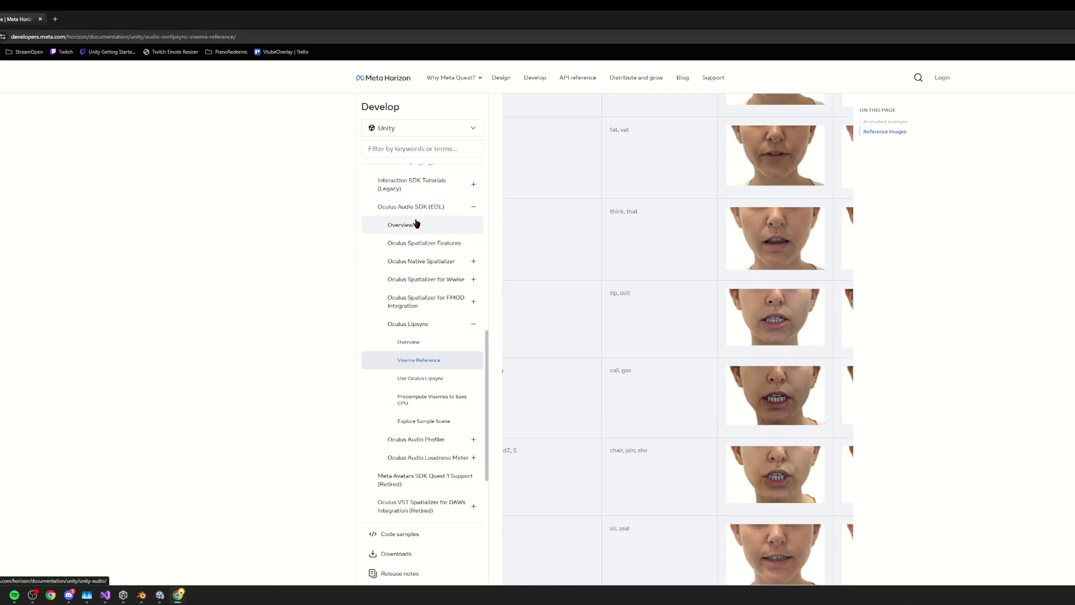
pyautogui.moveTo(655, 308); pyautogui.dragTo(509, 310)
pyautogui.click(640, 324)
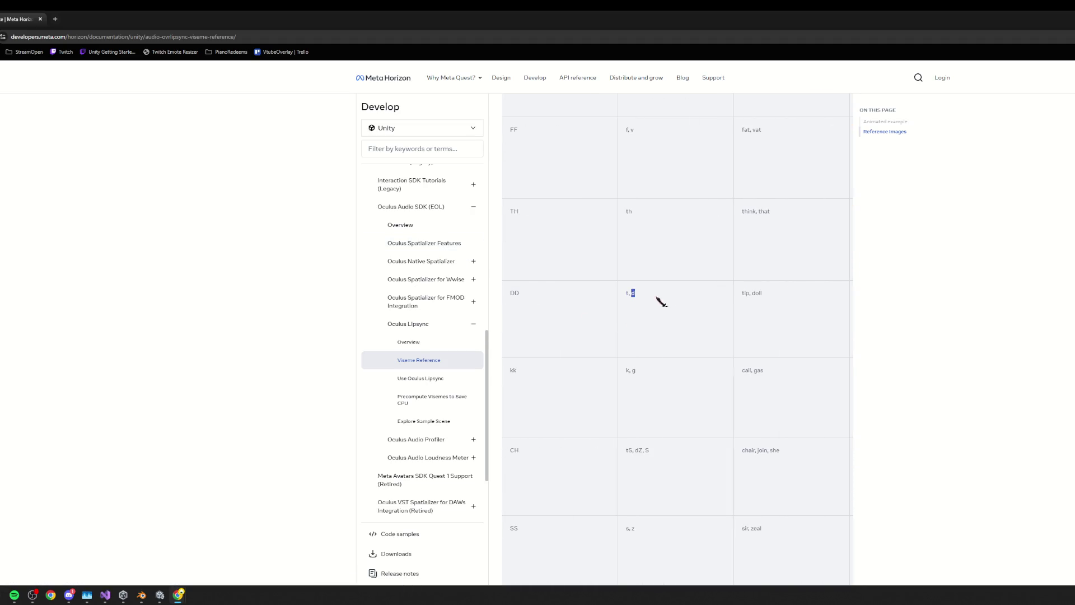
pyautogui.moveTo(734, 296); pyautogui.dragTo(803, 303)
pyautogui.scroll(2, 765, 360)
pyautogui.scroll(-2, 566, 356)
pyautogui.hotkey('alt', 'Tab')
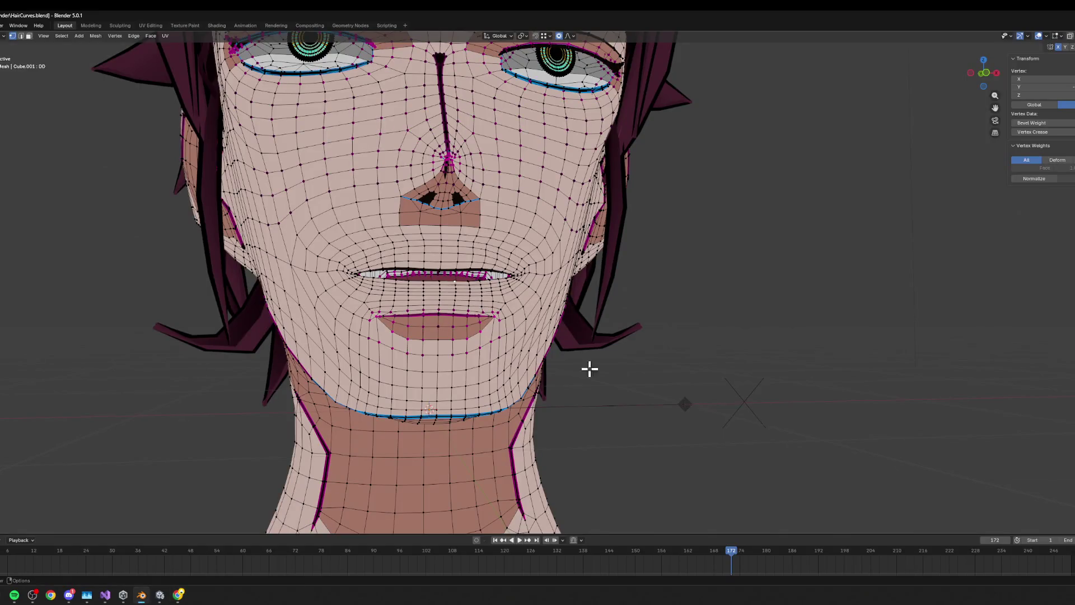
pyautogui.hotkey('alt', 'Tab')
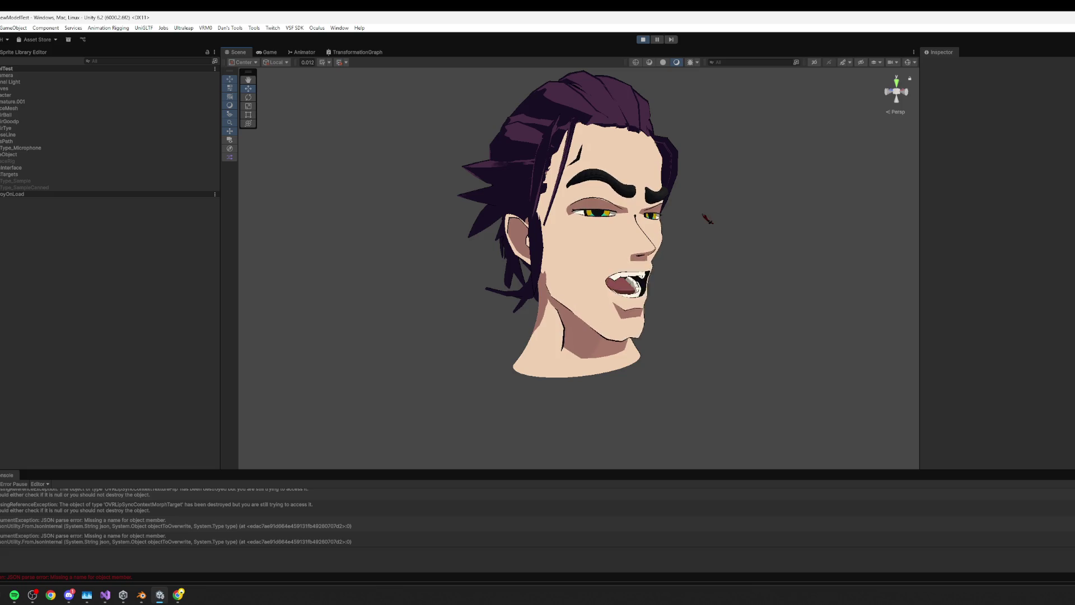
pyautogui.click(268, 52)
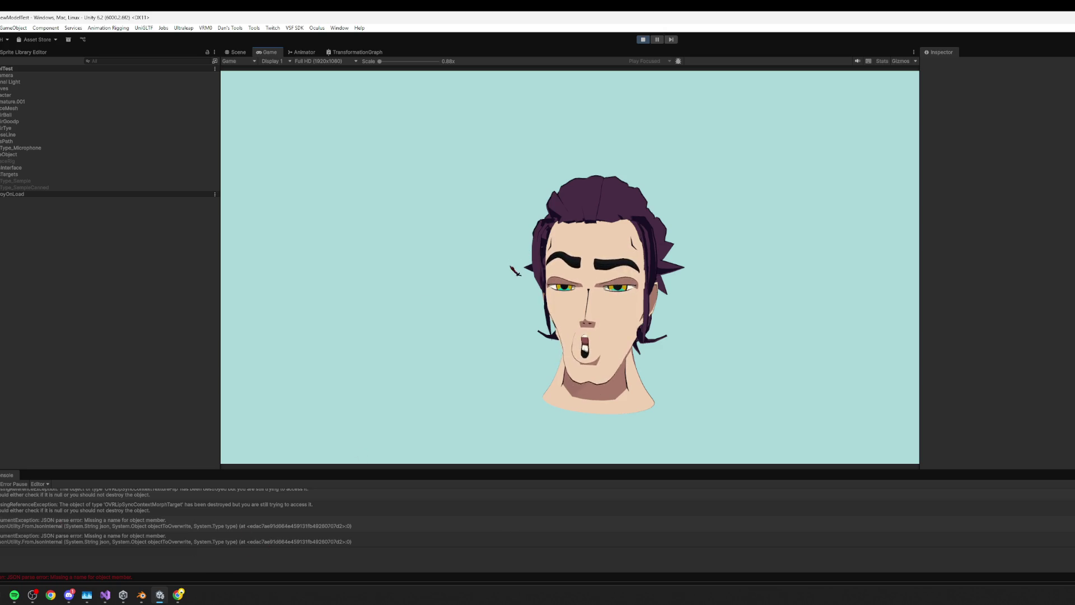
pyautogui.click(175, 524)
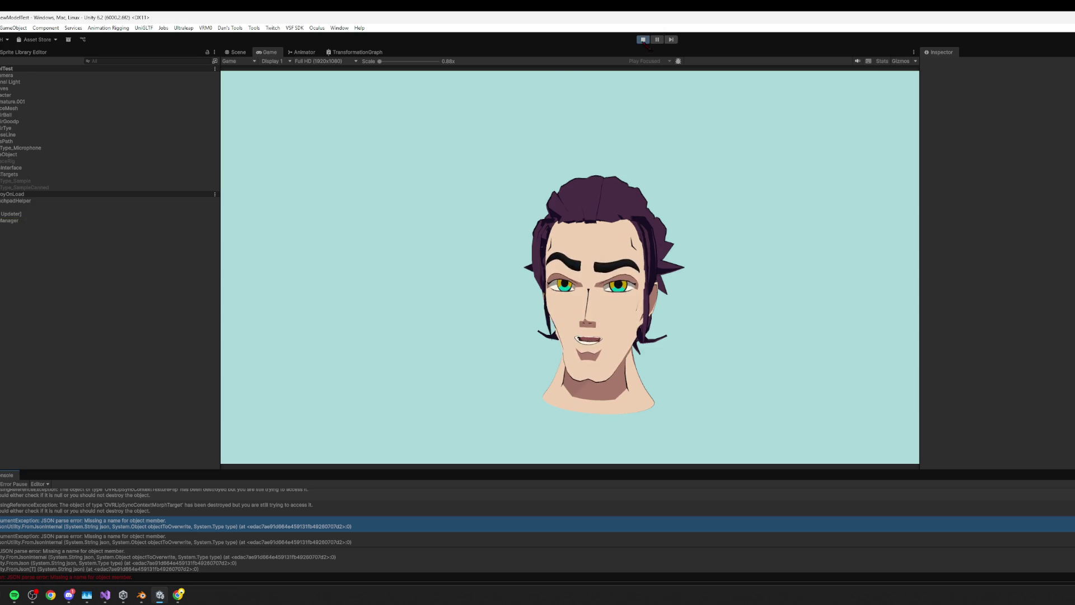
pyautogui.hotkey('alt', 'Tab')
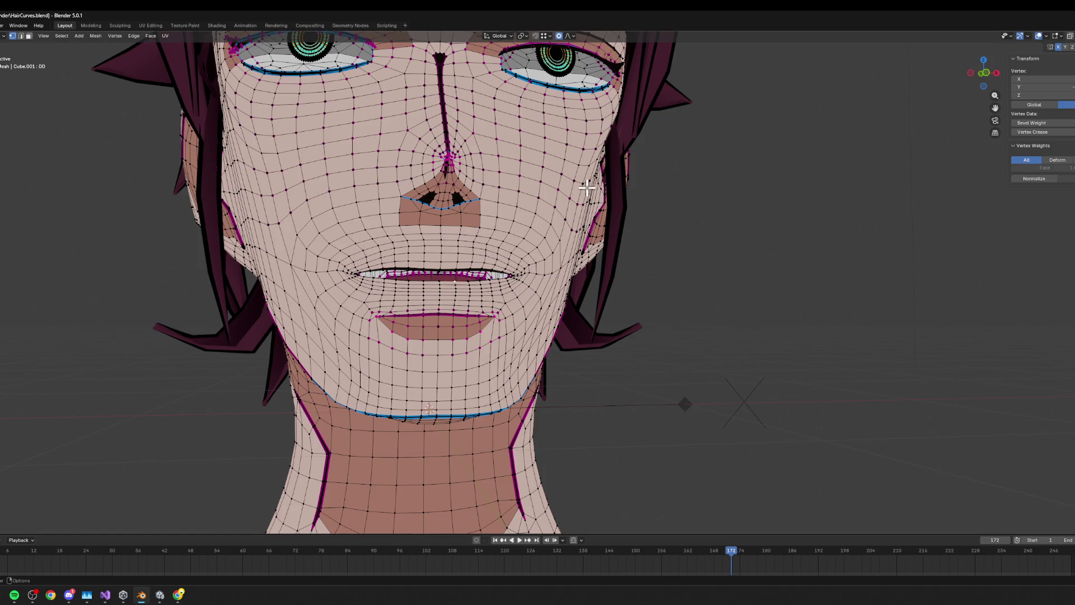
pyautogui.scroll(-2, 587, 190)
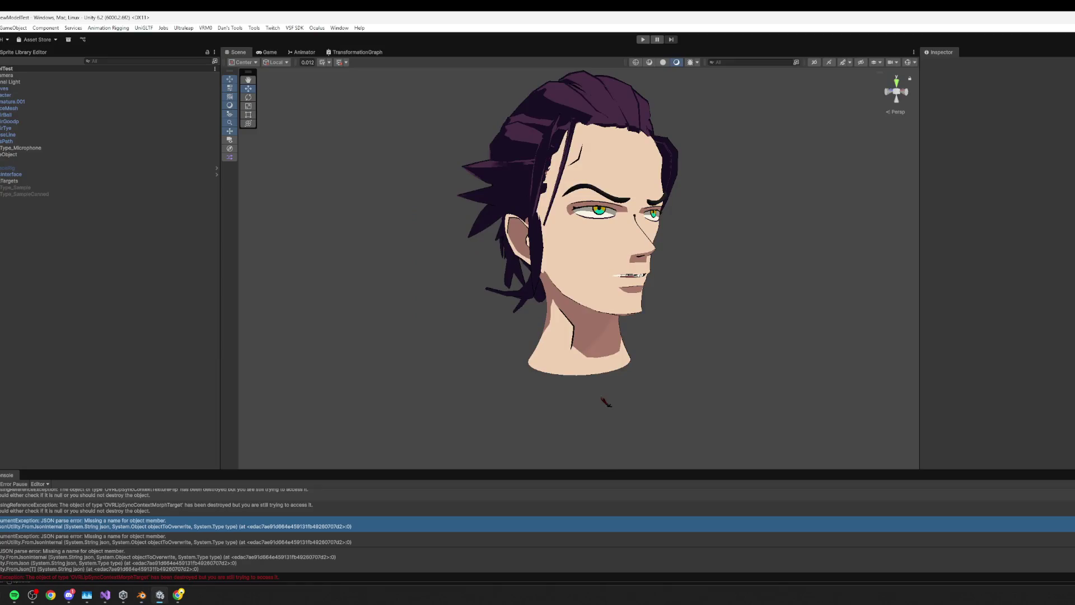
pyautogui.click(269, 52)
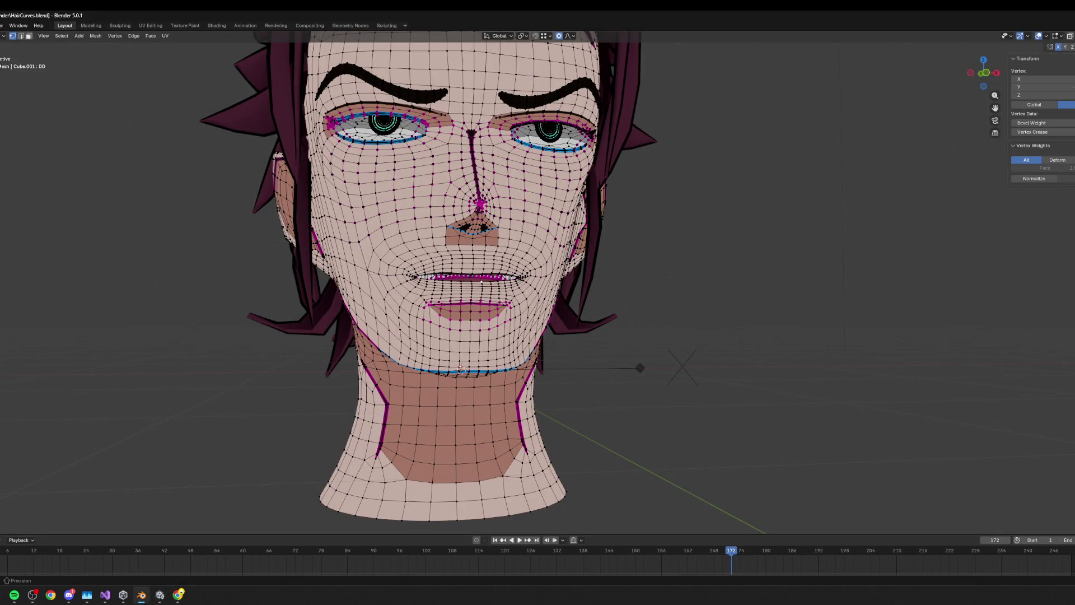
pyautogui.moveTo(517, 267); pyautogui.dragTo(549, 269, button='middle')
pyautogui.scroll(4, 532, 280)
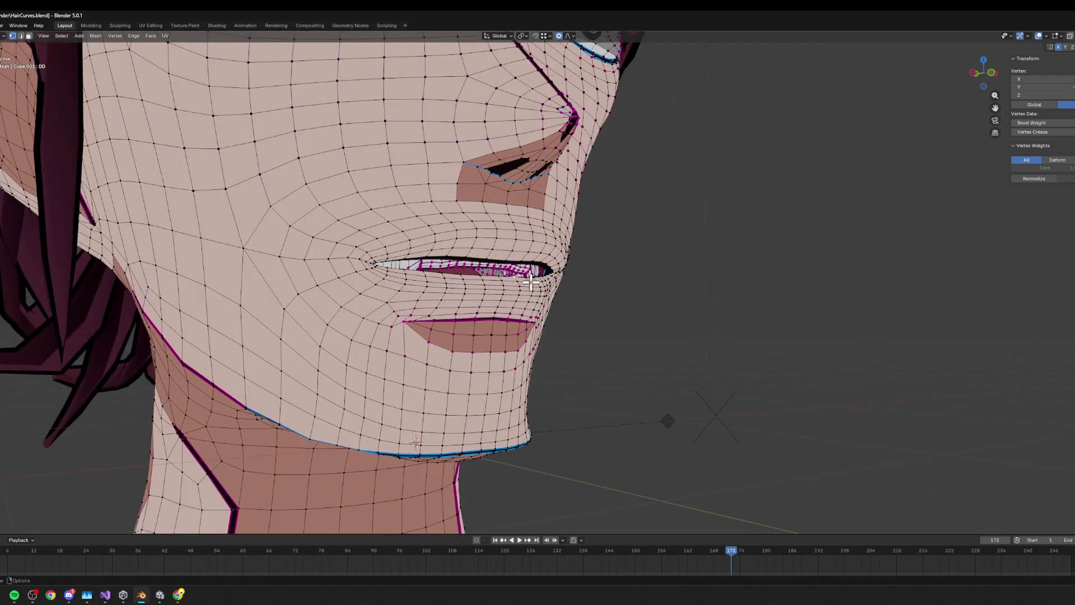
pyautogui.keyDown('shift'); pyautogui.click(460, 274); pyautogui.keyUp('shift')
pyautogui.press('g')
pyautogui.press('z')
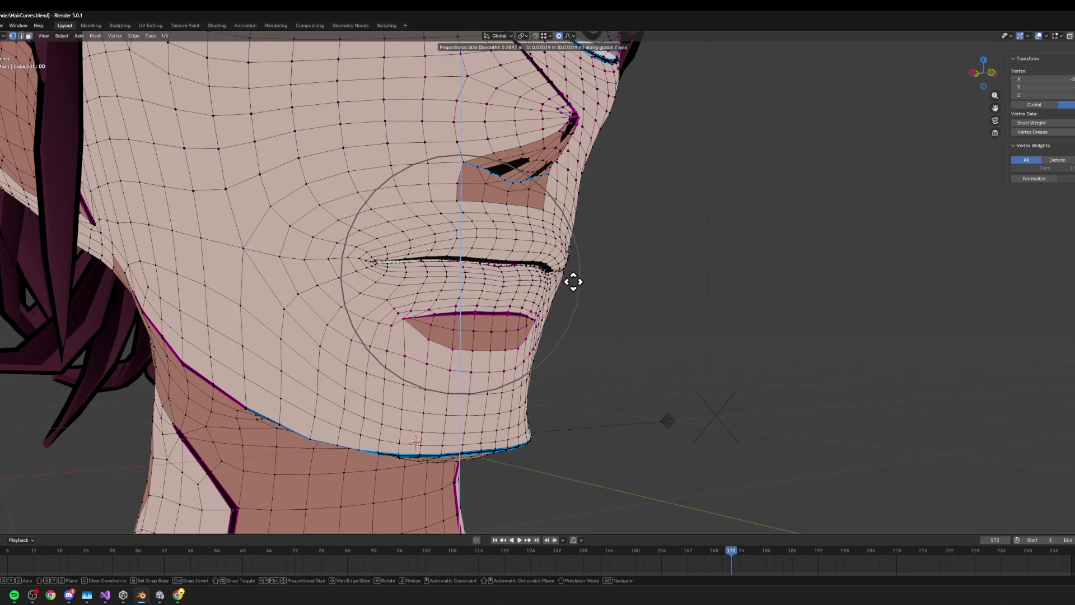
pyautogui.hotkey('alt', 'Tab')
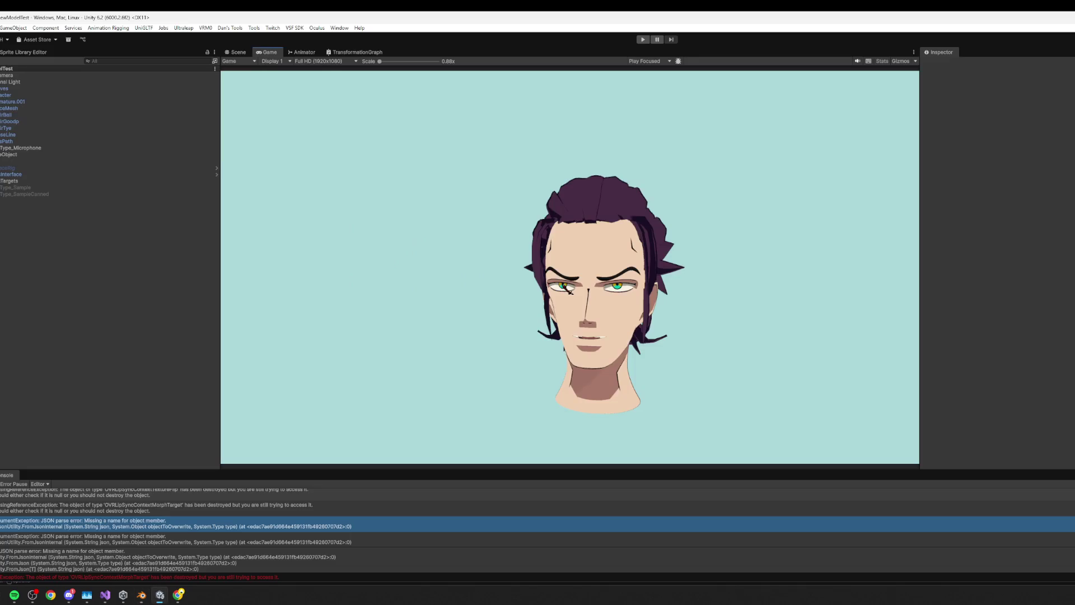
pyautogui.hotkey('alt', 'Tab')
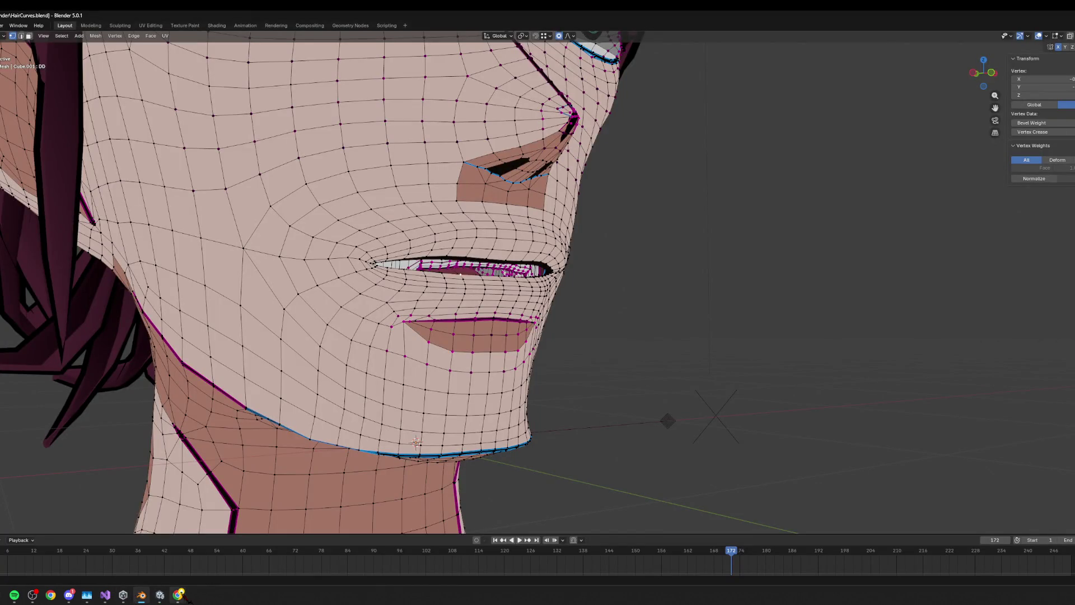
pyautogui.moveTo(180, 595)
pyautogui.moveTo(308, 551)
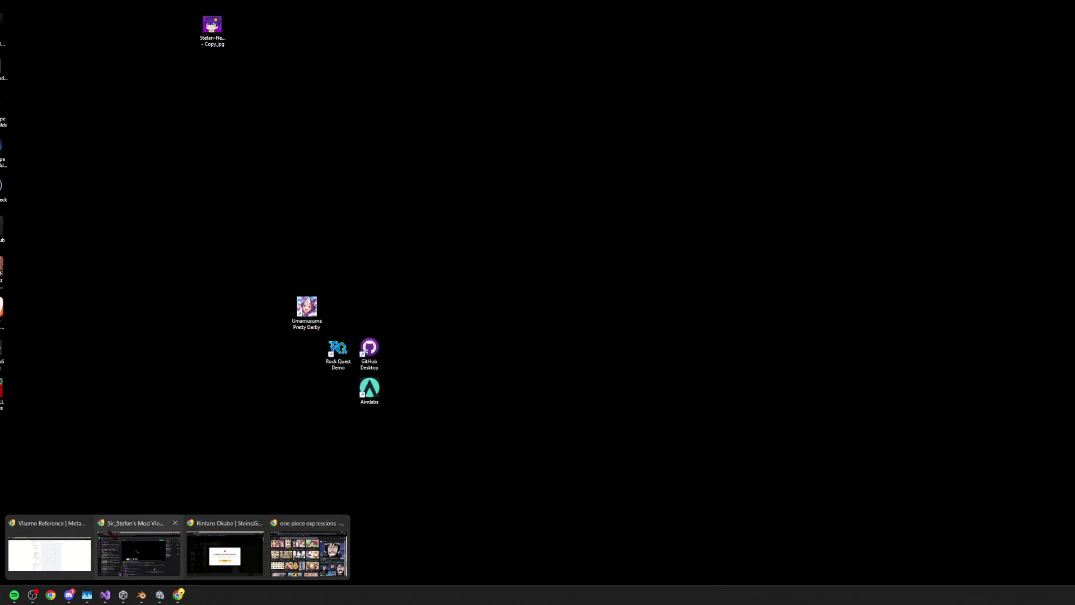
pyautogui.click(49, 553)
pyautogui.click(810, 311)
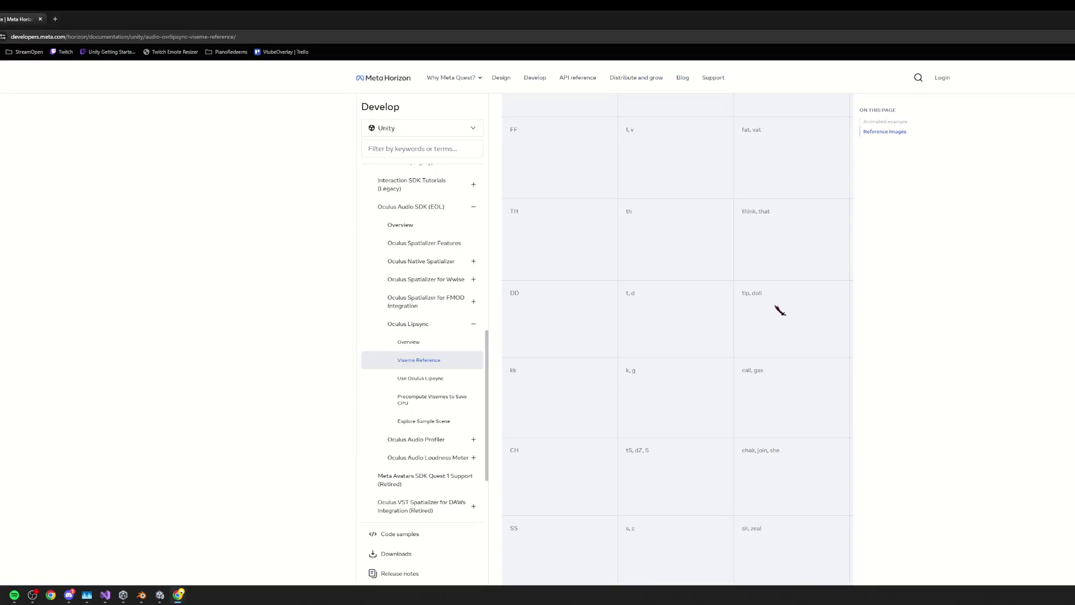
pyautogui.keyDown('shift'); pyautogui.hscroll(3, 797, 308); pyautogui.keyUp('shift')
pyautogui.keyDown('shift'); pyautogui.hscroll(1, 686, 329); pyautogui.keyUp('shift')
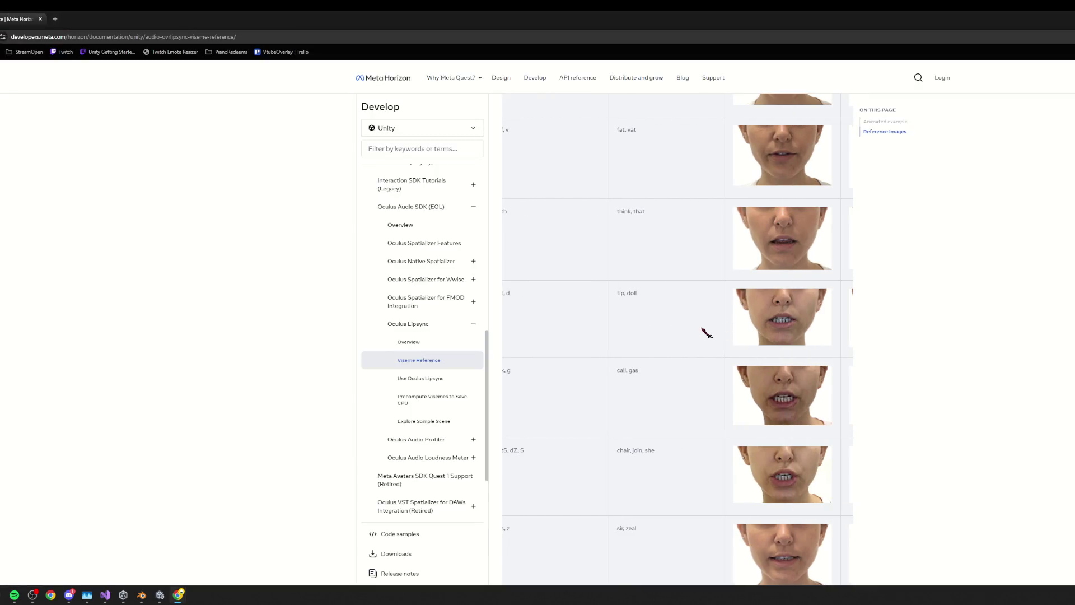
pyautogui.keyDown('shift'); pyautogui.hscroll(2, 712, 325); pyautogui.keyUp('shift')
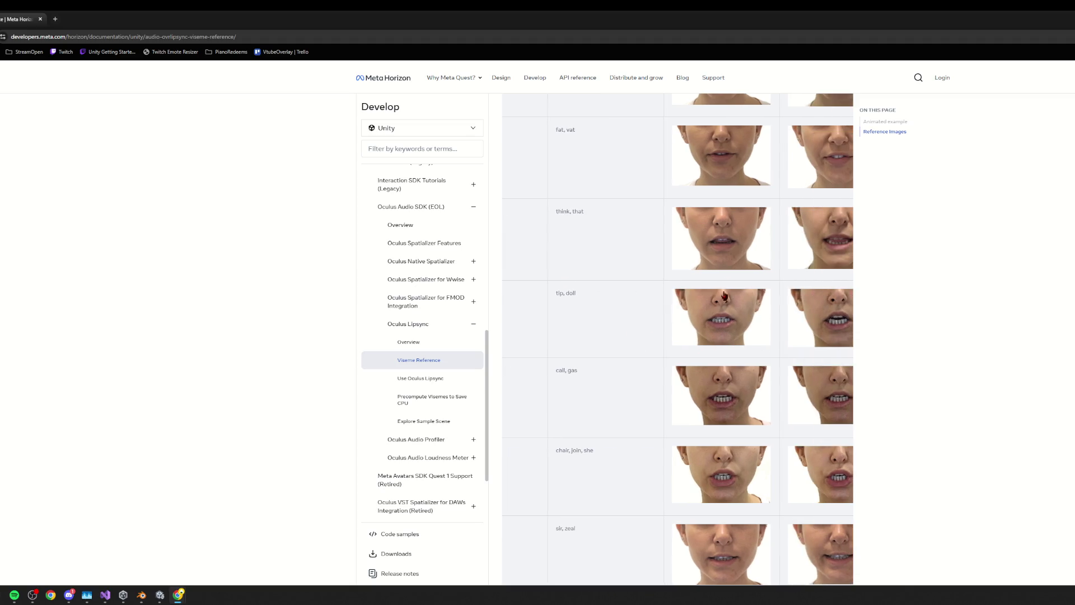
pyautogui.hotkey('alt', 'Tab')
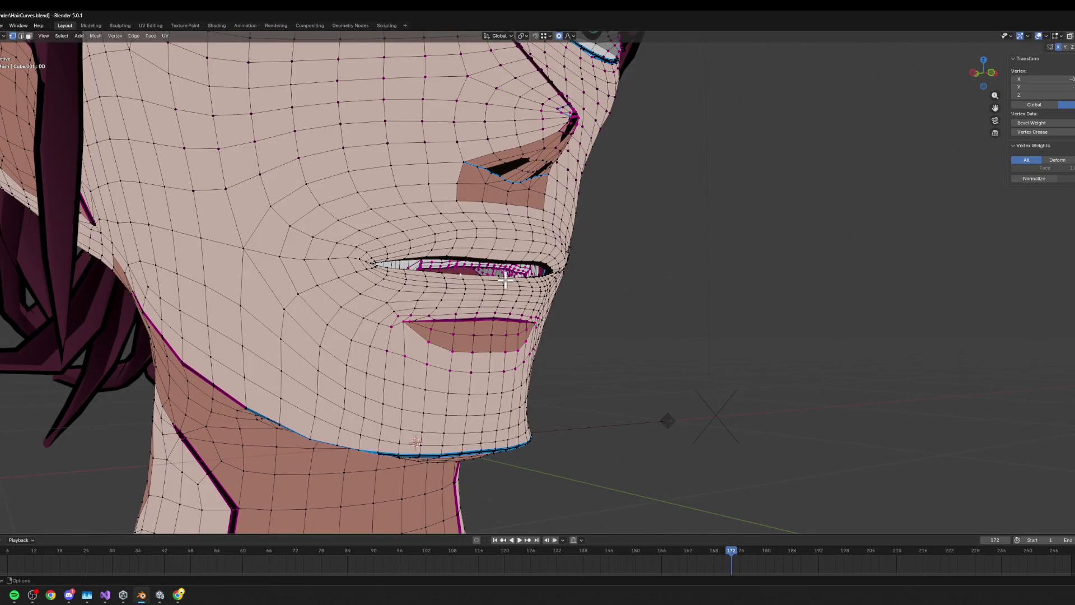
# - Lower the selected lip vertices vertically in two proportional-editing moves
pyautogui.press('g')
pyautogui.press('z')
pyautogui.click(499, 301)
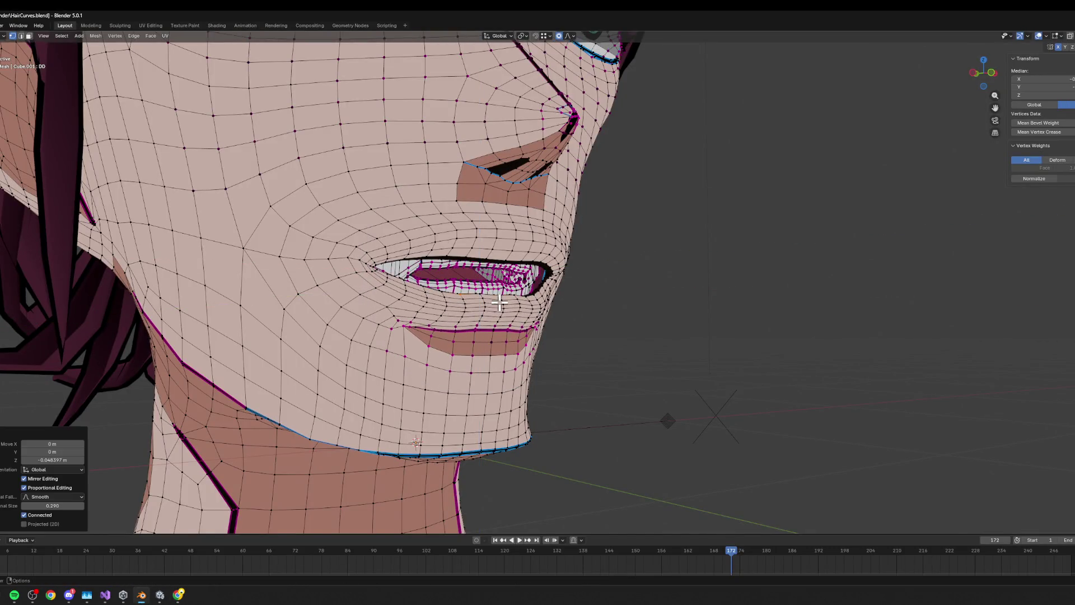
pyautogui.moveTo(499, 300); pyautogui.dragTo(469, 312, button='middle')
pyautogui.press('g')
pyautogui.press('z')
pyautogui.scroll(3, 448, 314)
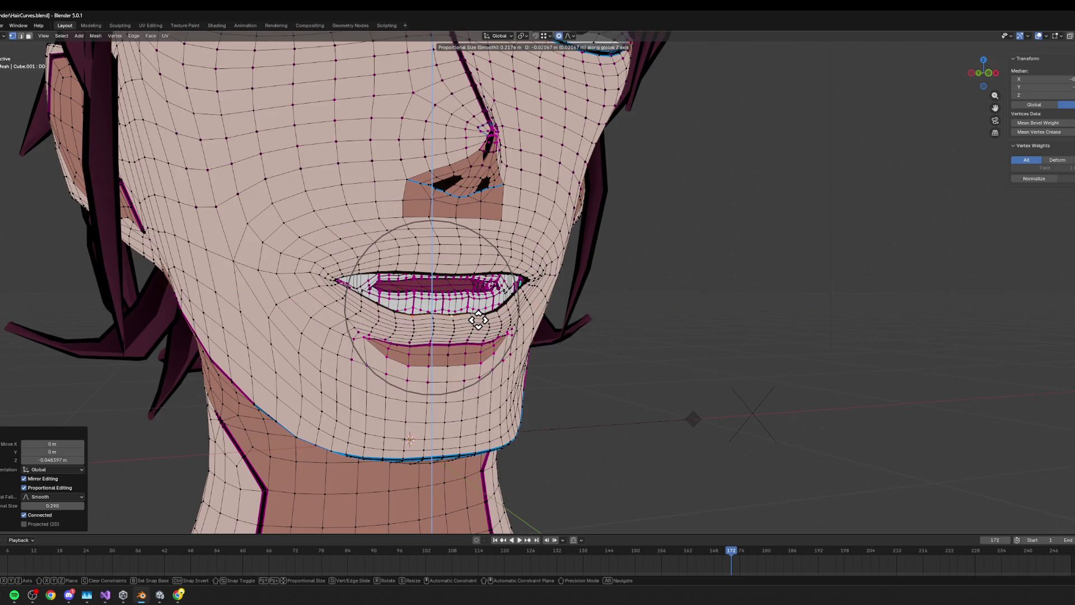
pyautogui.click(423, 314)
# - Select a lip vertex and raise the lower lip along Z
pyautogui.click(422, 314)
pyautogui.press('g')
pyautogui.press('Escape')
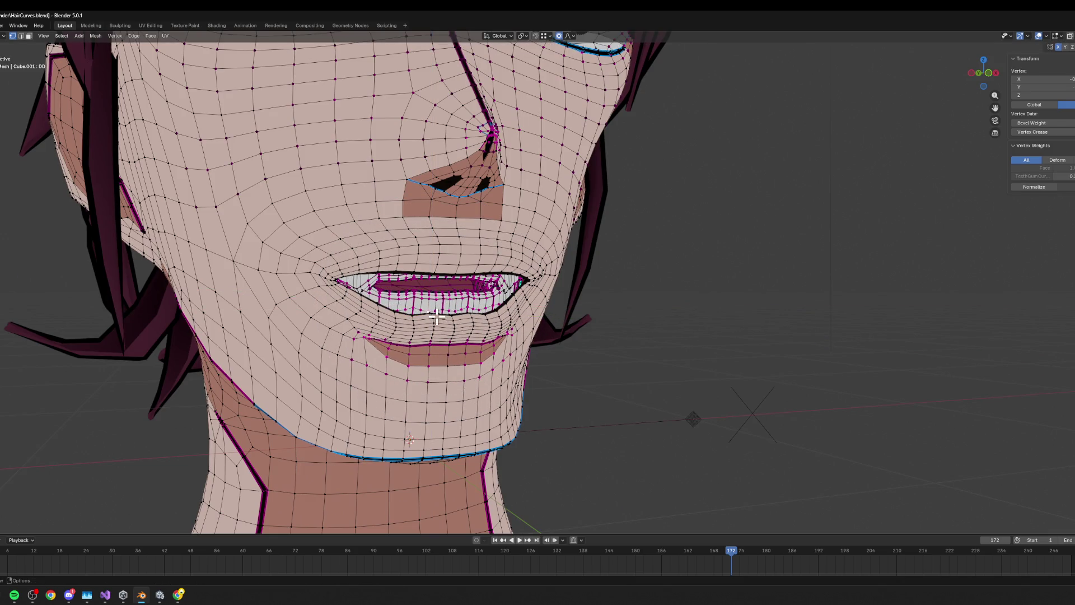
pyautogui.scroll(2, 480, 329)
pyautogui.scroll(4, 480, 329)
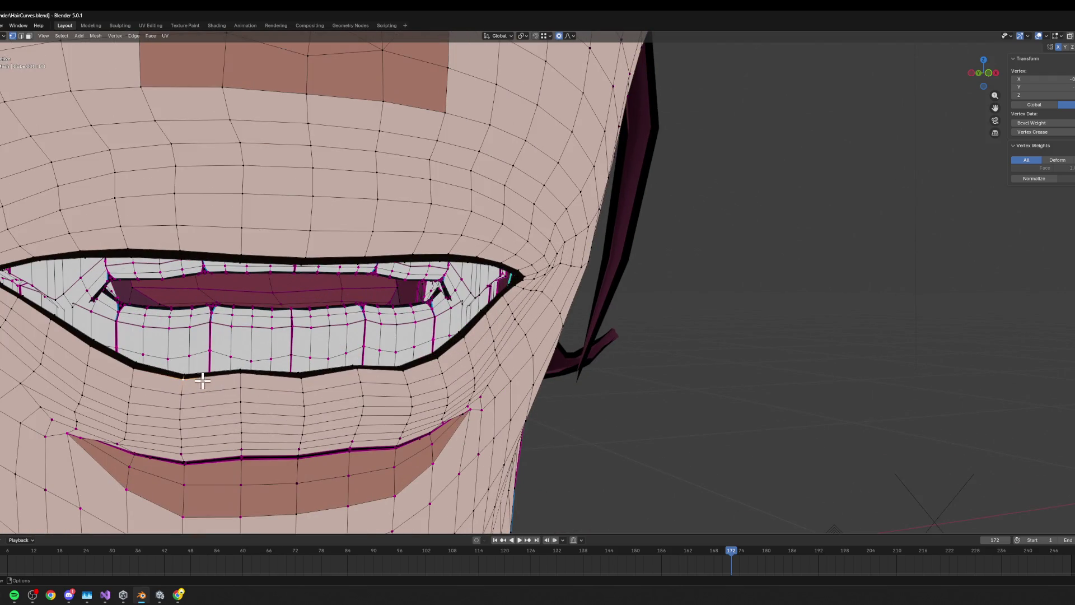
pyautogui.press('g')
pyautogui.press('x')
pyautogui.press('z')
pyautogui.scroll(6, 221, 372)
pyautogui.click(224, 363)
# - Shift the lower lip along Y and nudge the lower teeth down vertically
pyautogui.press('g')
pyautogui.press('y')
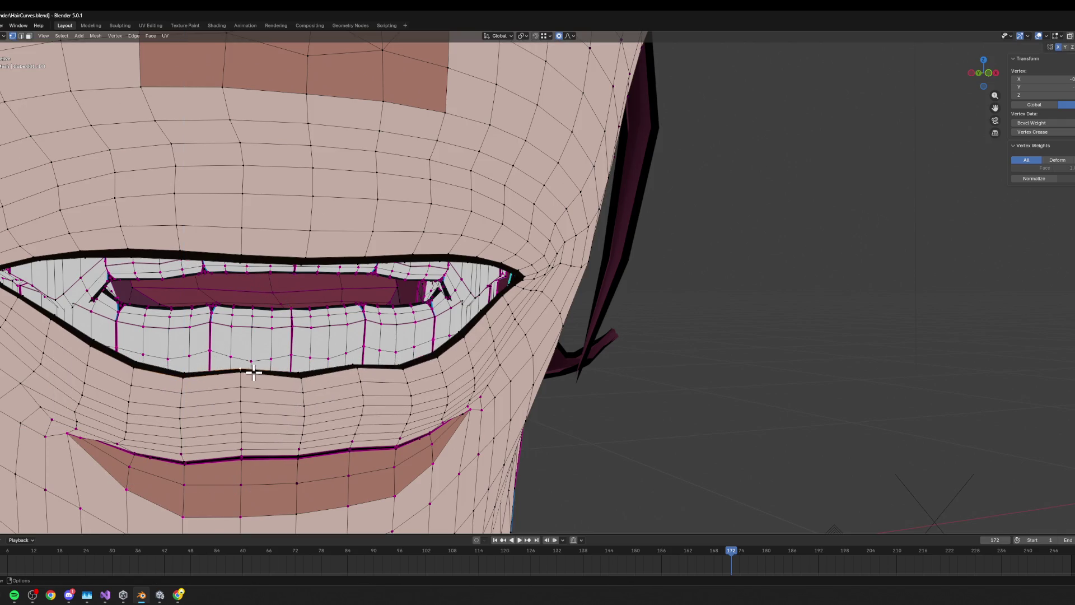
pyautogui.scroll(2, 259, 381)
pyautogui.scroll(2, 259, 380)
pyautogui.moveTo(260, 355)
pyautogui.mouseDown()
pyautogui.moveTo(254, 386)
pyautogui.moveTo(307, 364)
pyautogui.mouseUp()
pyautogui.moveTo(308, 365)
pyautogui.mouseDown(button='middle')
pyautogui.moveTo(324, 367)
pyautogui.moveTo(308, 332)
pyautogui.mouseUp(button='middle')
pyautogui.press('g')
pyautogui.press('z')
pyautogui.click(324, 375)
pyautogui.press('g')
pyautogui.press('z')
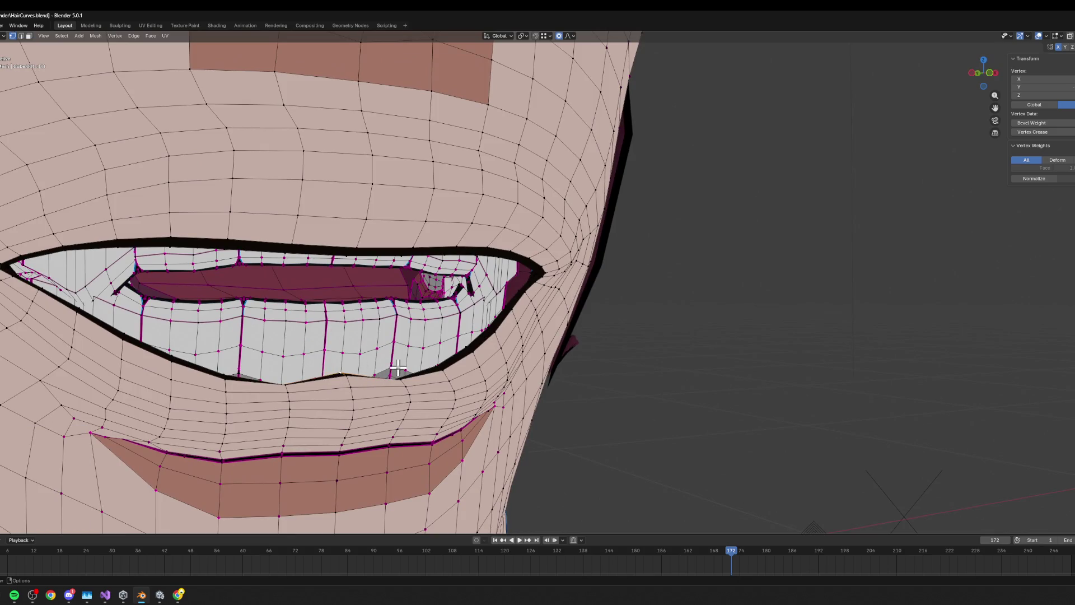
pyautogui.click(427, 368)
# - Check the viseme reference photos, then raise the upper lip vertex along Z
pyautogui.hotkey('alt', 'Tab')
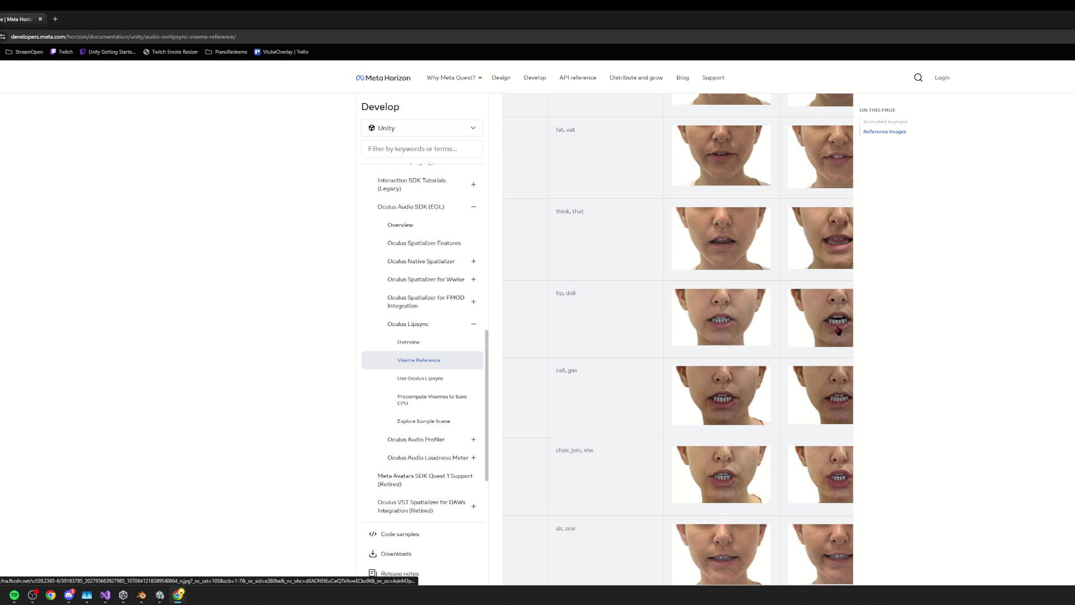
pyautogui.hotkey('alt', 'Tab')
pyautogui.scroll(-6, 727, 341)
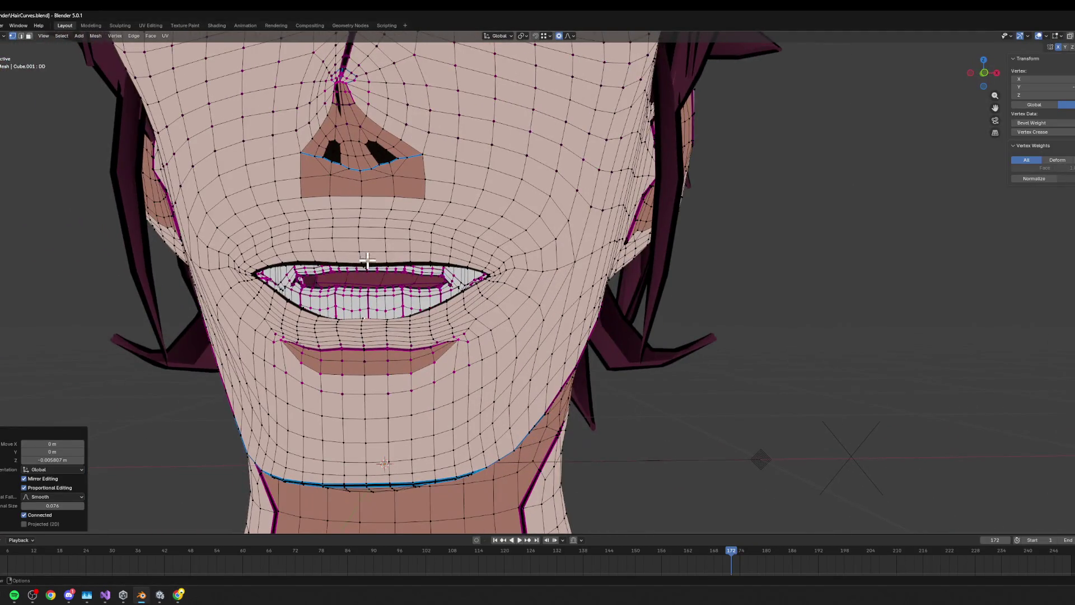
pyautogui.click(367, 258)
pyautogui.press('g')
pyautogui.scroll(-7, 378, 246)
pyautogui.press('z')
pyautogui.scroll(-5, 380, 241)
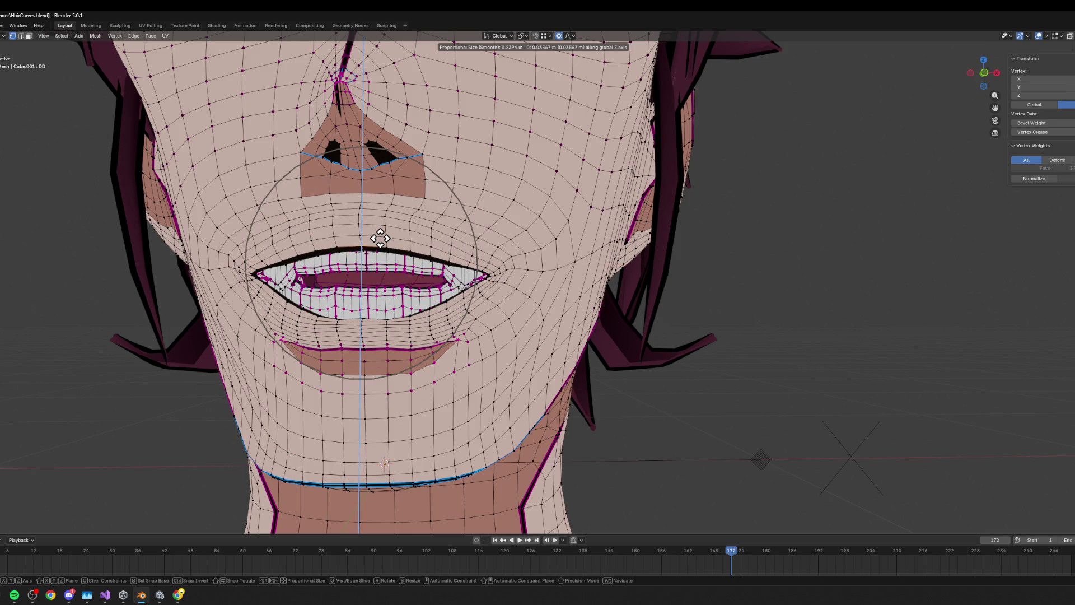
pyautogui.scroll(1, 380, 241)
pyautogui.click(380, 240)
# - Select the connected teeth mesh and reposition it vertically with soft falloff
pyautogui.moveTo(449, 268); pyautogui.dragTo(481, 268, button='middle')
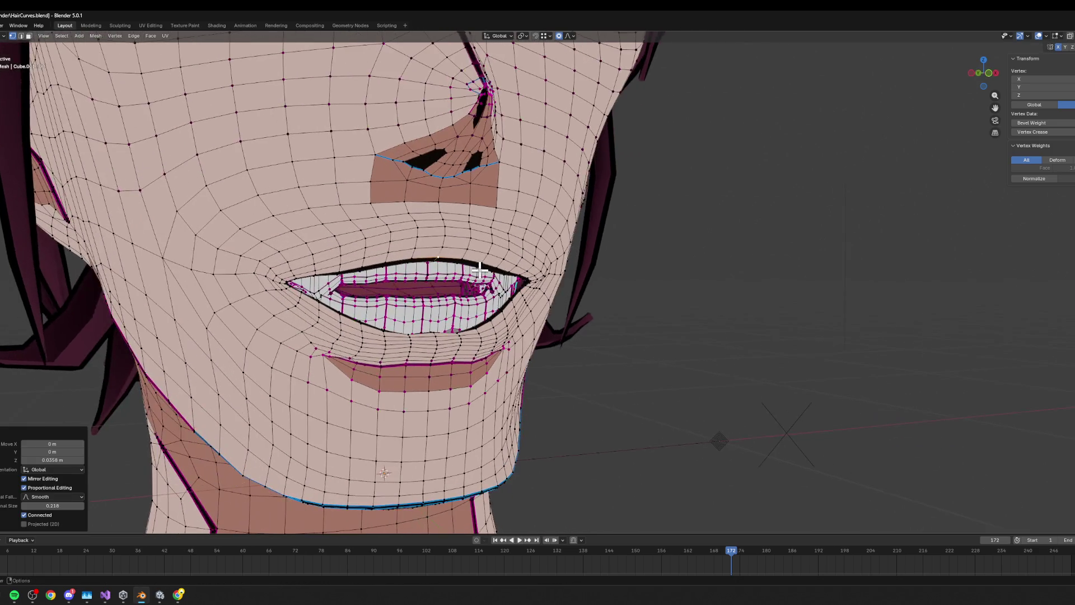
pyautogui.moveTo(490, 334); pyautogui.dragTo(504, 377, button='middle')
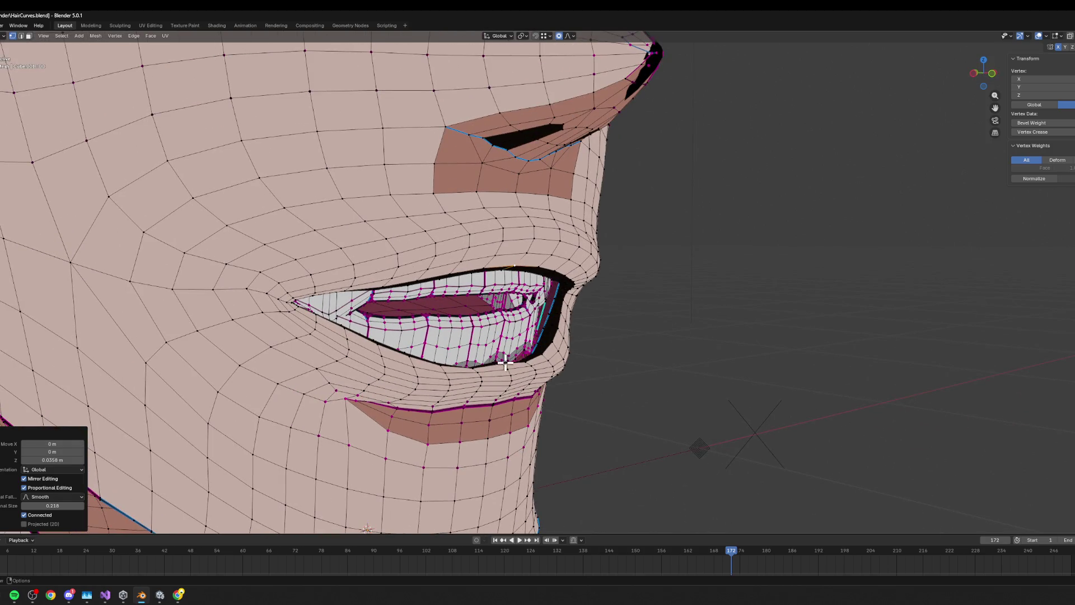
pyautogui.press('g')
pyautogui.press('Escape')
pyautogui.keyDown('shift'); pyautogui.click(483, 342); pyautogui.keyUp('shift')
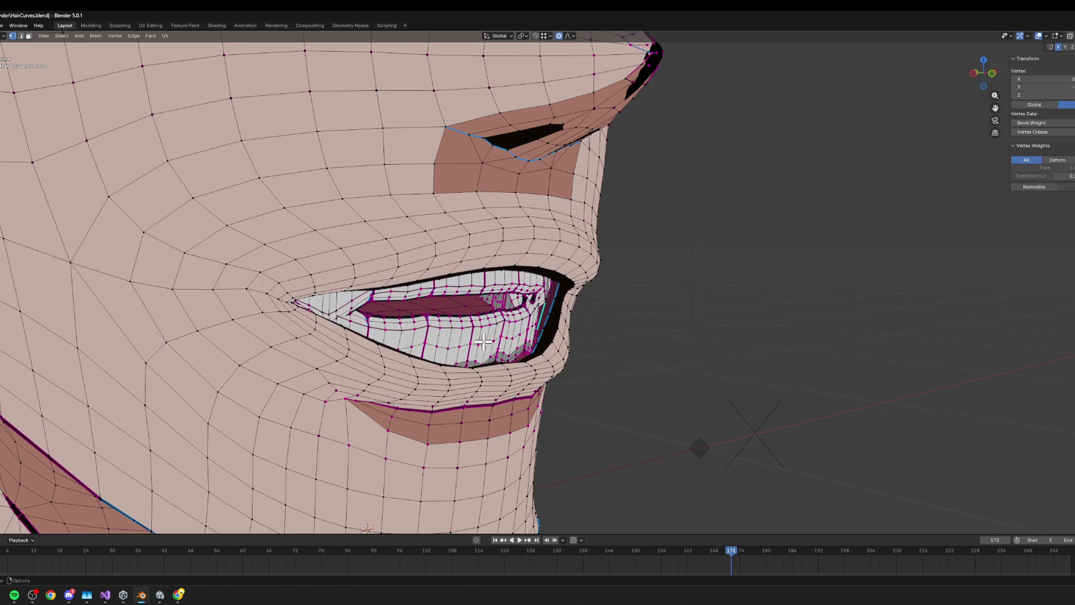
pyautogui.rightClick(477, 325)
pyautogui.press('Escape')
pyautogui.keyDown('shift'); pyautogui.click(491, 324); pyautogui.keyUp('shift')
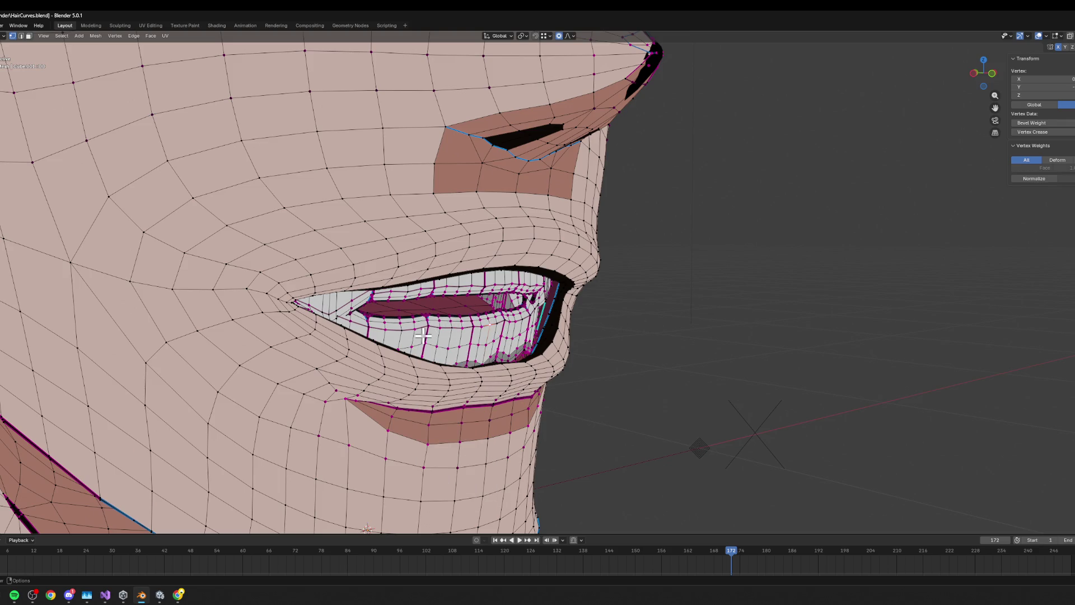
pyautogui.press('l')
pyautogui.moveTo(457, 288)
pyautogui.mouseDown(button='middle')
pyautogui.moveTo(458, 303)
pyautogui.moveTo(426, 280)
pyautogui.moveTo(525, 409)
pyautogui.mouseUp(button='middle')
pyautogui.press('g')
pyautogui.press('z')
pyautogui.click(472, 307)
# - Relax the lip edge loop with LoopTools and view the shaded face from the front
pyautogui.hotkey('alt', 'a')
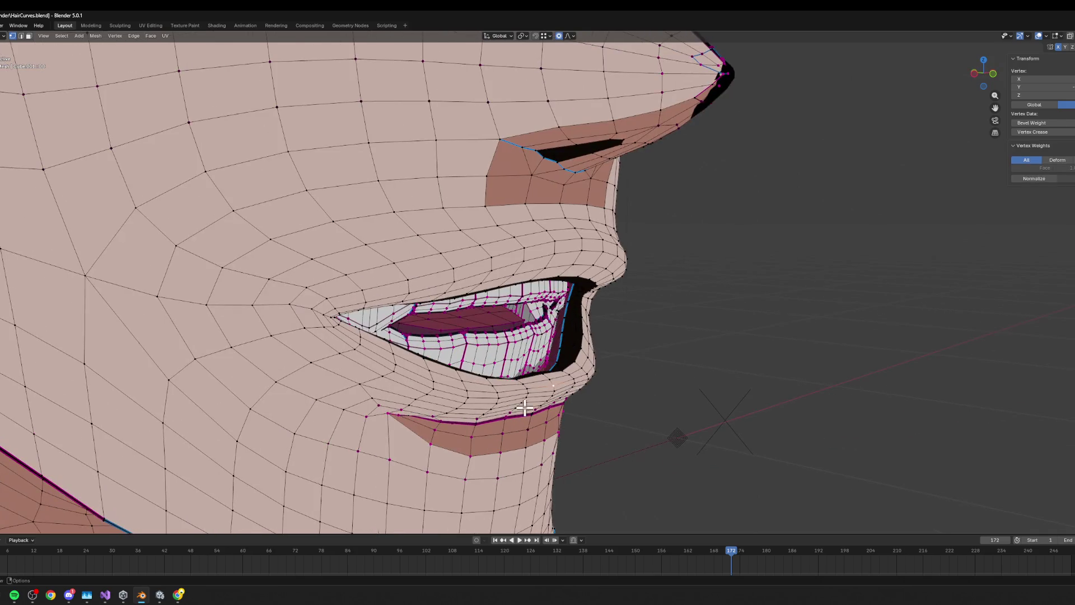
pyautogui.press('2')
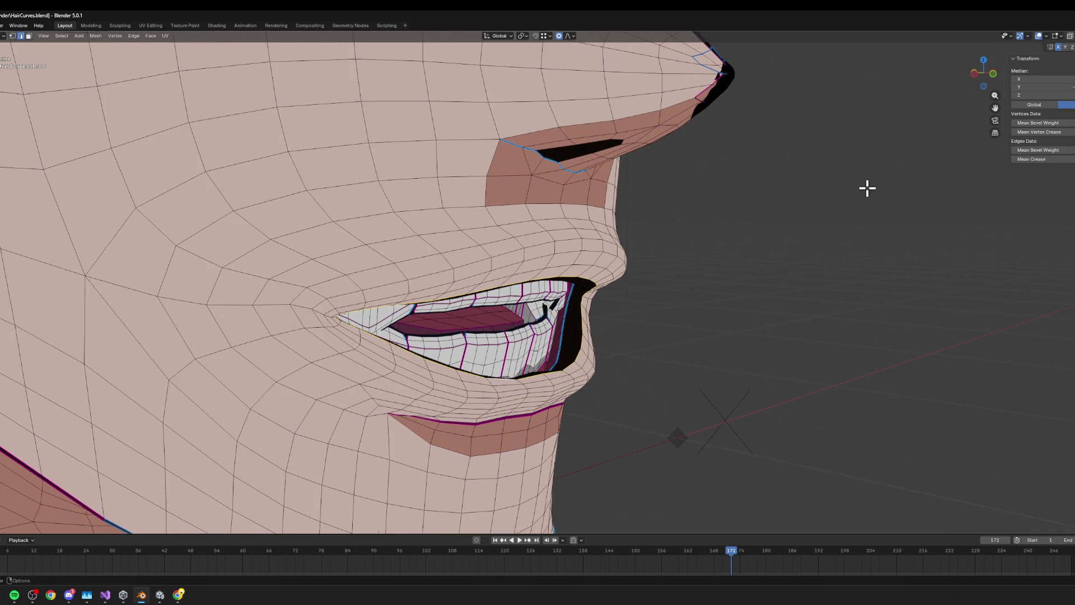
pyautogui.click(1072, 143)
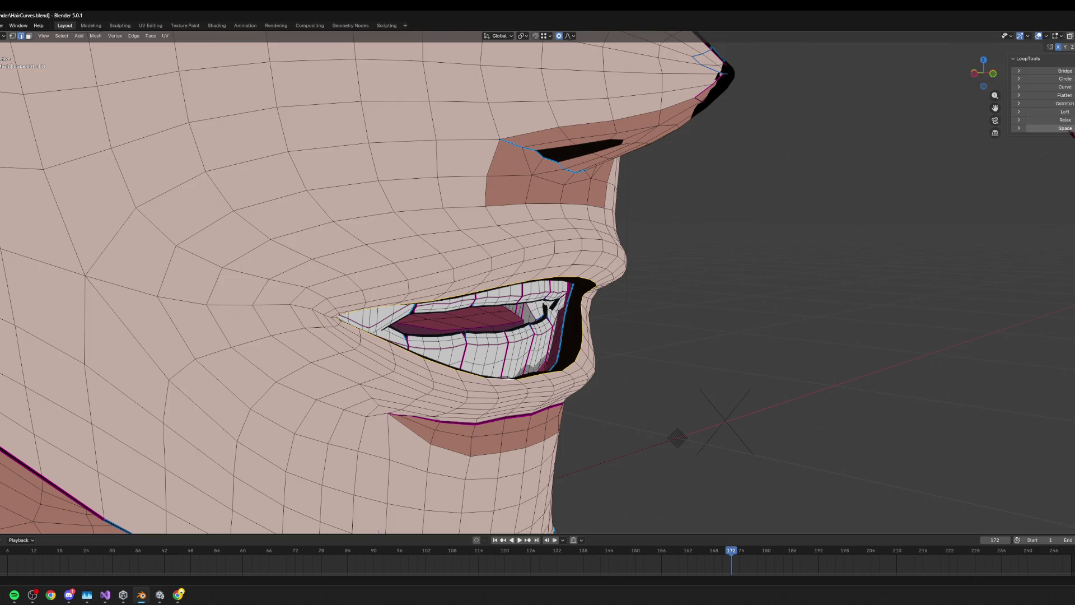
pyautogui.press('KP_1')
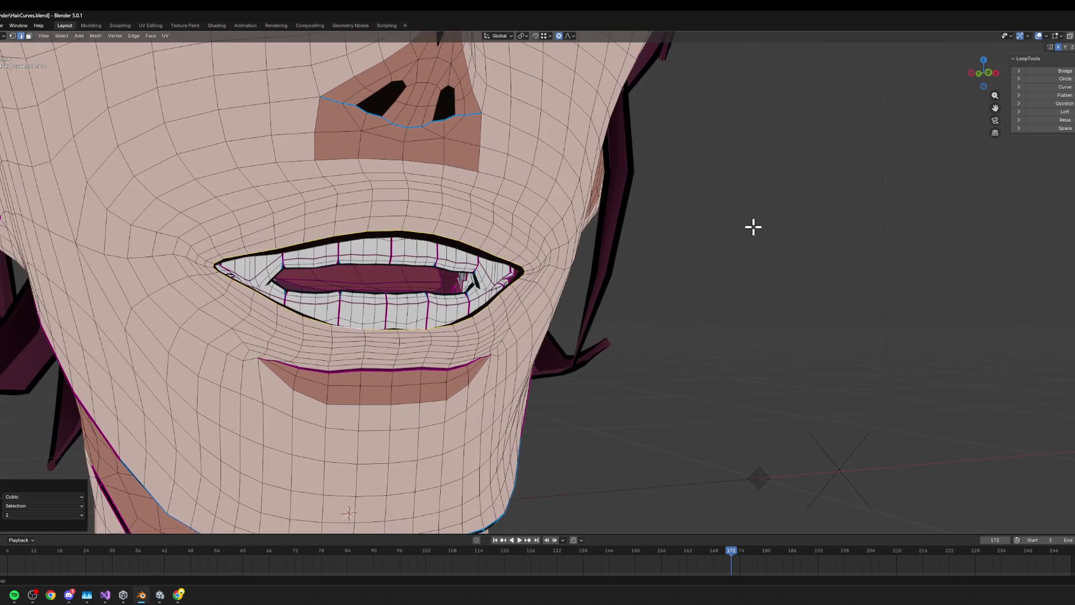
pyautogui.press('Tab')
pyautogui.moveTo(666, 269); pyautogui.dragTo(607, 309, button='middle')
pyautogui.press('KP_1')
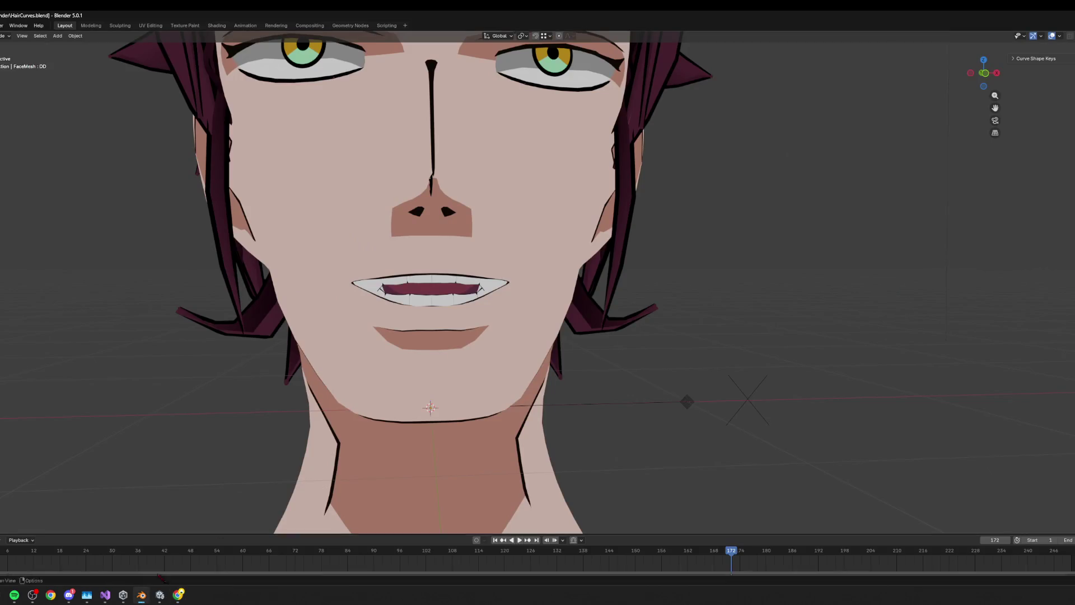
pyautogui.click(160, 595)
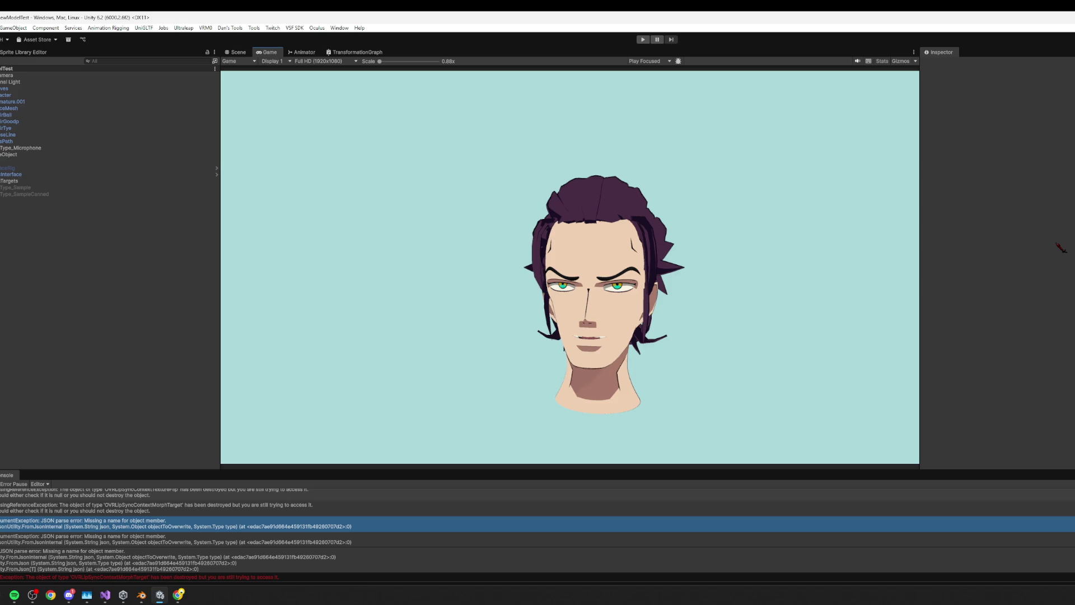
pyautogui.hotkey('alt', 'Tab')
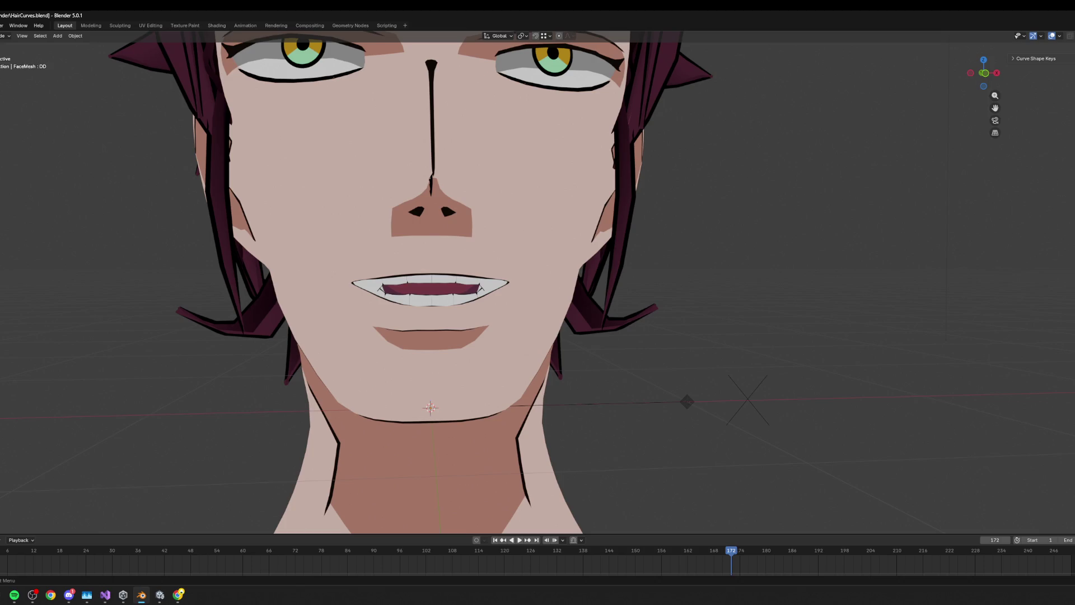
pyautogui.moveTo(665, 276); pyautogui.dragTo(593, 288, button='middle')
pyautogui.moveTo(562, 257)
pyautogui.mouseDown(button='middle')
pyautogui.moveTo(576, 233)
pyautogui.moveTo(600, 233)
pyautogui.moveTo(558, 240)
pyautogui.mouseUp(button='middle')
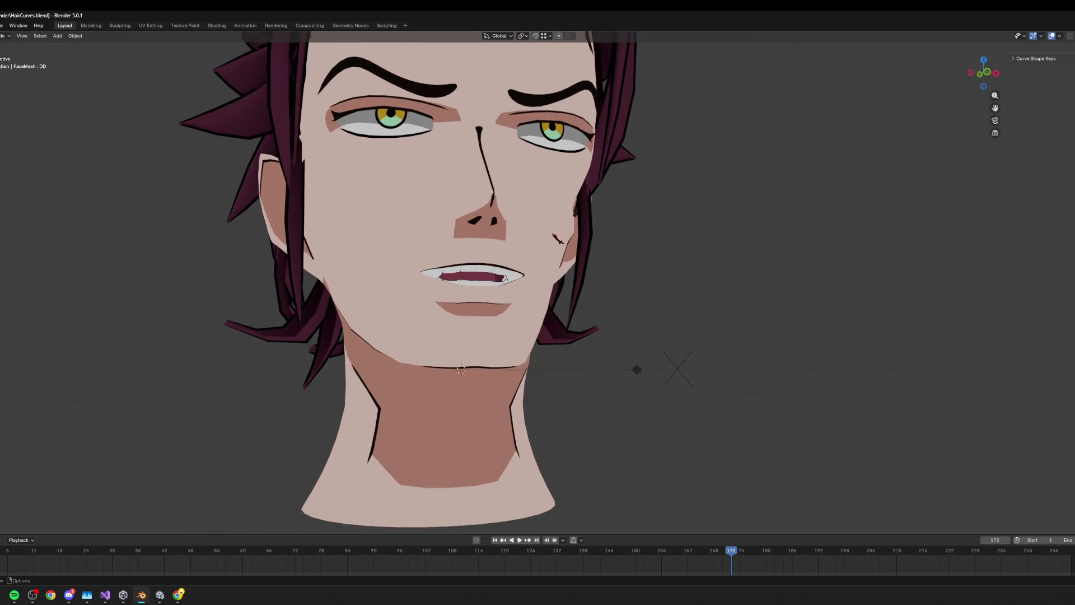
# - In Edit Mode, select the lower teeth with L and raise them along Z
pyautogui.press('Tab')
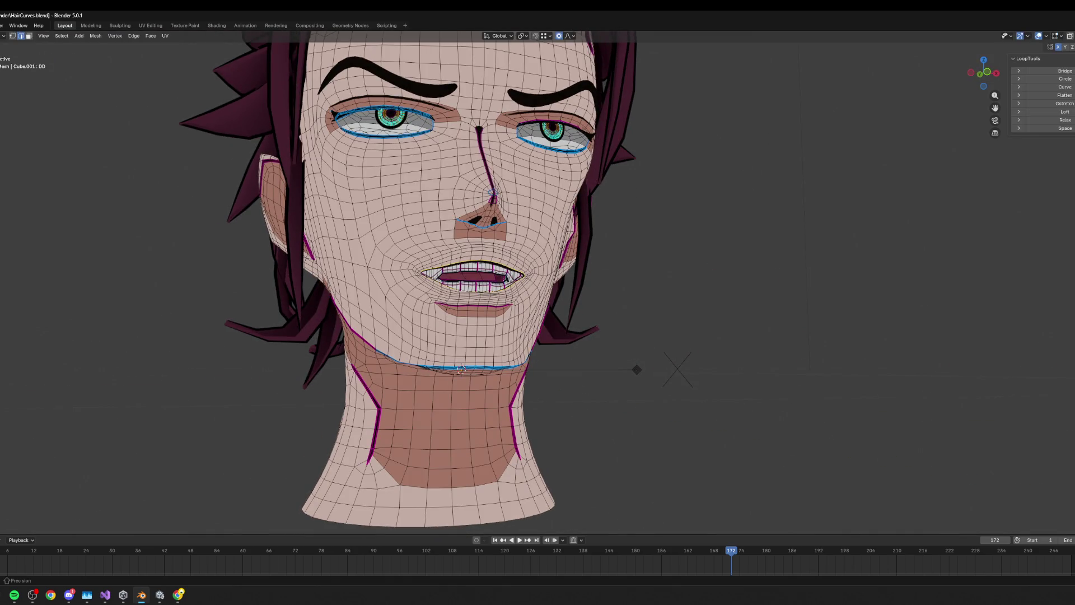
pyautogui.scroll(5, 362, 248)
pyautogui.moveTo(361, 248); pyautogui.dragTo(374, 252, button='middle')
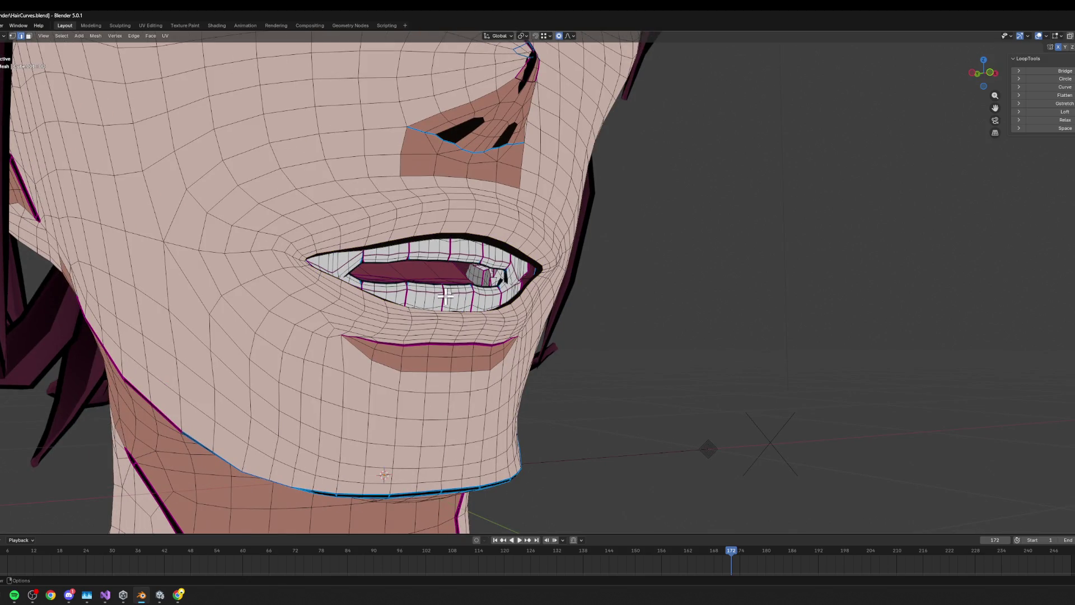
pyautogui.press('l')
pyautogui.press('g')
pyautogui.press('z')
pyautogui.press('Escape')
pyautogui.press('g')
pyautogui.press('z')
pyautogui.click(480, 270)
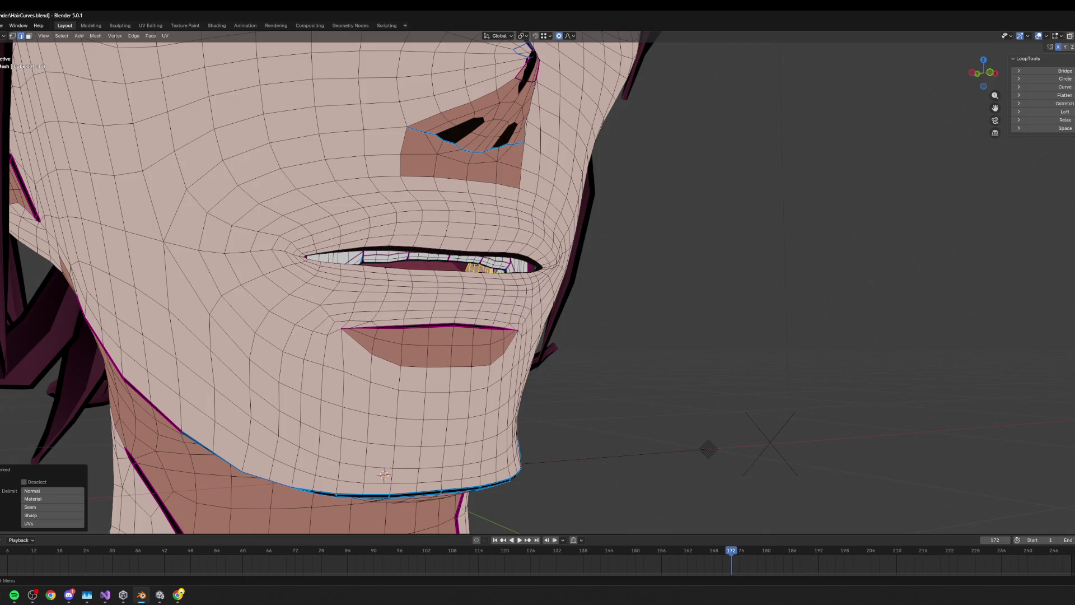
# - Bring the Chrome viseme reference page to the front
pyautogui.hotkey('alt', 'Tab')
pyautogui.hotkey('alt', 'Tab')
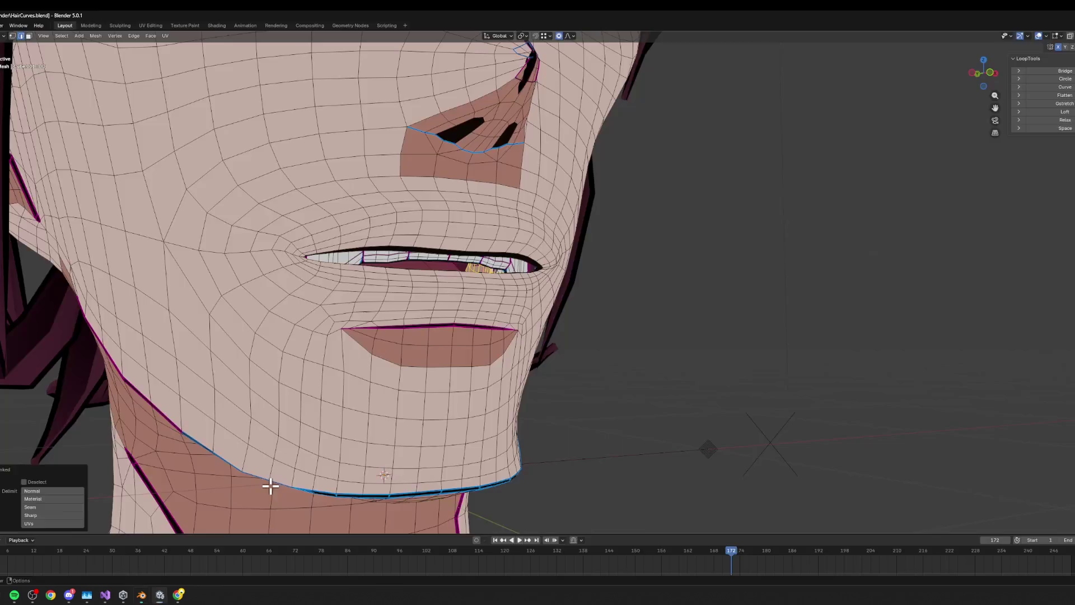
pyautogui.moveTo(50, 595)
pyautogui.click(52, 564)
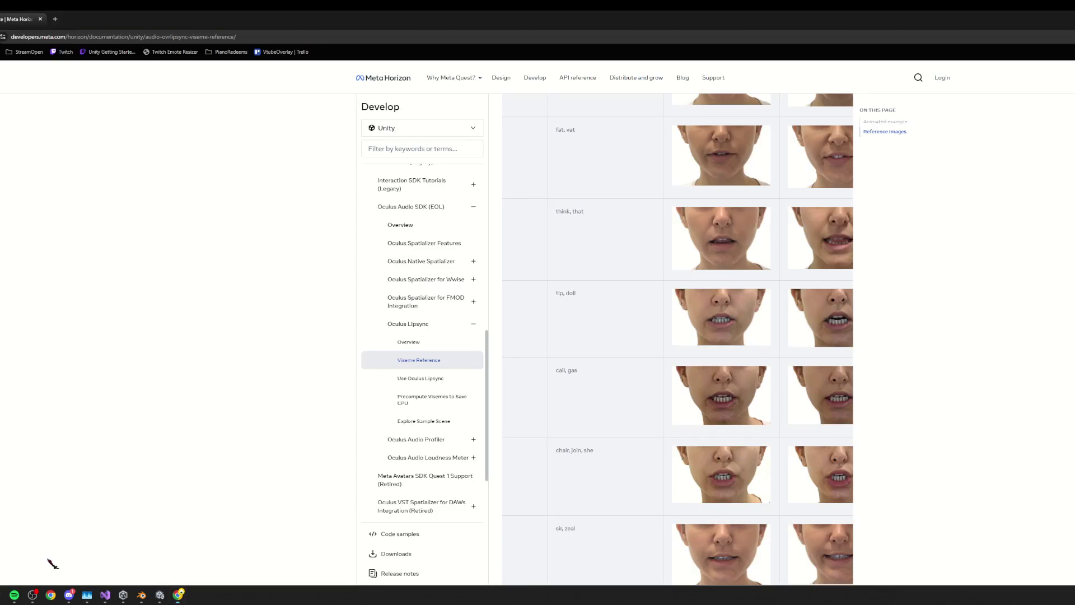
# - Scroll the Viseme Reference table right across both photo columns, then switch to Blender
pyautogui.moveTo(606, 396)
pyautogui.mouseDown()
pyautogui.moveTo(532, 384)
pyautogui.moveTo(636, 402)
pyautogui.mouseUp()
pyautogui.click(780, 391)
pyautogui.hscroll(3, 773, 388)
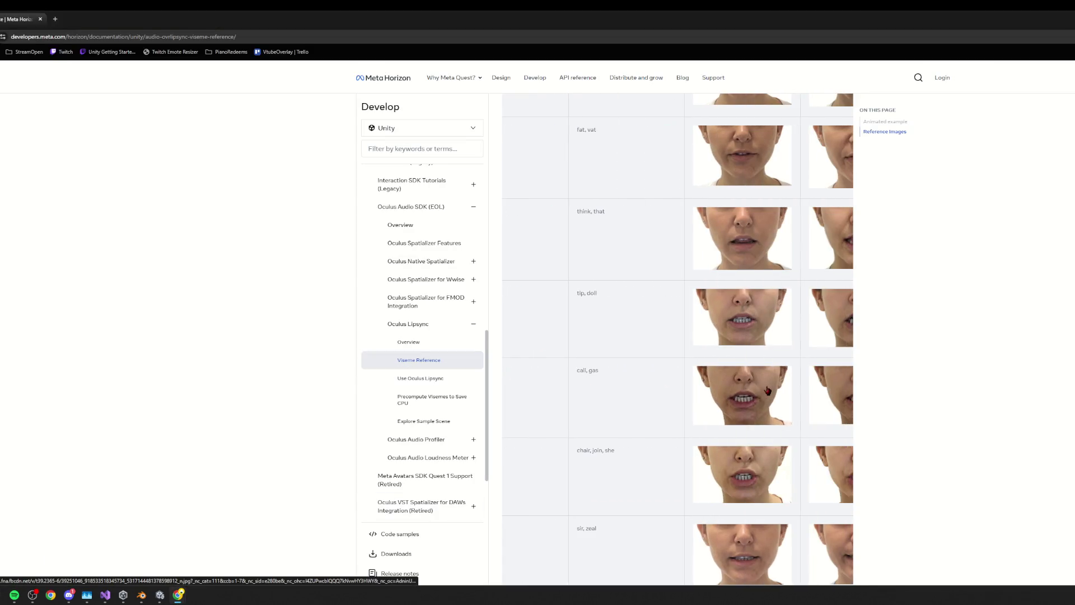
pyautogui.hscroll(1, 772, 389)
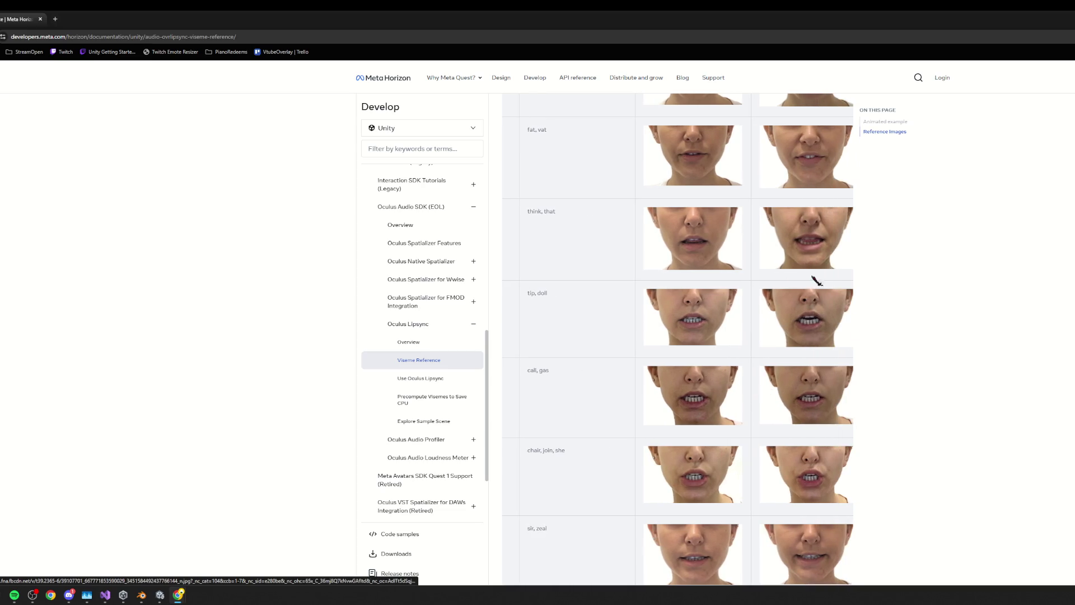
pyautogui.hotkey('alt', 'Tab')
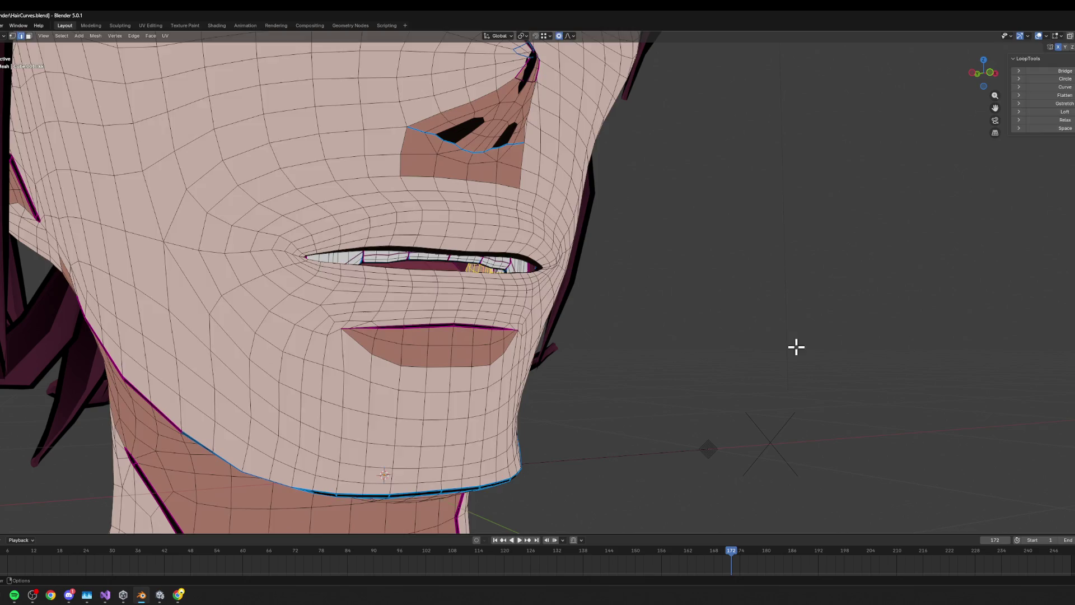
# - Toggle between Object and Edit Mode comparing the wide-open and partly open mouth, keeping the partly open pose
pyautogui.press('Tab')
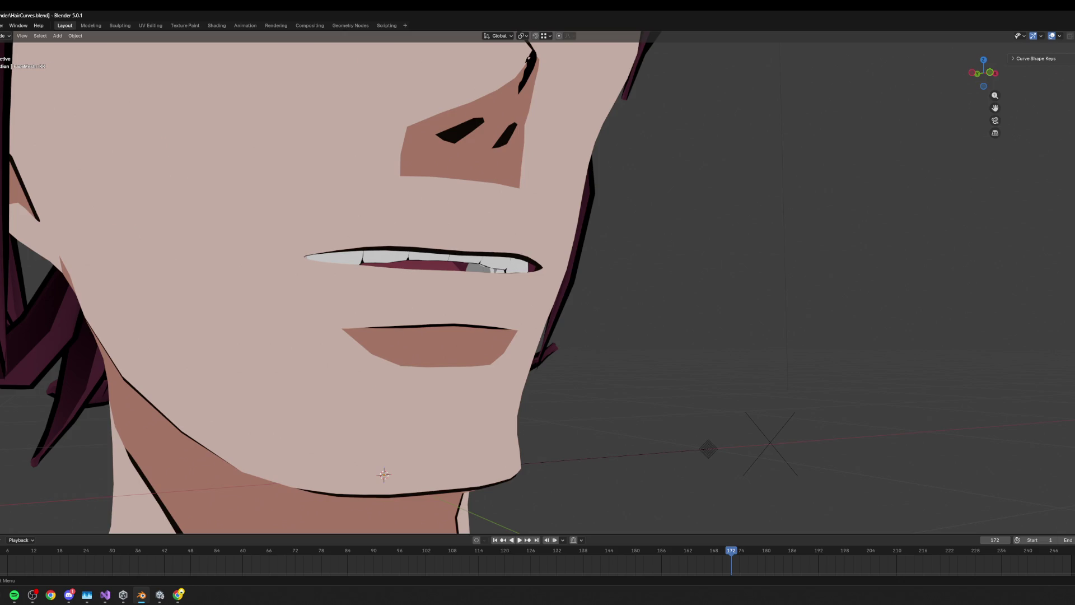
pyautogui.press('Tab')
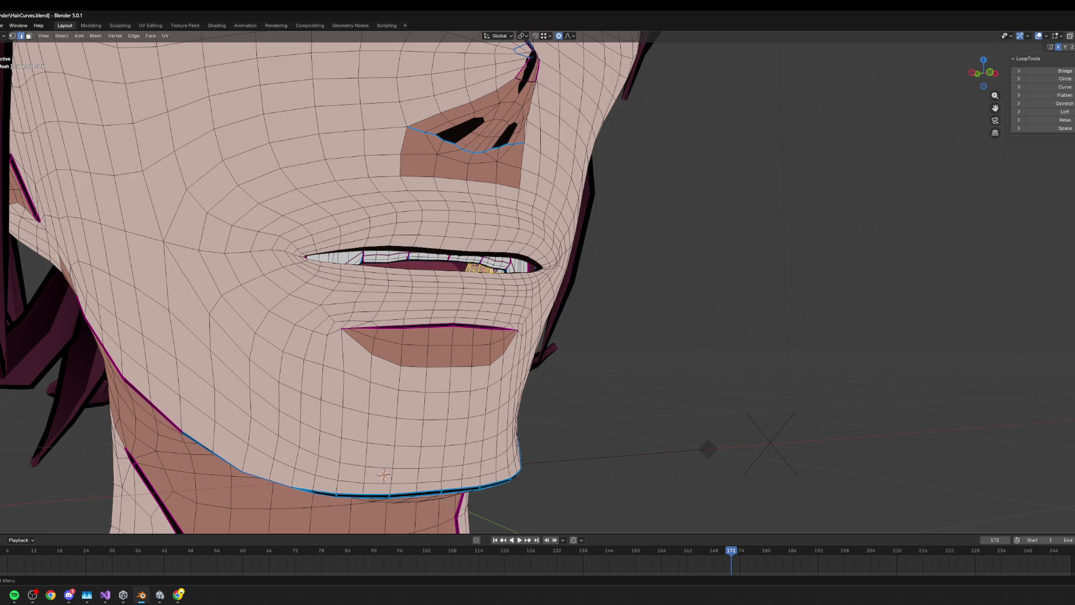
pyautogui.press('Escape')
pyautogui.press('Tab')
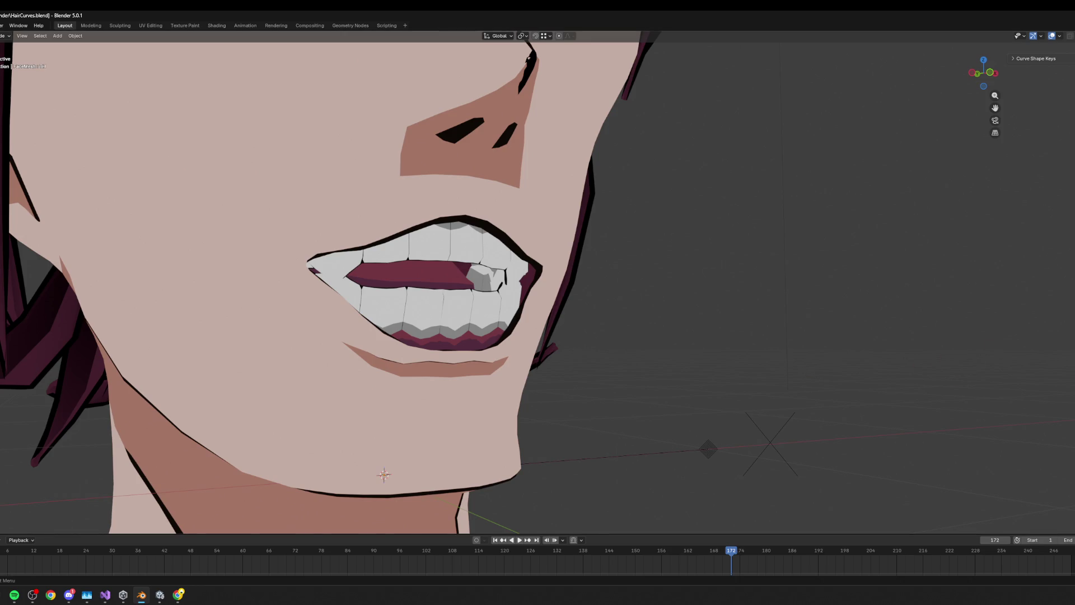
pyautogui.hotkey('ctrl', 'z')
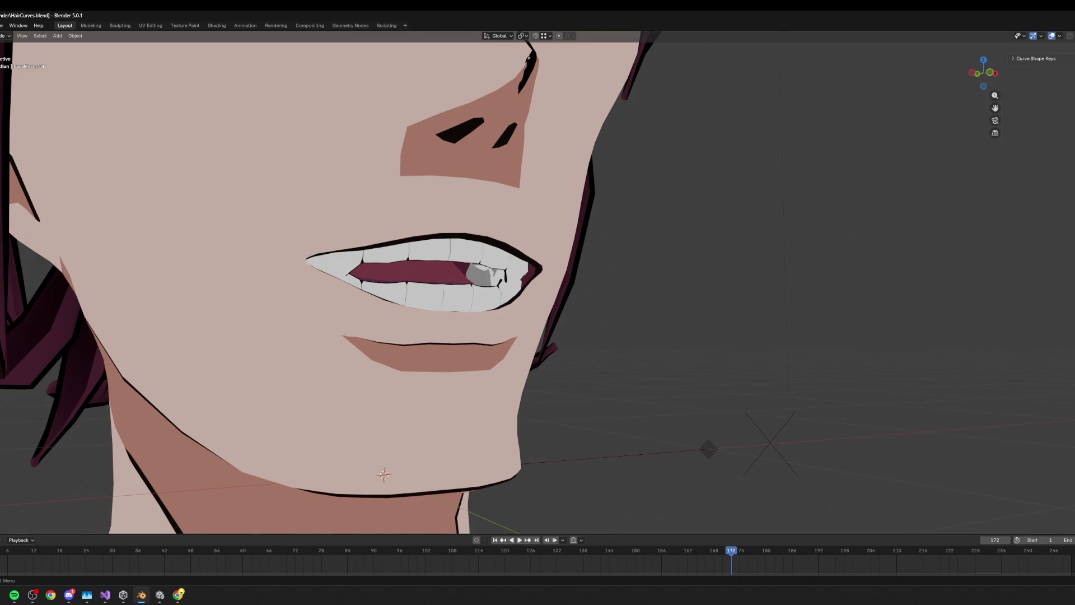
pyautogui.press('Tab')
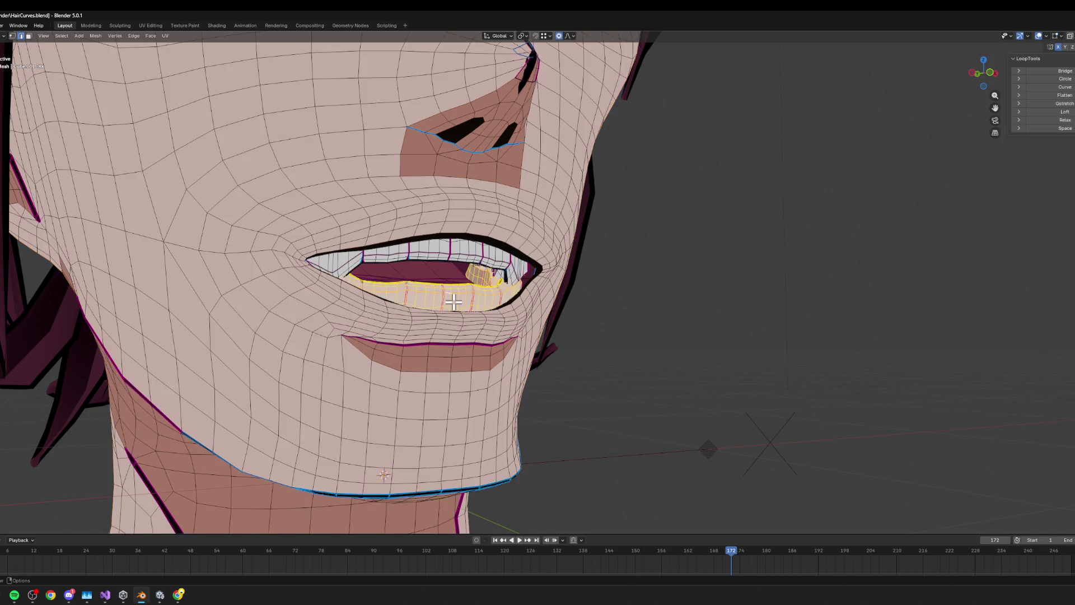
# - Lower the selected teeth vertically with proportional editing
pyautogui.moveTo(488, 313); pyautogui.dragTo(465, 303, button='middle')
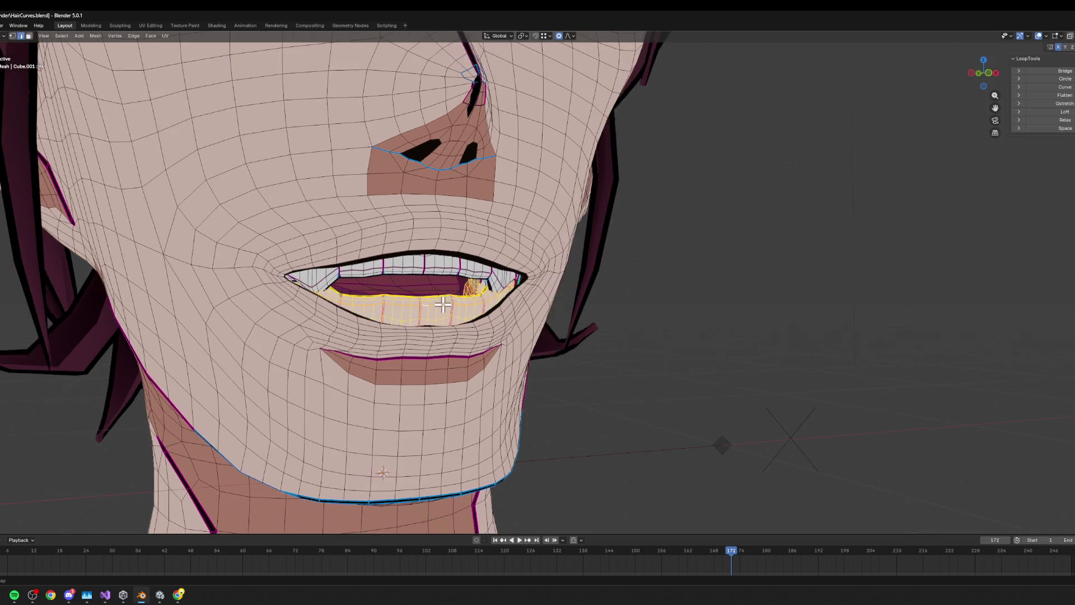
pyautogui.press('g')
pyautogui.press('z')
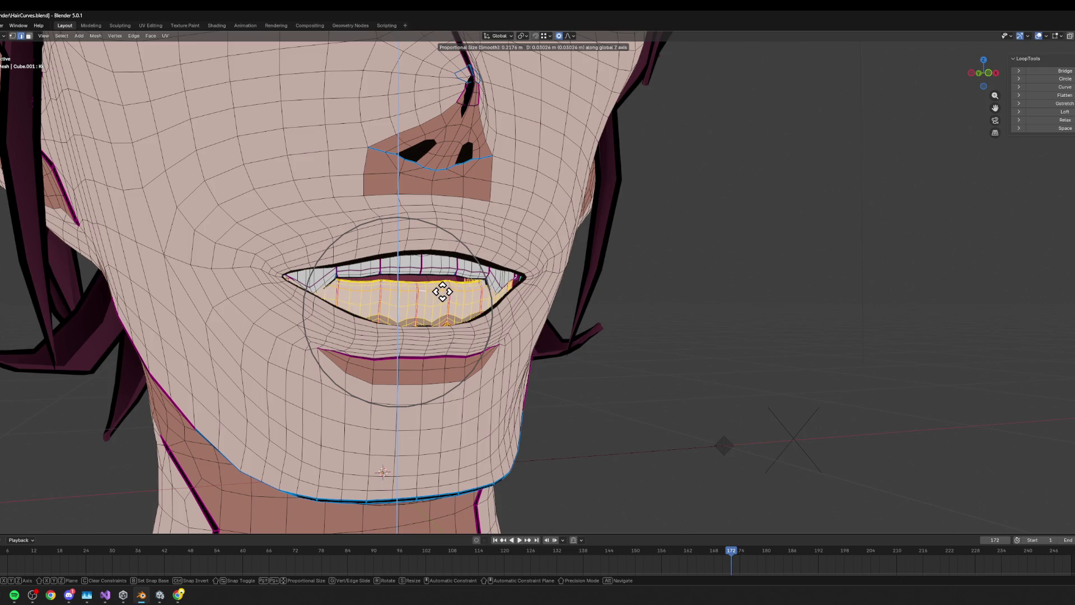
pyautogui.click(443, 292)
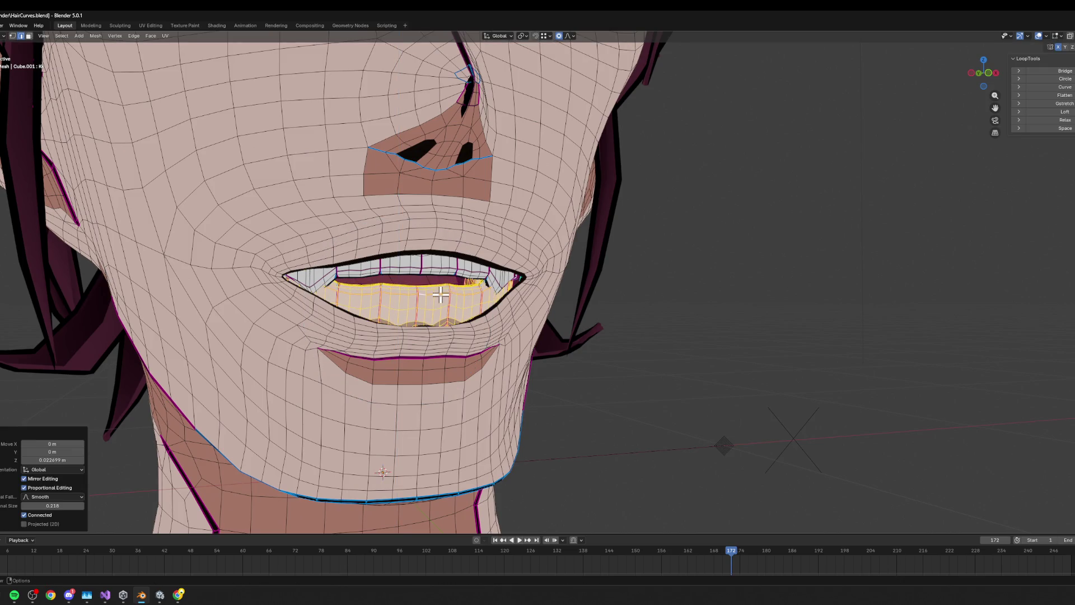
# - Select the edge along the upper teeth and lower it along Z
pyautogui.click(444, 269)
pyautogui.press('g')
pyautogui.press('z')
pyautogui.click(442, 274)
pyautogui.press('g')
pyautogui.press('z')
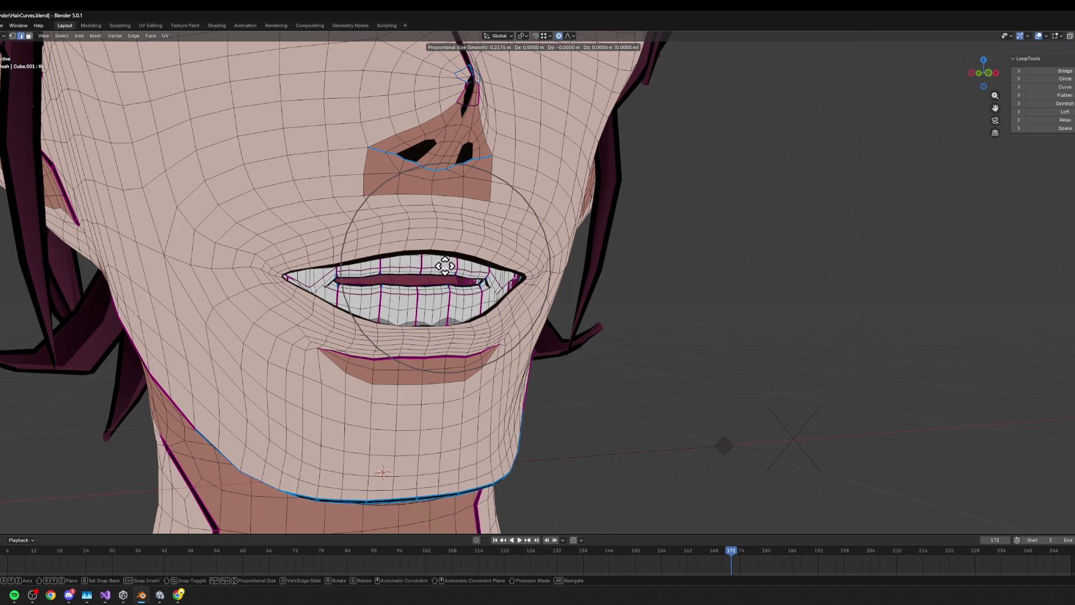
pyautogui.click(444, 270)
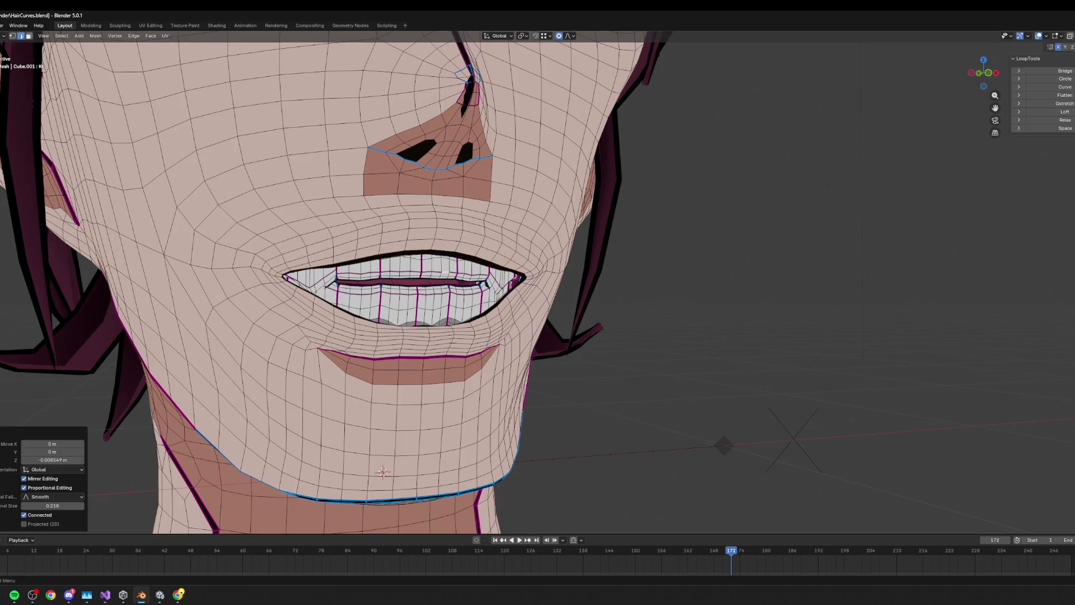
# - Compare before and after with undo/redo, settle on the nearly closed mouth, then switch to the viseme page
pyautogui.hotkey('ctrl', 'z')
pyautogui.hotkey('ctrl', 'shift', 'z')
pyautogui.hotkey('ctrl', 'z')
pyautogui.hotkey('ctrl', 'shift', 'z')
pyautogui.hotkey('ctrl', 'z')
pyautogui.hotkey('ctrl', 'shift', 'z')
pyautogui.hotkey('ctrl', 'z')
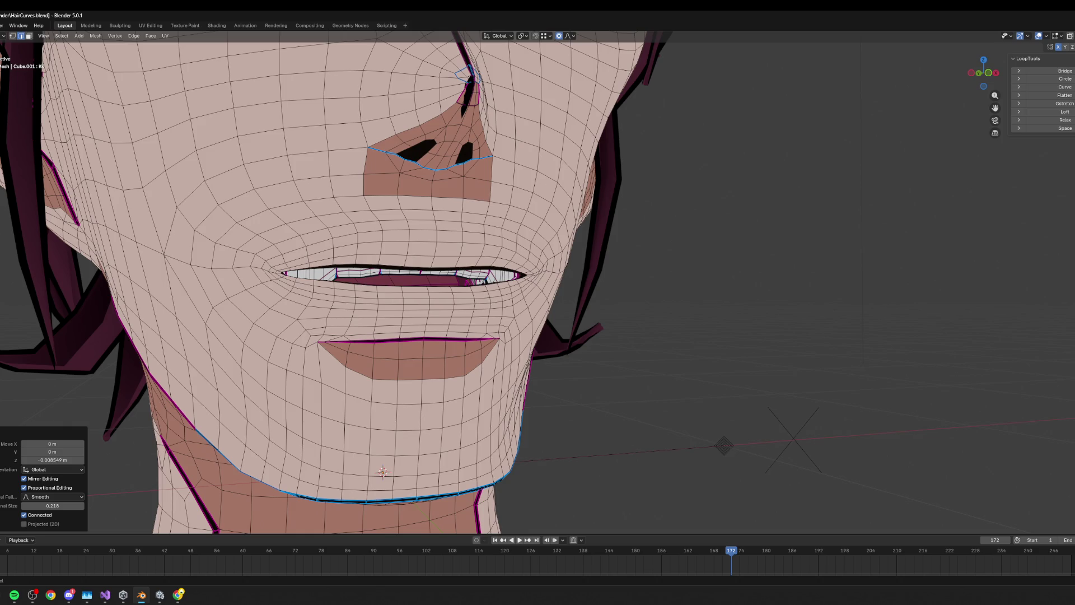
pyautogui.hotkey('ctrl', 'z')
pyautogui.hotkey('alt', 'Tab')
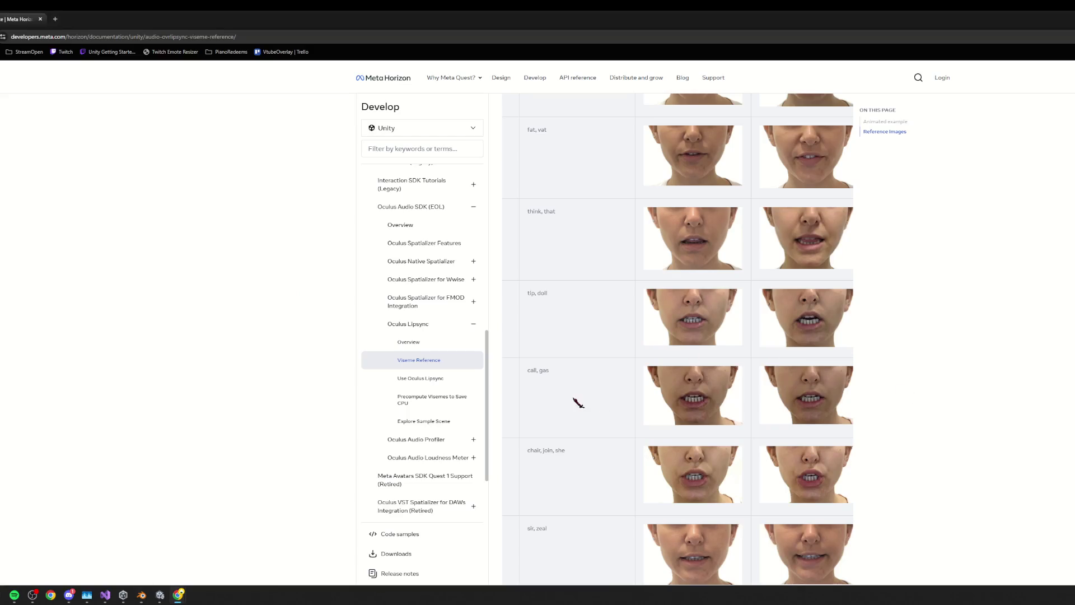
# - Scroll down the viseme photos, then return to the Blender head
pyautogui.scroll(-1, 589, 406)
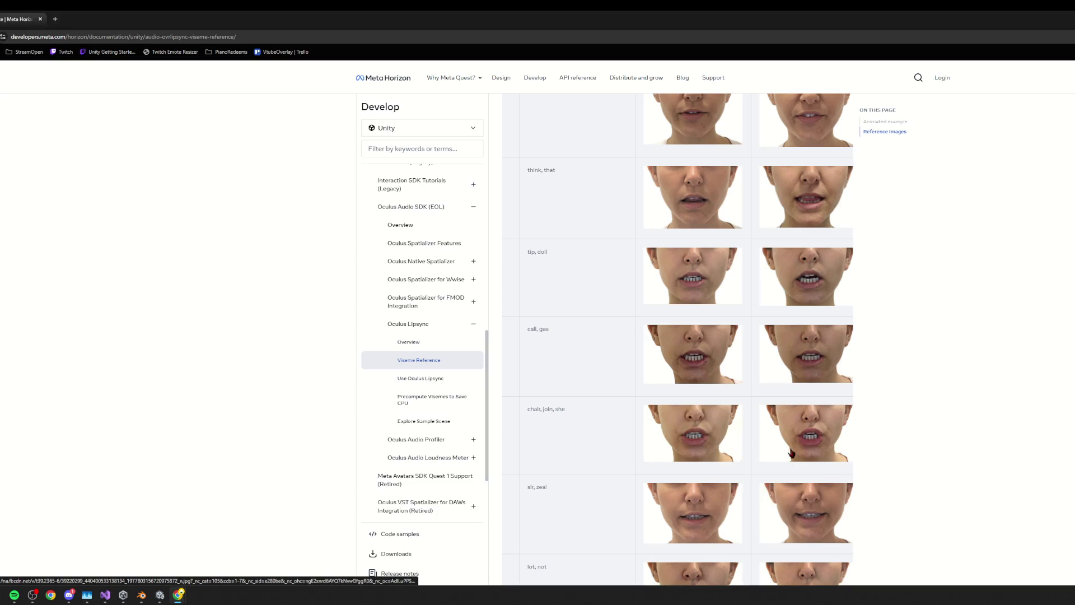
pyautogui.hotkey('alt', 'Tab')
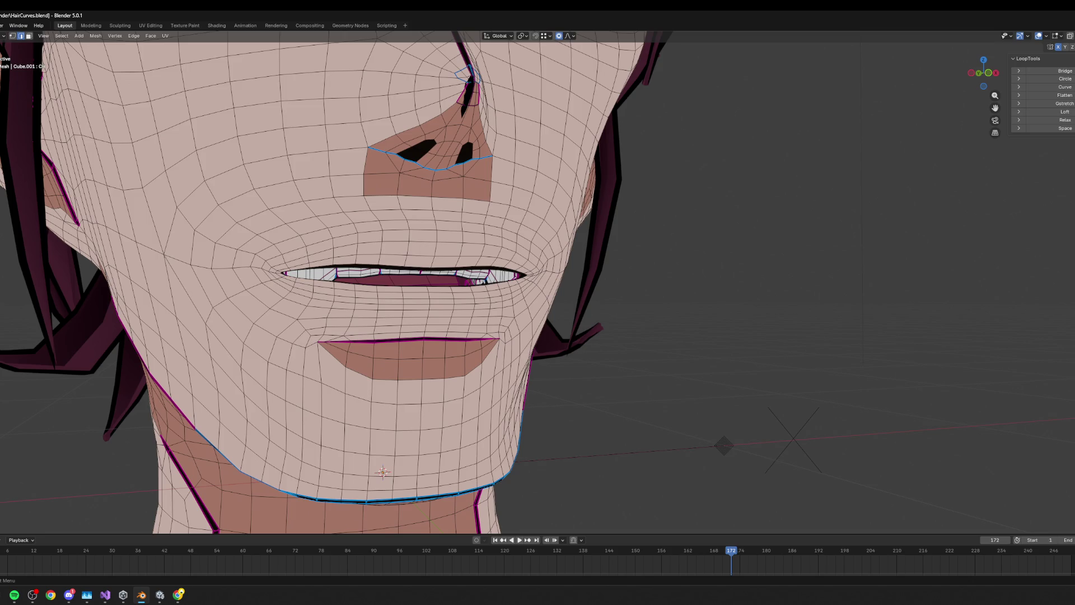
# - Preview the face, then select the mouth corner and draw it inward along X in front view
pyautogui.press('Tab')
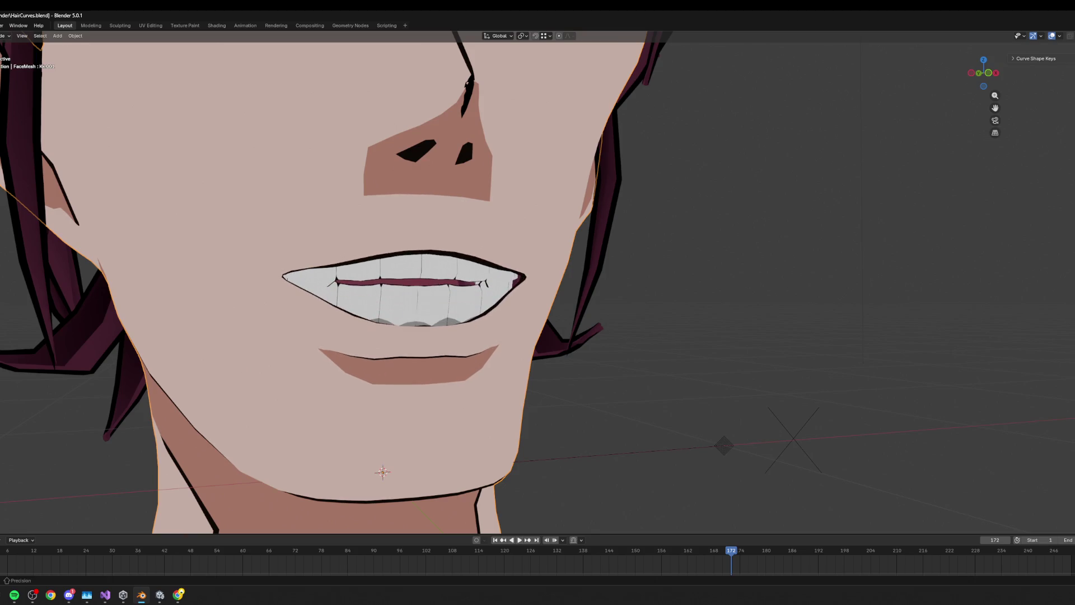
pyautogui.press('Tab')
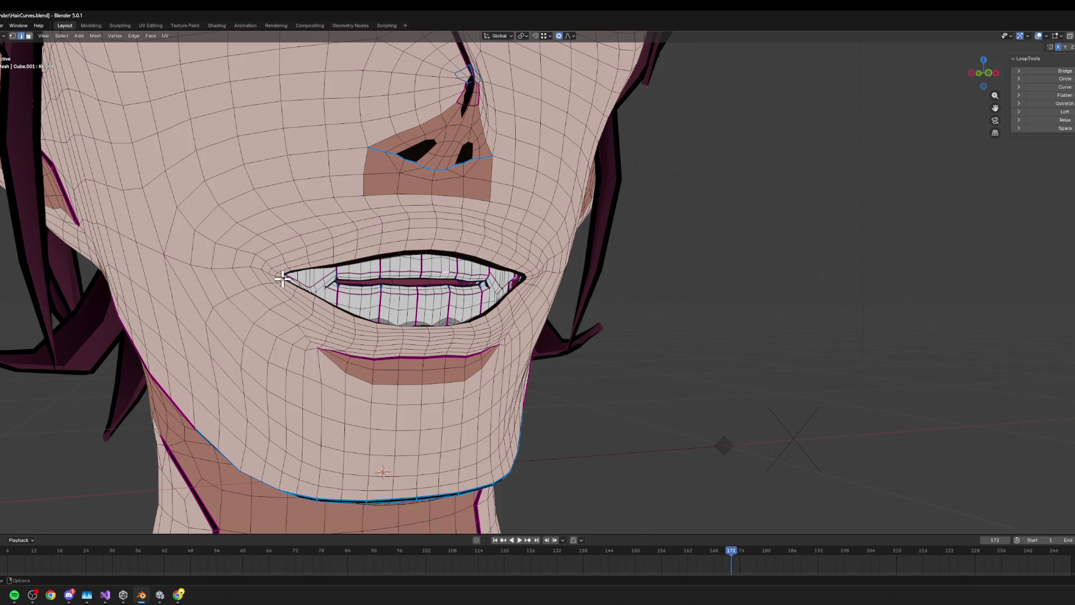
pyautogui.click(282, 277)
pyautogui.press('KP_1')
pyautogui.press('g')
pyautogui.press('x')
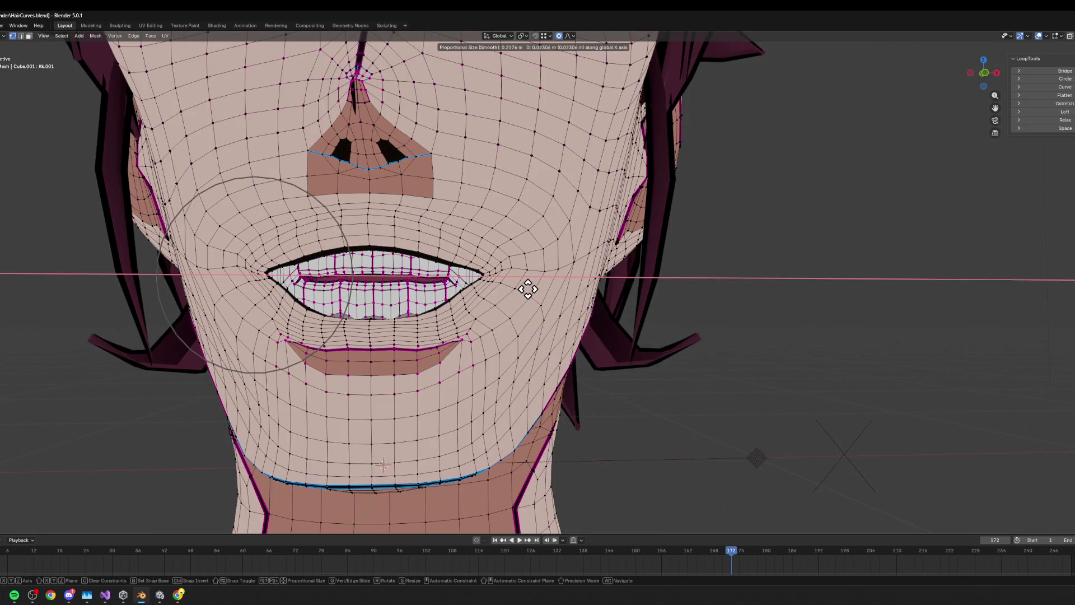
pyautogui.scroll(2, 528, 290)
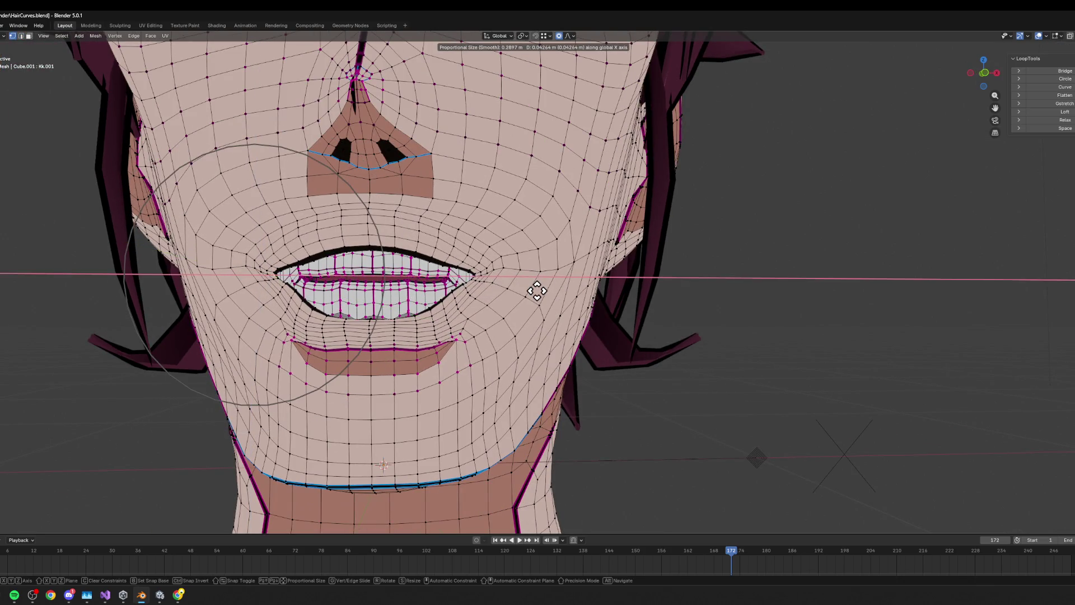
pyautogui.click(533, 289)
# - Push the mouth corner back along Y in side view, refine along X, then switch to the viseme page
pyautogui.press('ctrl+KP_3')
pyautogui.press('g')
pyautogui.press('y')
pyautogui.click(662, 295)
pyautogui.press('KP_1')
pyautogui.press('g')
pyautogui.press('x')
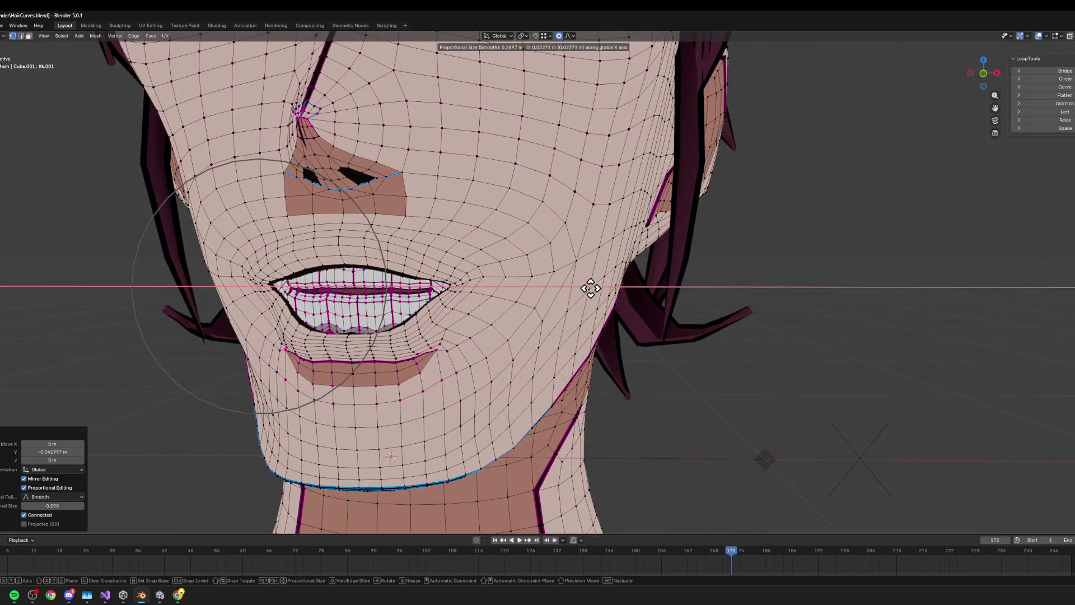
pyautogui.click(584, 286)
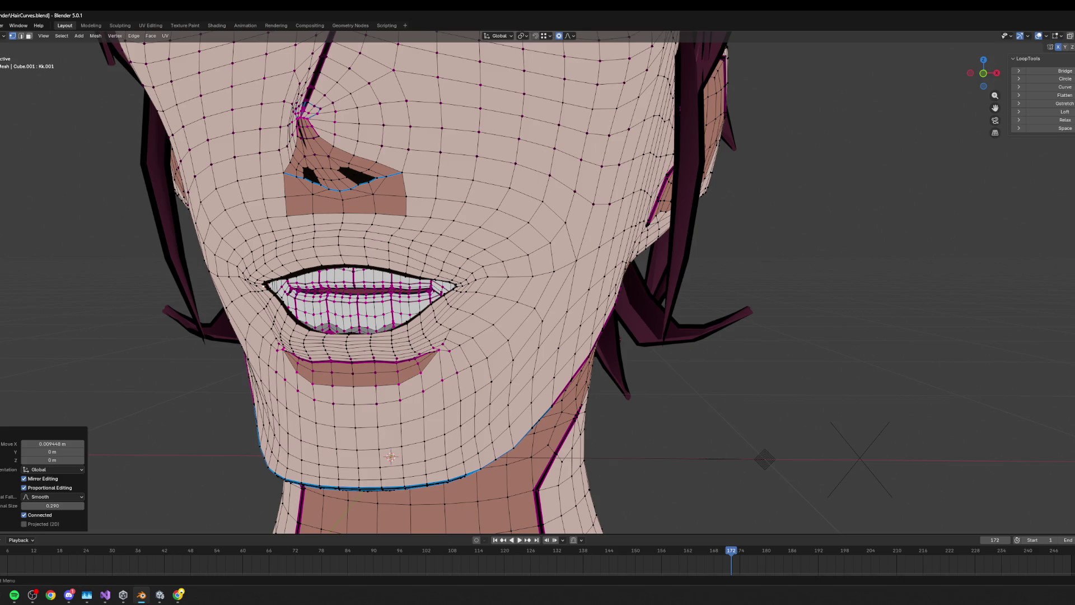
pyautogui.hotkey('alt', 'Tab')
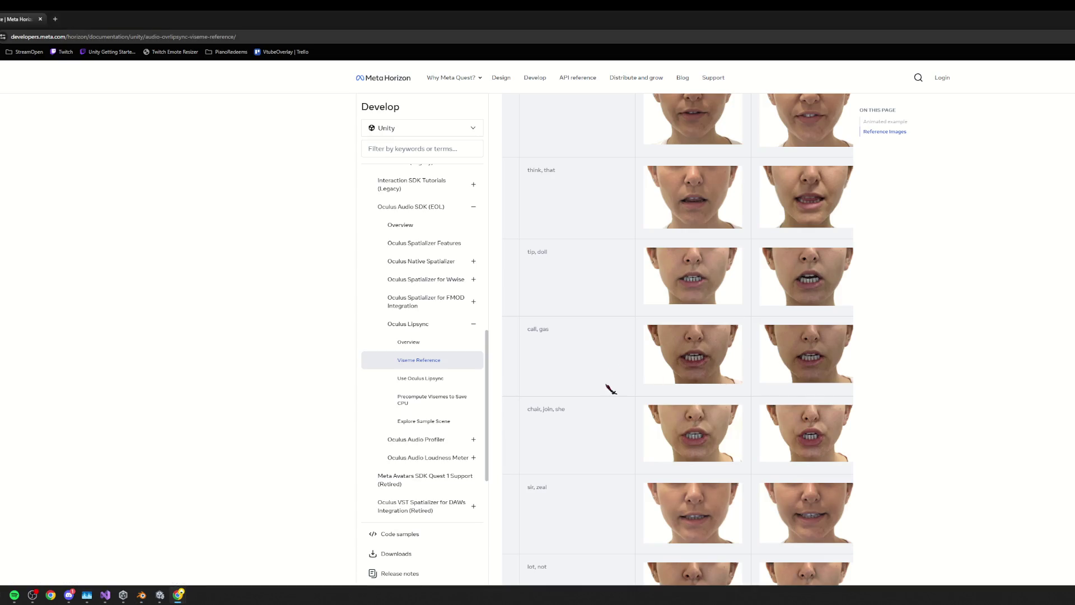
# - Scroll the viseme table to the SS row's mouth photos, then switch to Blender
pyautogui.scroll(-1, 604, 408)
pyautogui.moveTo(605, 407); pyautogui.dragTo(472, 372)
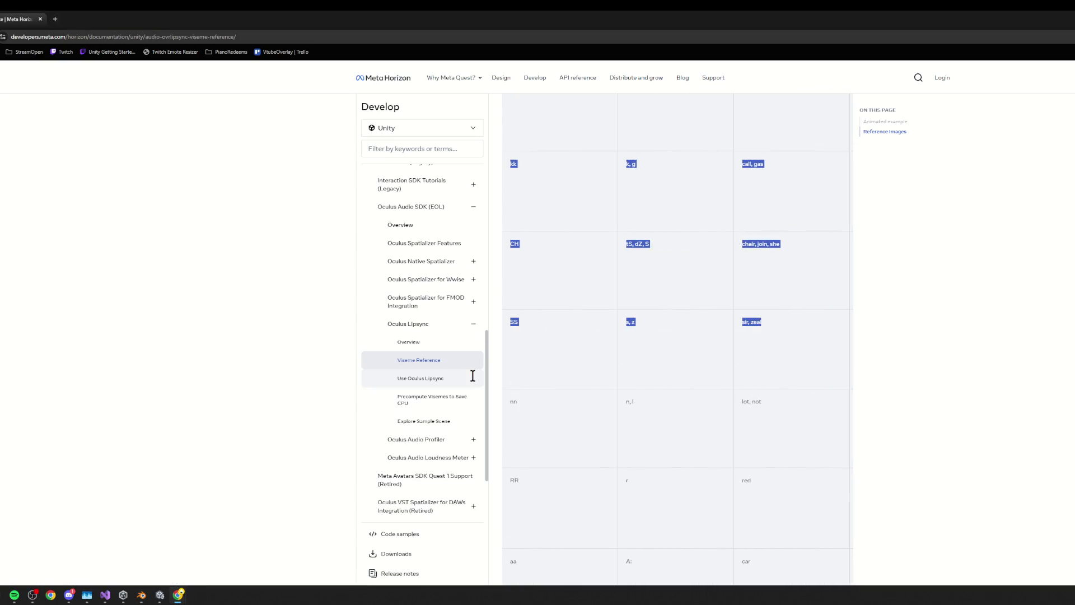
pyautogui.click(576, 353)
pyautogui.hscroll(5, 569, 348)
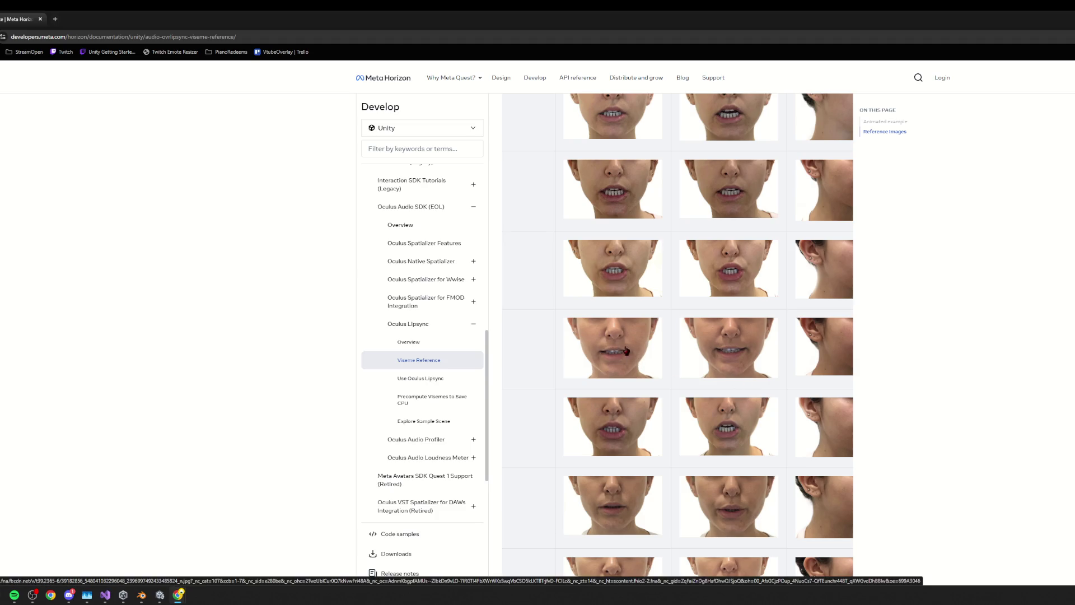
pyautogui.hotkey('alt', 'Tab')
# - View the SS mouth from the front in Object Mode, recheck the SS photos, then return
pyautogui.press('KP_1')
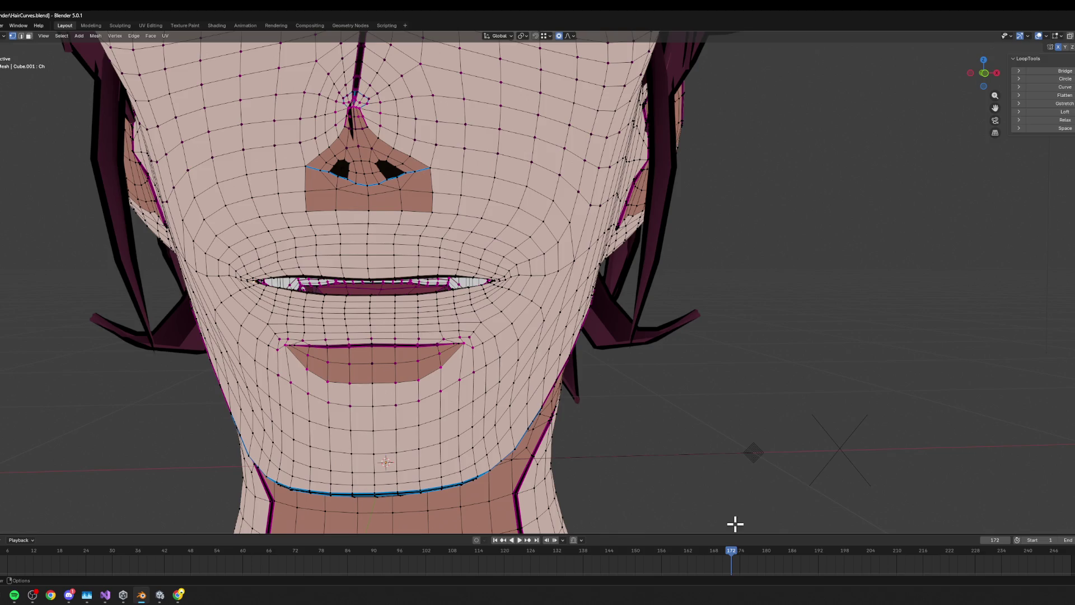
pyautogui.scroll(-5, 630, 376)
pyautogui.scroll(5, 572, 370)
pyautogui.press('Tab')
pyautogui.hotkey('alt', 'Tab')
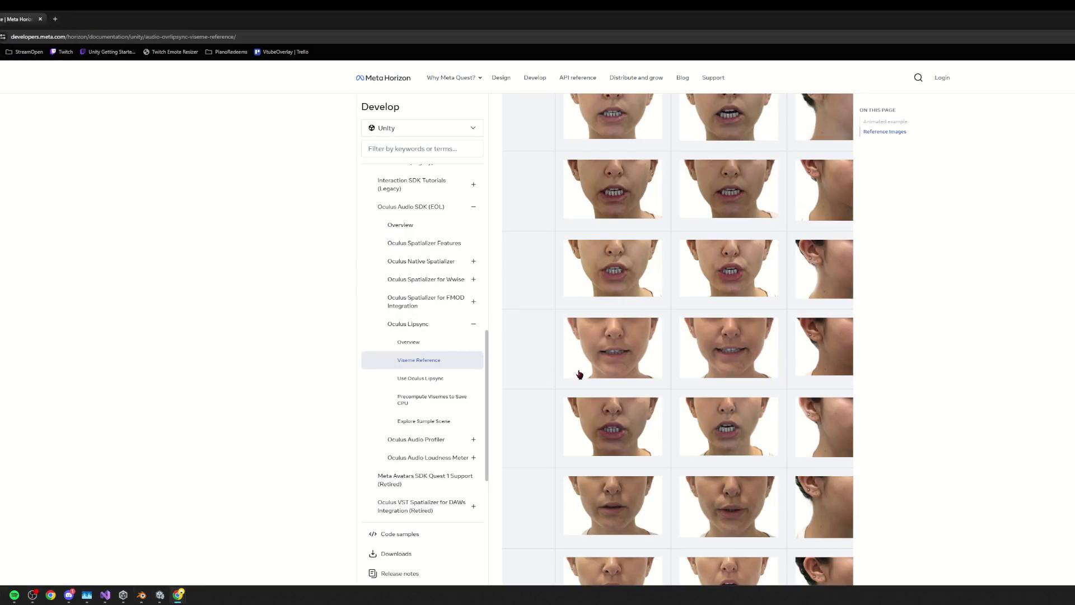
pyautogui.keyDown('shift'); pyautogui.hscroll(1, 532, 365); pyautogui.keyUp('shift')
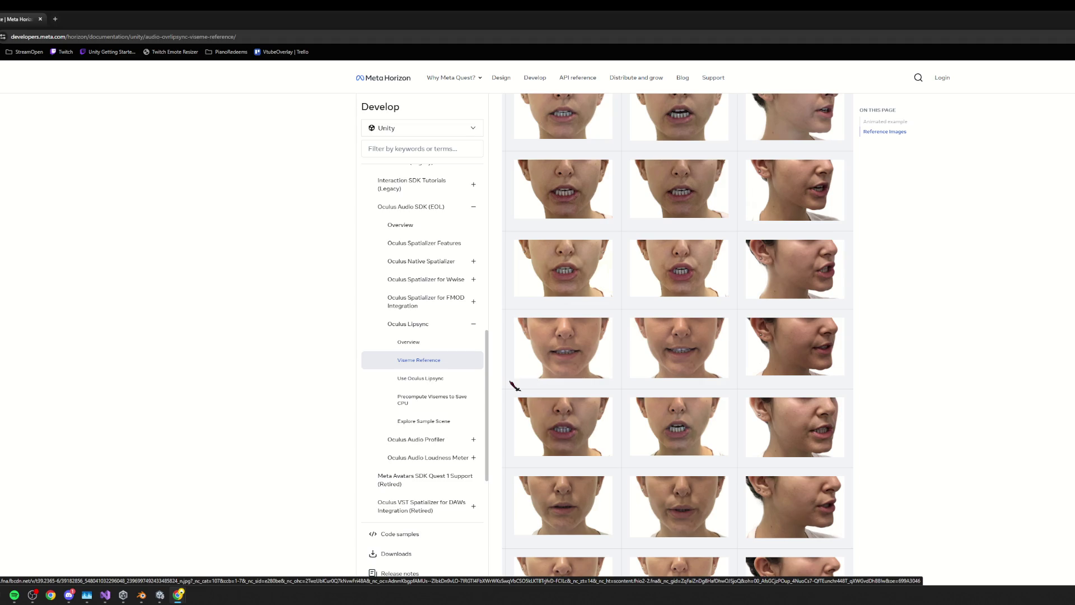
pyautogui.keyDown('shift'); pyautogui.hscroll(-5, 504, 396); pyautogui.keyUp('shift')
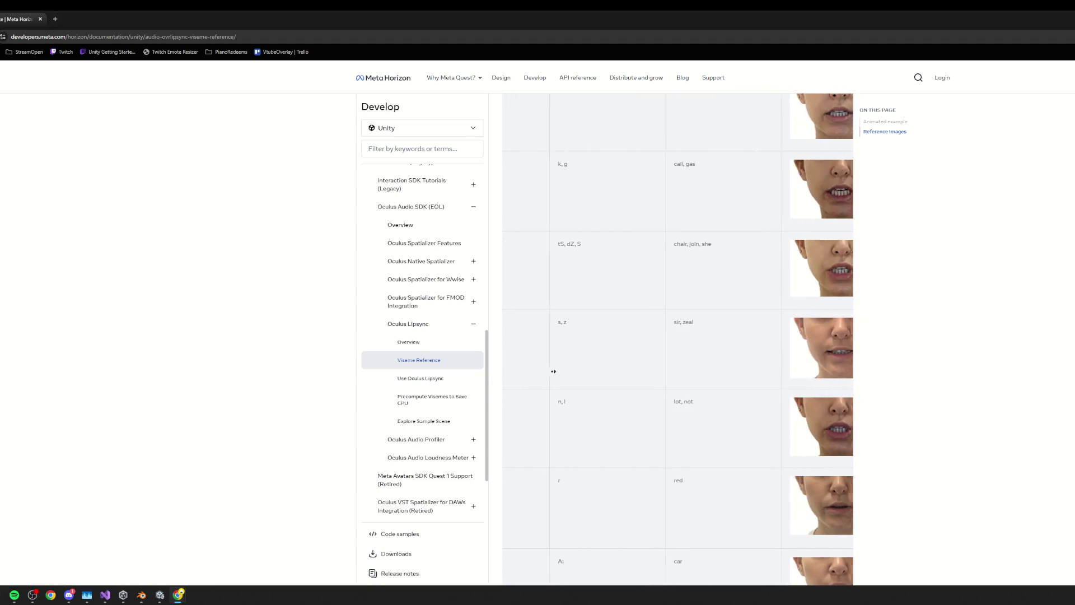
pyautogui.keyDown('shift'); pyautogui.hscroll(5, 645, 357); pyautogui.keyUp('shift')
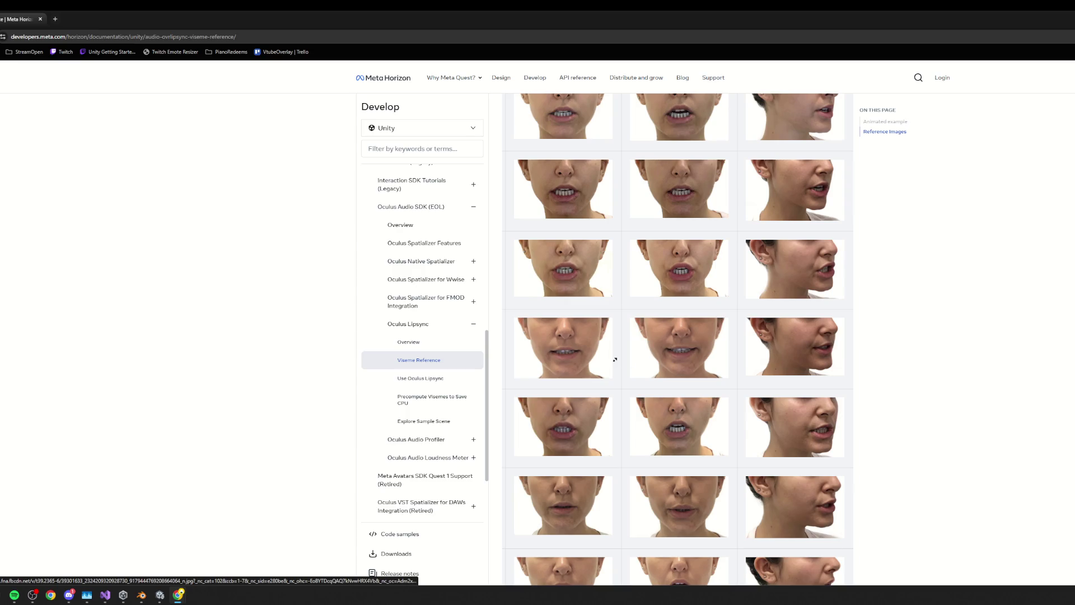
pyautogui.hotkey('alt', 'Tab')
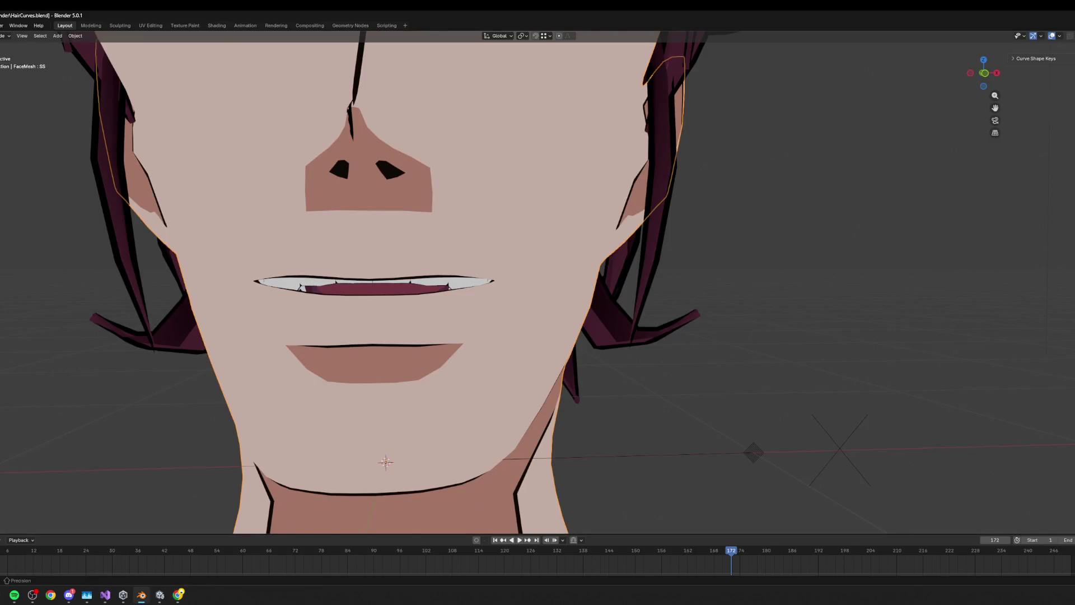
# - Enter Edit Mode and try a soft vertical move of the mouth, then undo it
pyautogui.press('Tab')
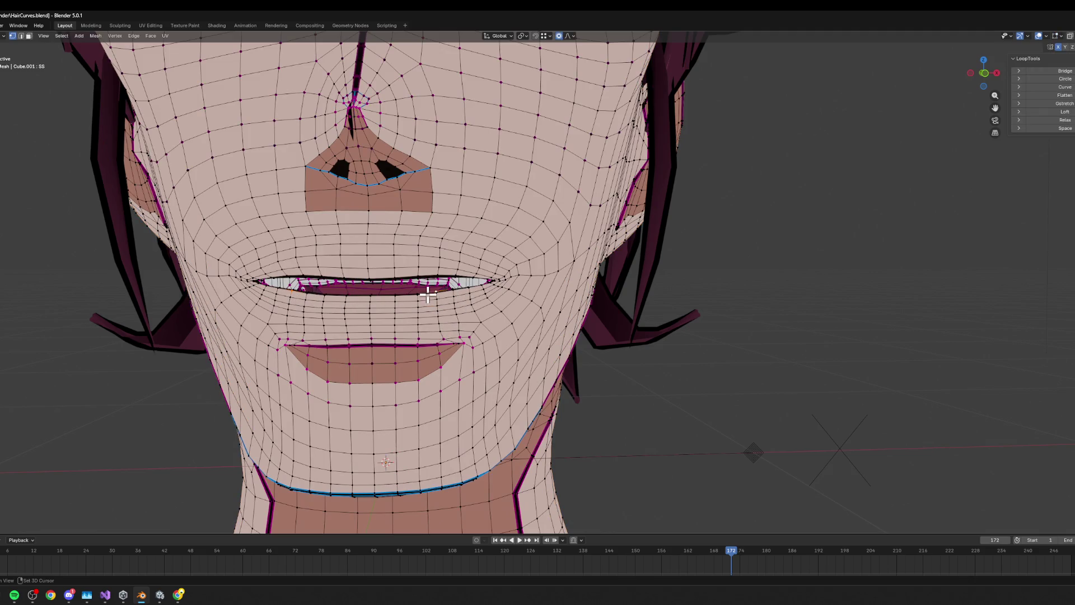
pyautogui.press('g')
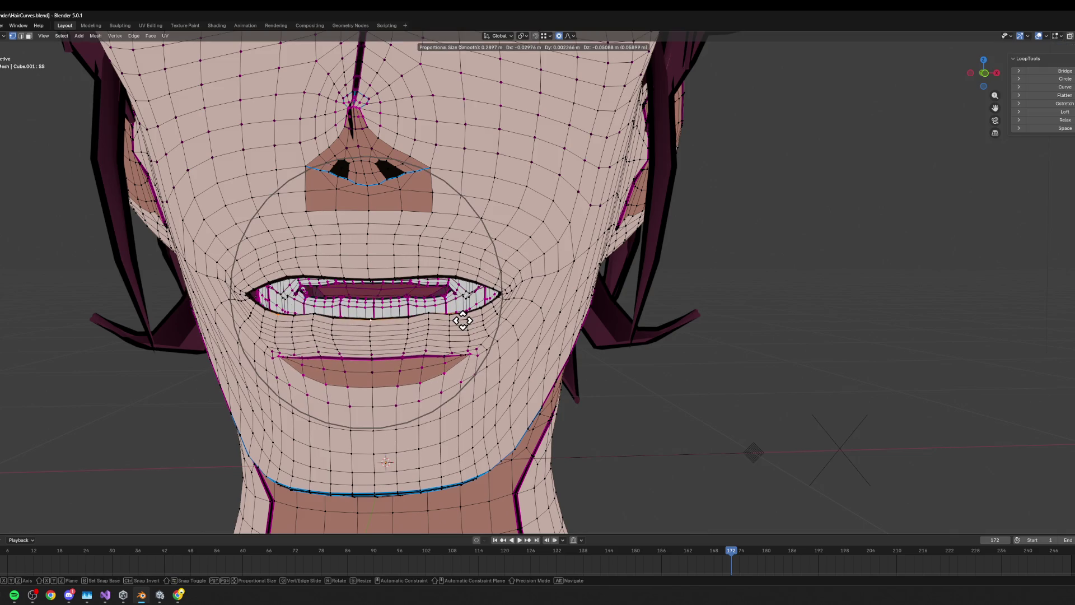
pyautogui.scroll(3, 463, 322)
pyautogui.press('z')
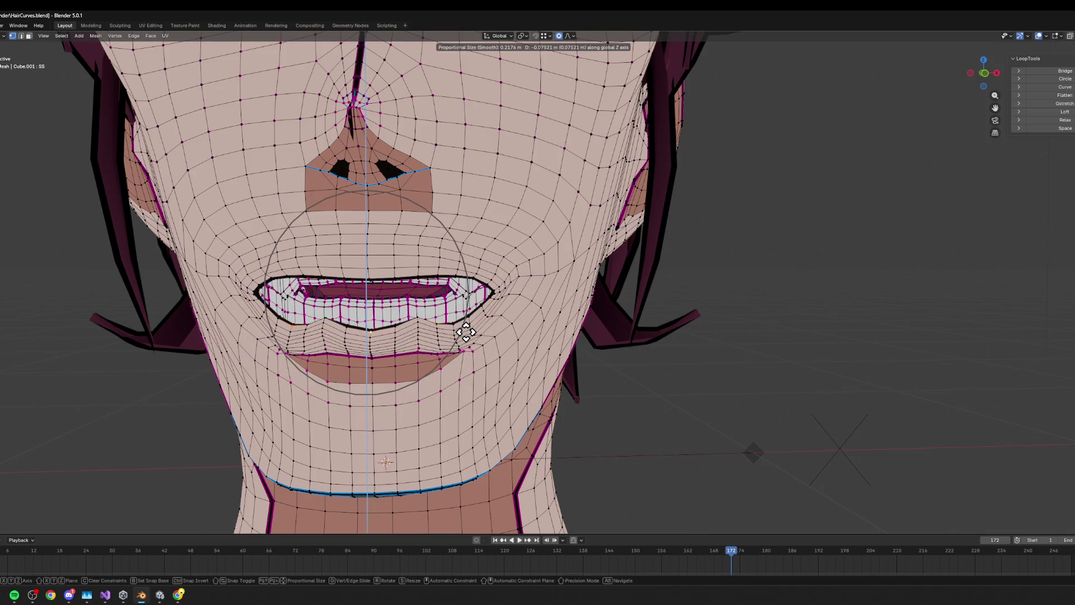
pyautogui.click(466, 323)
pyautogui.moveTo(466, 323); pyautogui.dragTo(413, 327, button='middle')
pyautogui.hotkey('ctrl', 'z')
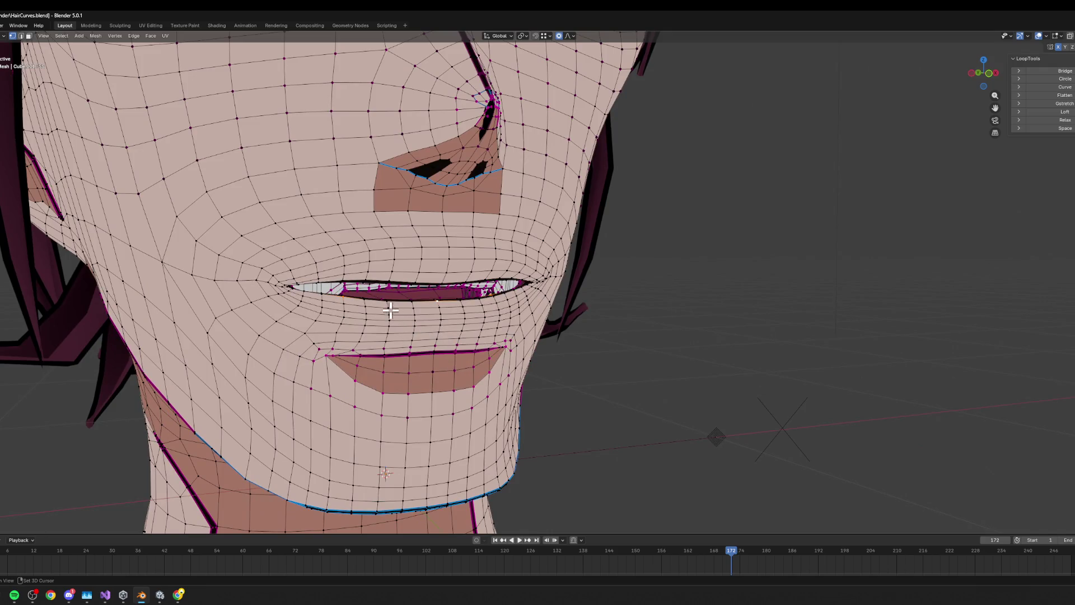
pyautogui.hotkey('ctrl', 'z')
# - Open the mouth vertically with proportional editing so the lips part over the teeth
pyautogui.press('g')
pyautogui.press('z')
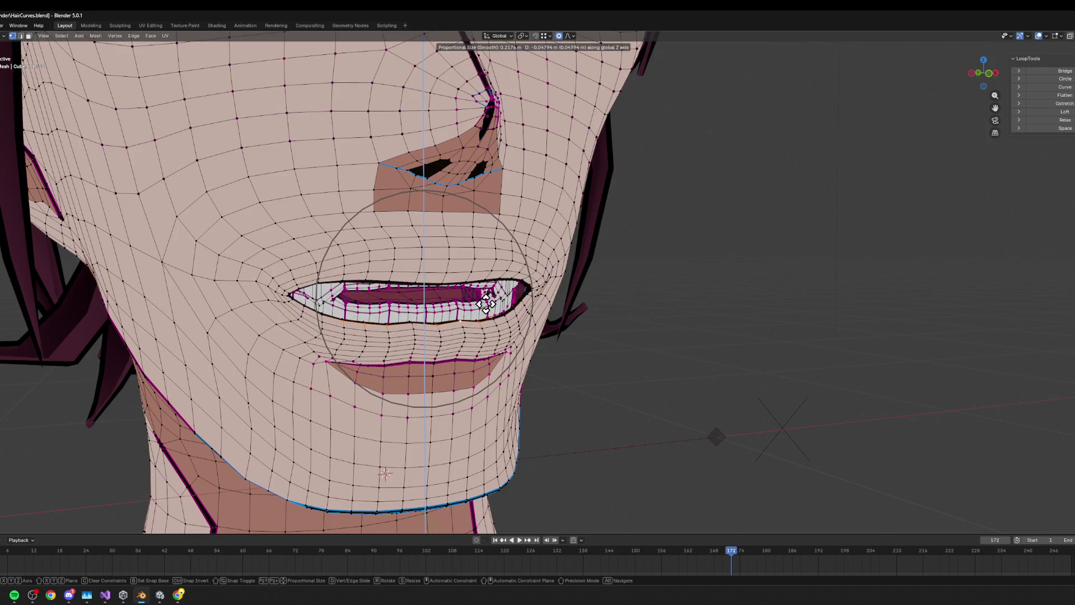
pyautogui.press('Escape')
pyautogui.press('g')
pyautogui.press('z')
pyautogui.scroll(2, 494, 320)
pyautogui.click(492, 324)
pyautogui.moveTo(546, 333); pyautogui.dragTo(530, 324, button='middle')
# - Narrow the mouth by scaling it to 0.814 along X
pyautogui.press('s')
pyautogui.press('x')
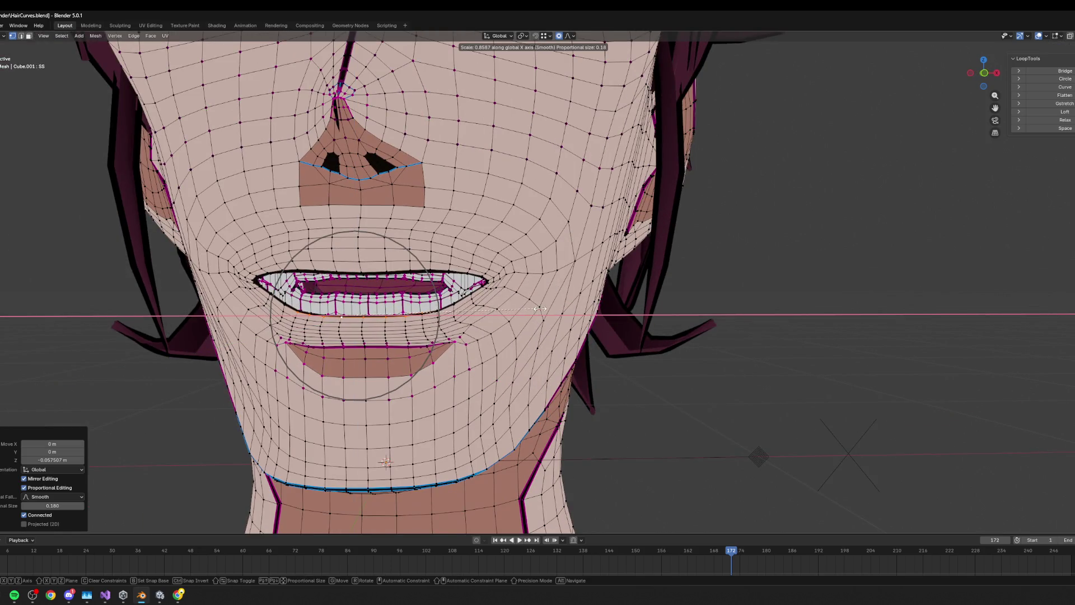
pyautogui.click(529, 304)
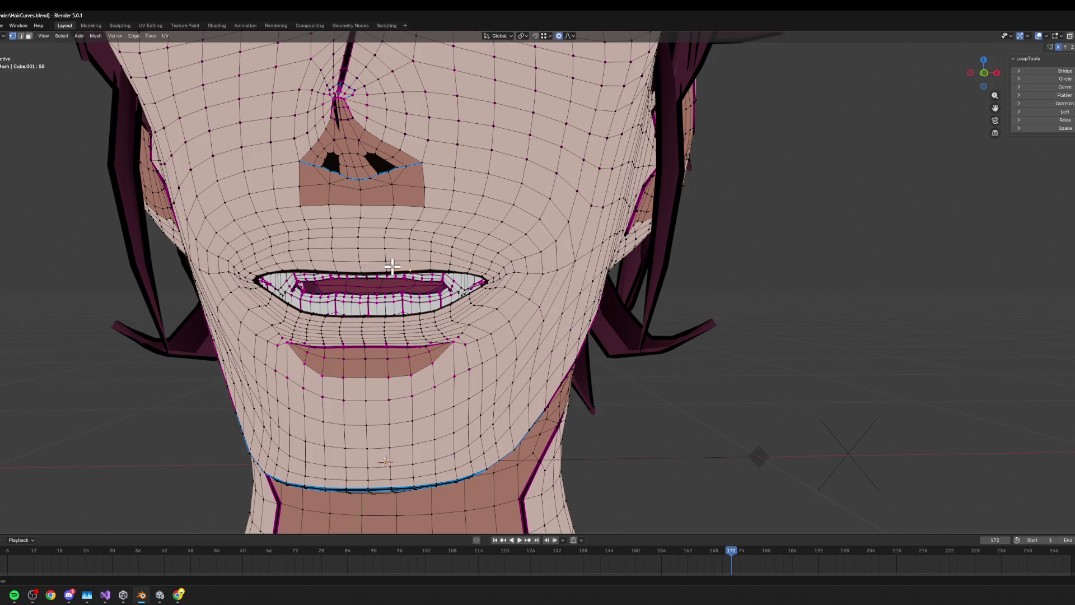
pyautogui.moveTo(389, 267); pyautogui.dragTo(446, 226, button='middle')
# - Switch to the viseme reference and highlight the s, z (sir, zeal) row
pyautogui.hotkey('alt', 'Tab')
pyautogui.moveTo(624, 323)
pyautogui.mouseDown()
pyautogui.moveTo(706, 342)
pyautogui.moveTo(759, 329)
pyautogui.mouseUp()
pyautogui.click(728, 331)
pyautogui.hscroll(3, 715, 327)
# - Back in Blender, shift the nn mouth corners sideways and move the mouth vertically
pyautogui.hscroll(1, 715, 327)
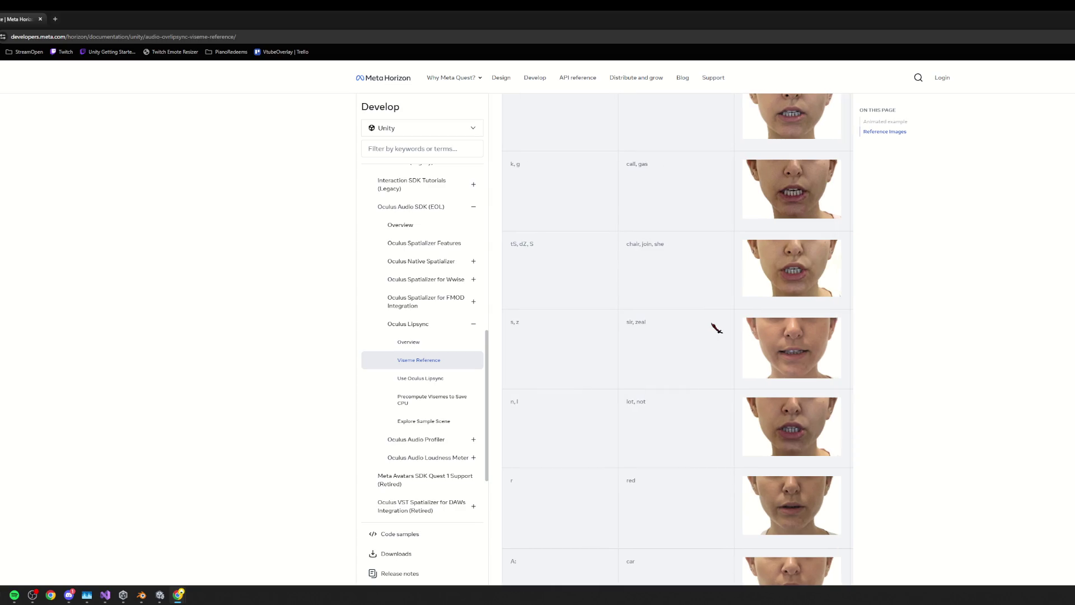
pyautogui.hotkey('alt', 'Tab')
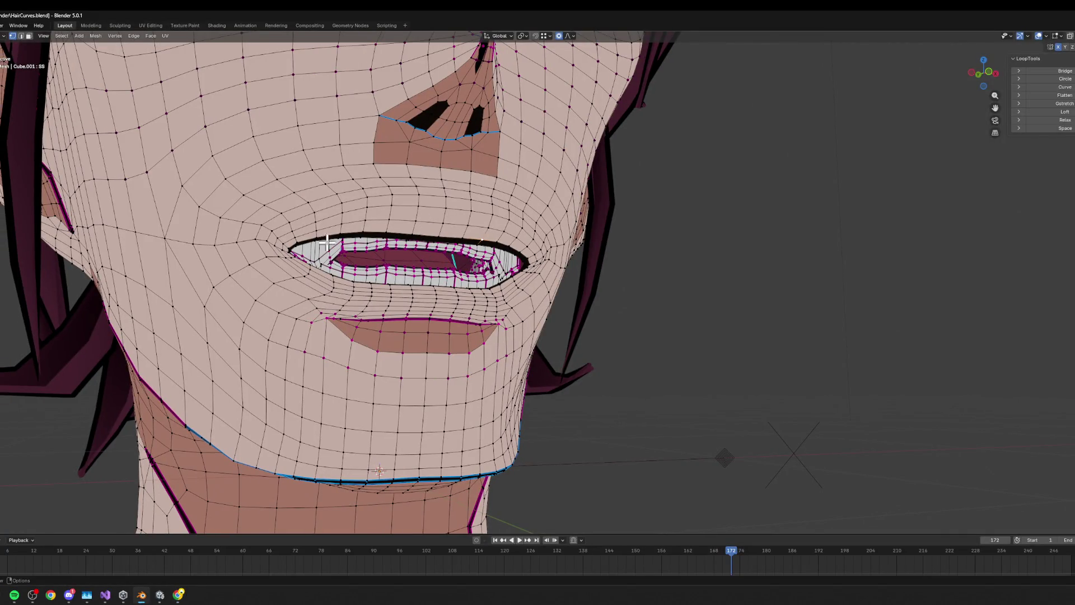
pyautogui.press('g')
pyautogui.press('x')
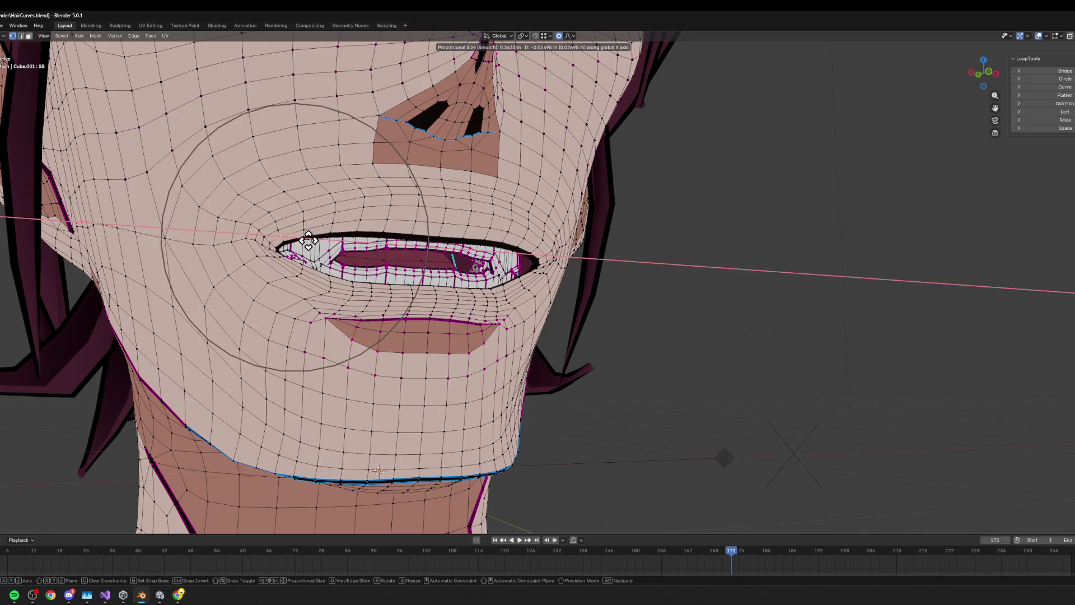
pyautogui.click(324, 251)
pyautogui.moveTo(325, 250)
pyautogui.mouseDown(button='middle')
pyautogui.moveTo(403, 255)
pyautogui.moveTo(446, 278)
pyautogui.moveTo(444, 300)
pyautogui.moveTo(494, 341)
pyautogui.moveTo(591, 352)
pyautogui.moveTo(539, 354)
pyautogui.mouseUp(button='middle')
pyautogui.press('g')
pyautogui.press('z')
pyautogui.click(362, 231)
# - Hide the teeth and move the lip vertices vertically with soft falloff
pyautogui.press('l')
pyautogui.hotkey('ctrl', 'z')
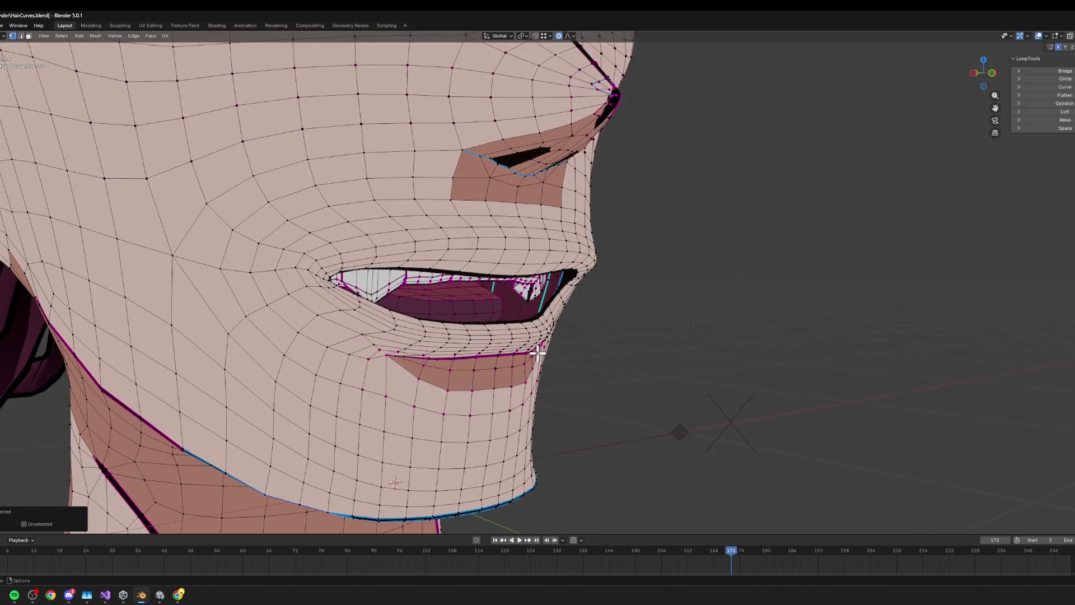
pyautogui.press('g')
pyautogui.scroll(-2, 532, 306)
pyautogui.press('y')
pyautogui.press('z')
pyautogui.click(552, 287)
# - Refine the lip position from a side profile, then check it from the front view
pyautogui.moveTo(551, 287); pyautogui.dragTo(591, 283, button='middle')
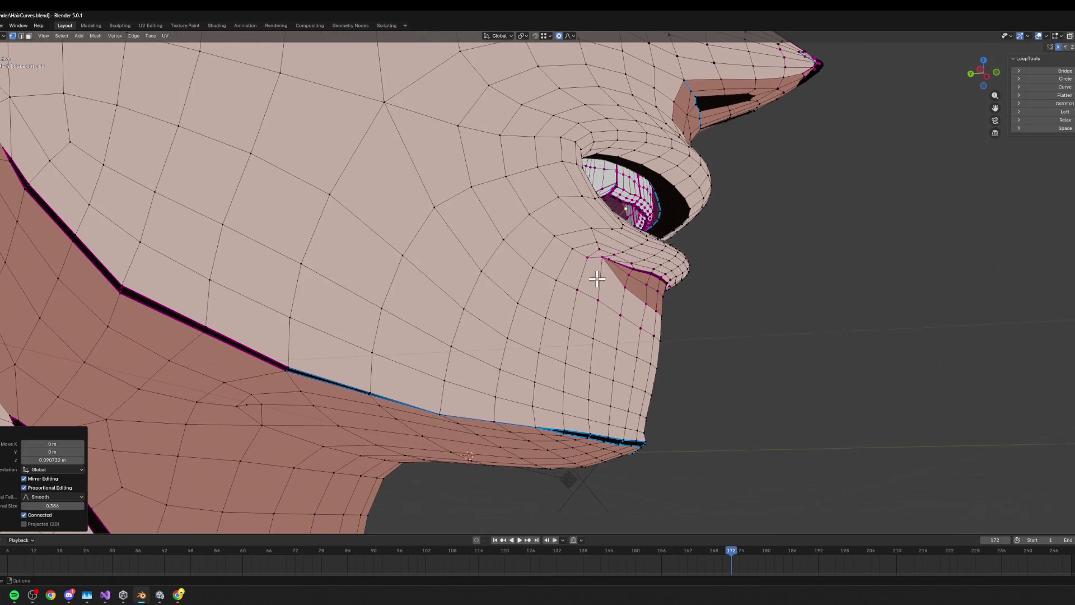
pyautogui.press('g')
pyautogui.press('y')
pyautogui.press('z')
pyautogui.scroll(-2, 631, 257)
pyautogui.click(632, 269)
pyautogui.press('KP_1')
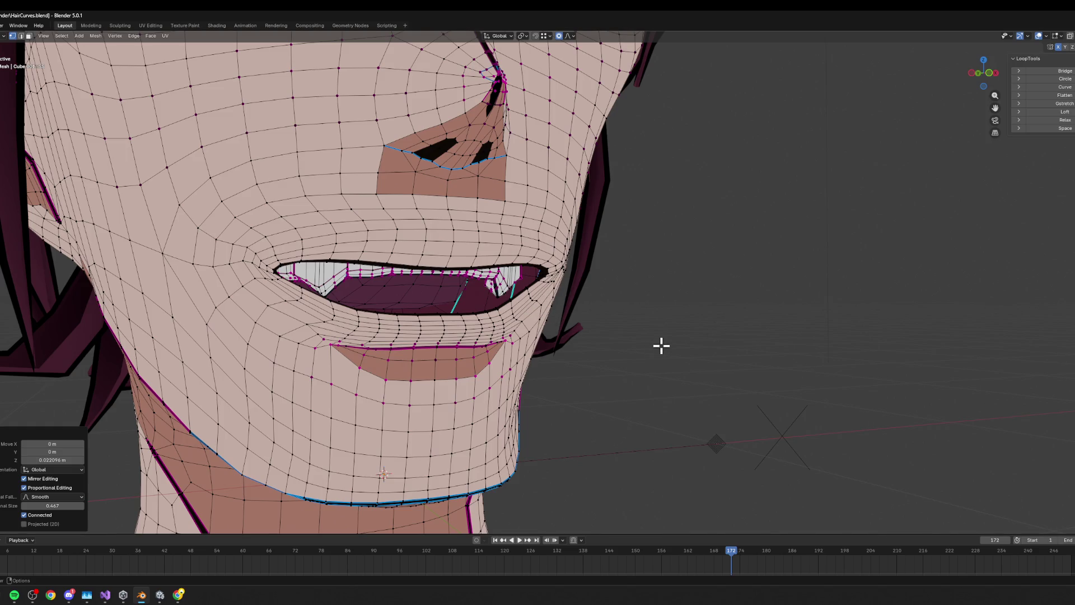
# - Unhide the teeth, revert the mouth to a closed slit, and switch to the viseme page
pyautogui.hotkey('alt', 'h')
pyautogui.scroll(-3, 662, 346)
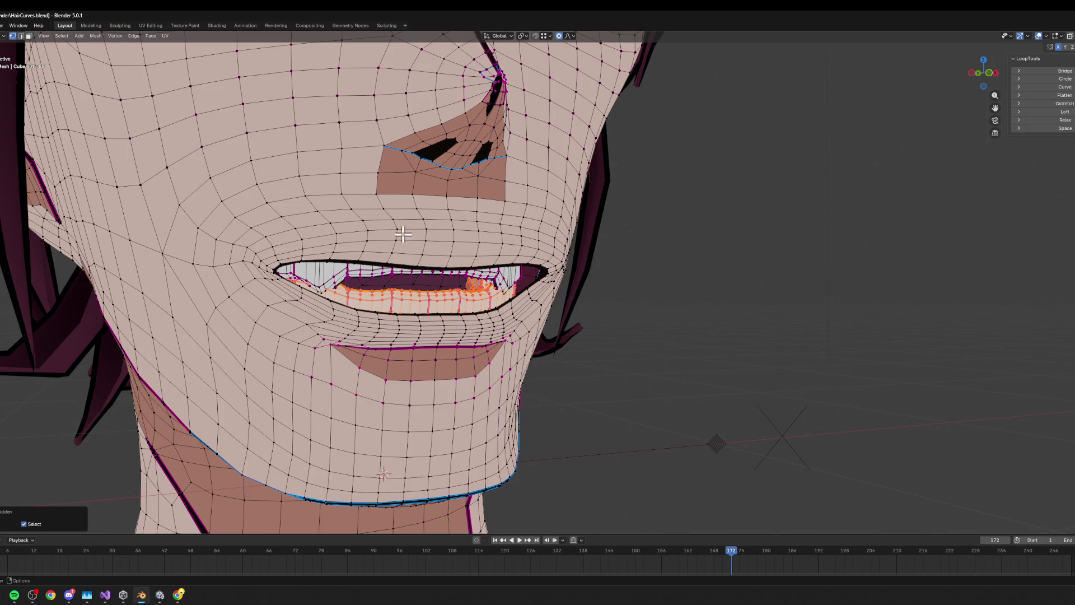
pyautogui.moveTo(423, 319); pyautogui.dragTo(491, 302, button='middle')
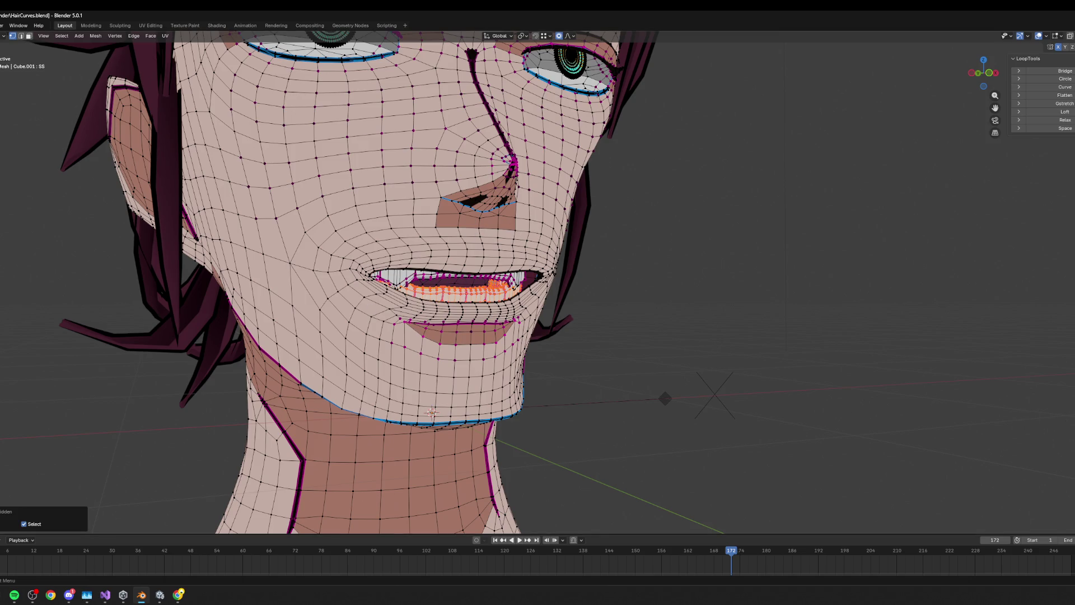
pyautogui.hotkey('ctrl', 'z')
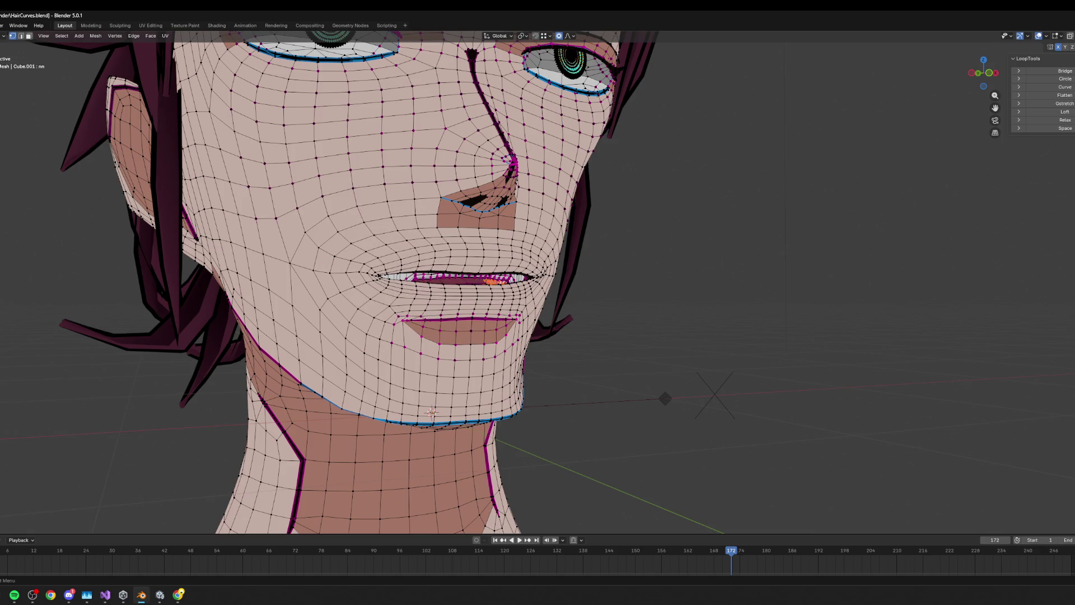
pyautogui.hotkey('alt', 'Tab')
pyautogui.moveTo(547, 435); pyautogui.dragTo(571, 439)
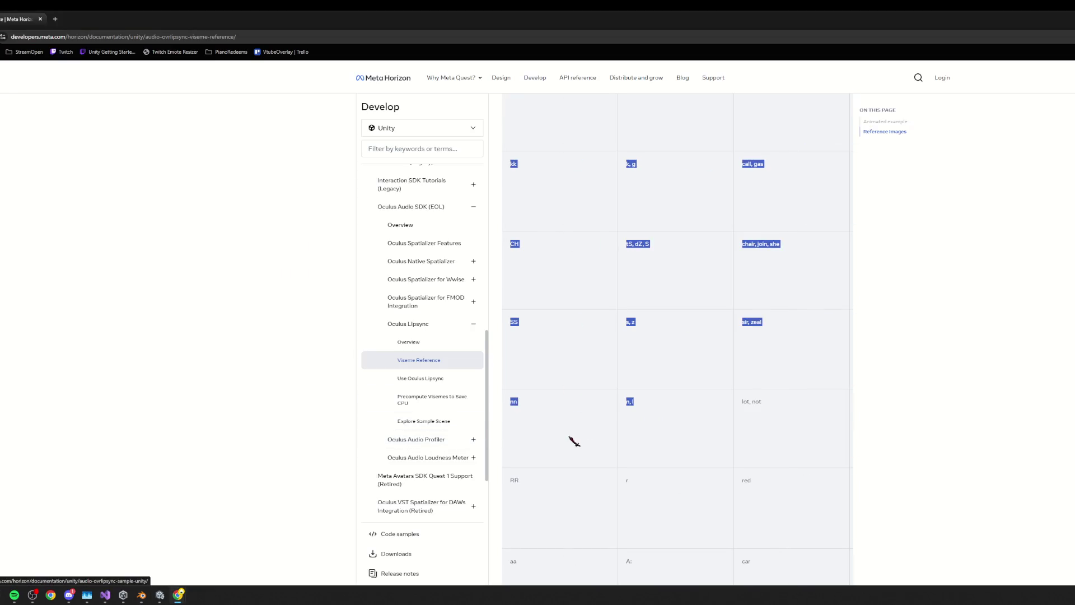
# - Scroll the viseme table to the nn (lot, not) reference photos, then go back to Blender
pyautogui.moveTo(711, 408); pyautogui.dragTo(751, 421)
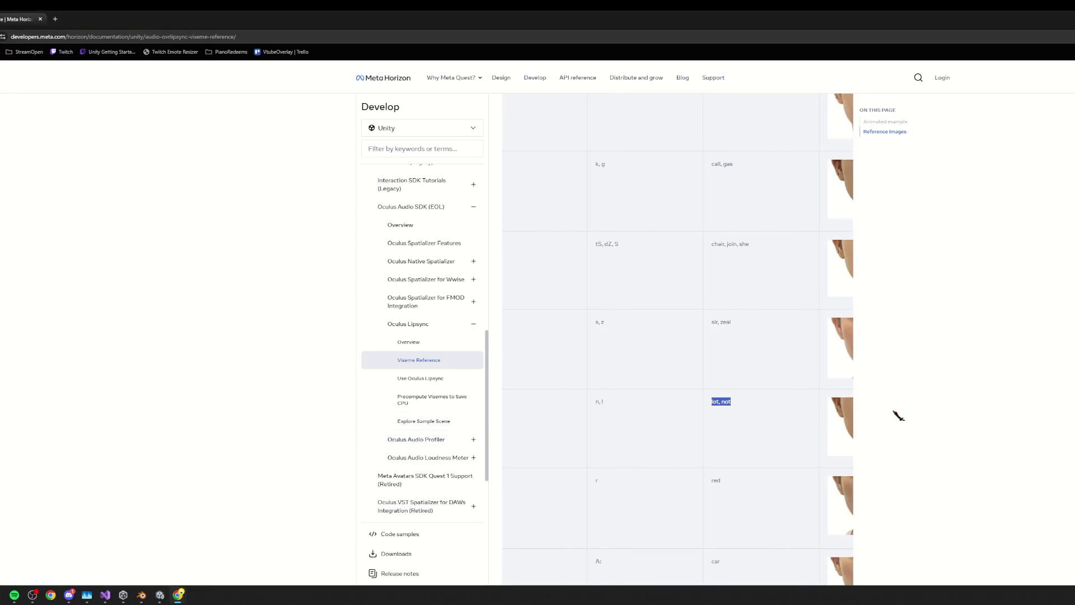
pyautogui.scroll(-1, 862, 429)
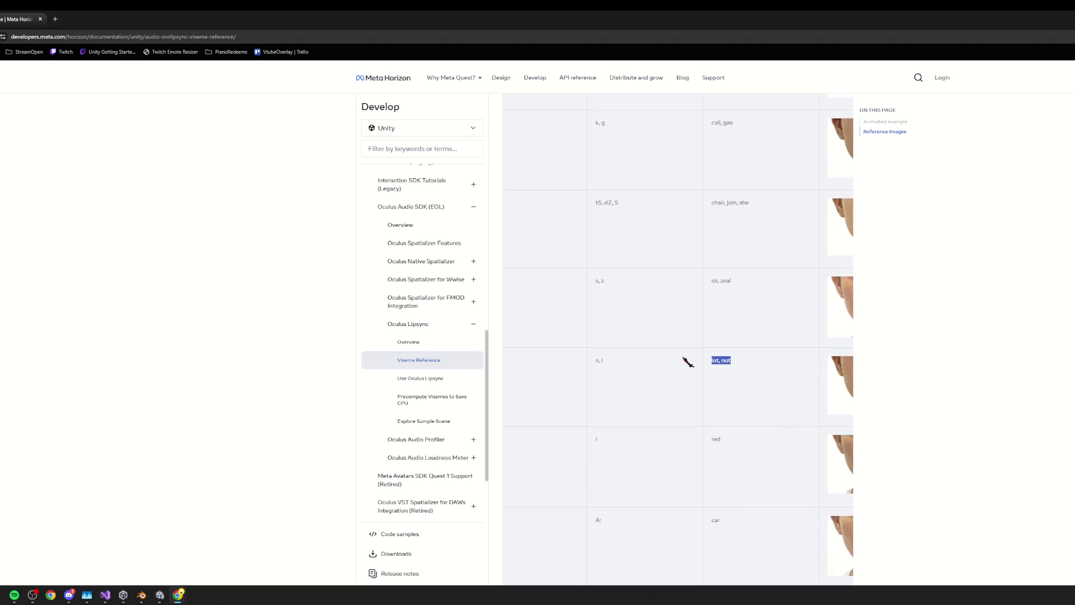
pyautogui.moveTo(715, 359); pyautogui.dragTo(630, 414)
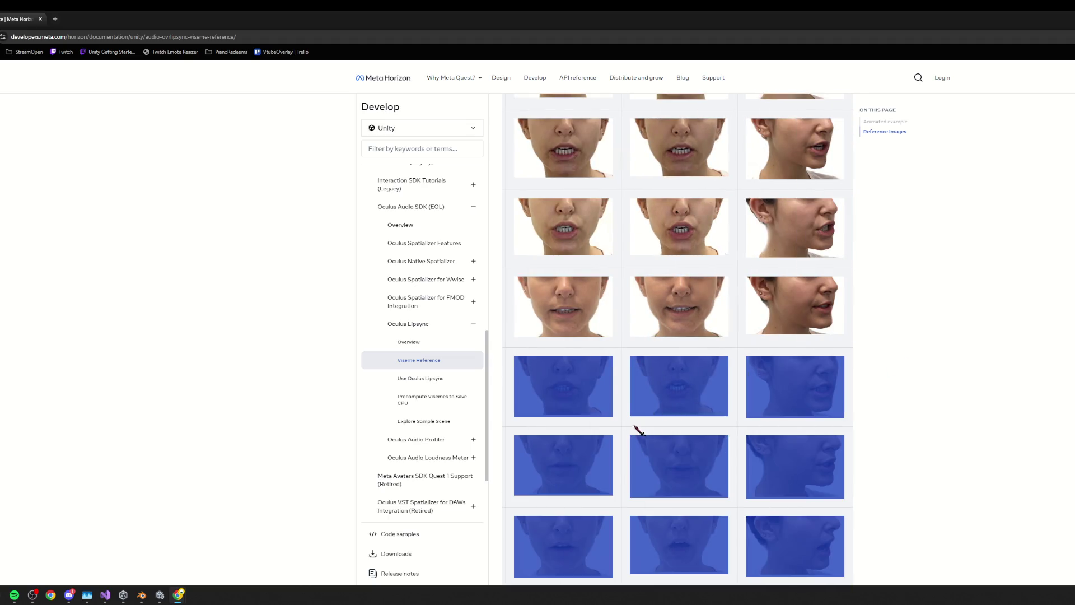
pyautogui.click(626, 425)
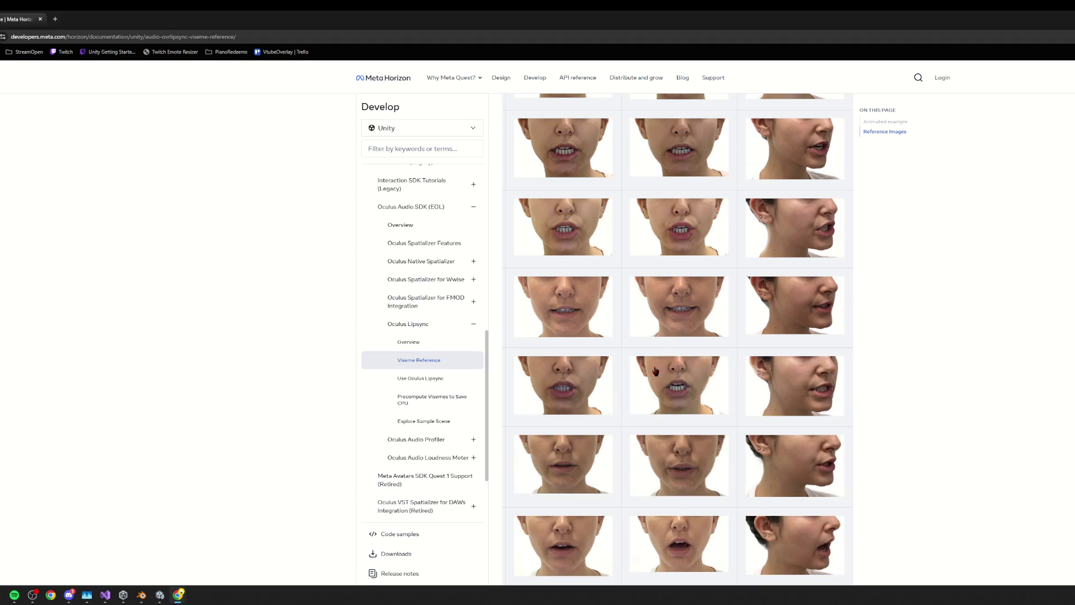
pyautogui.hotkey('alt', 'Tab')
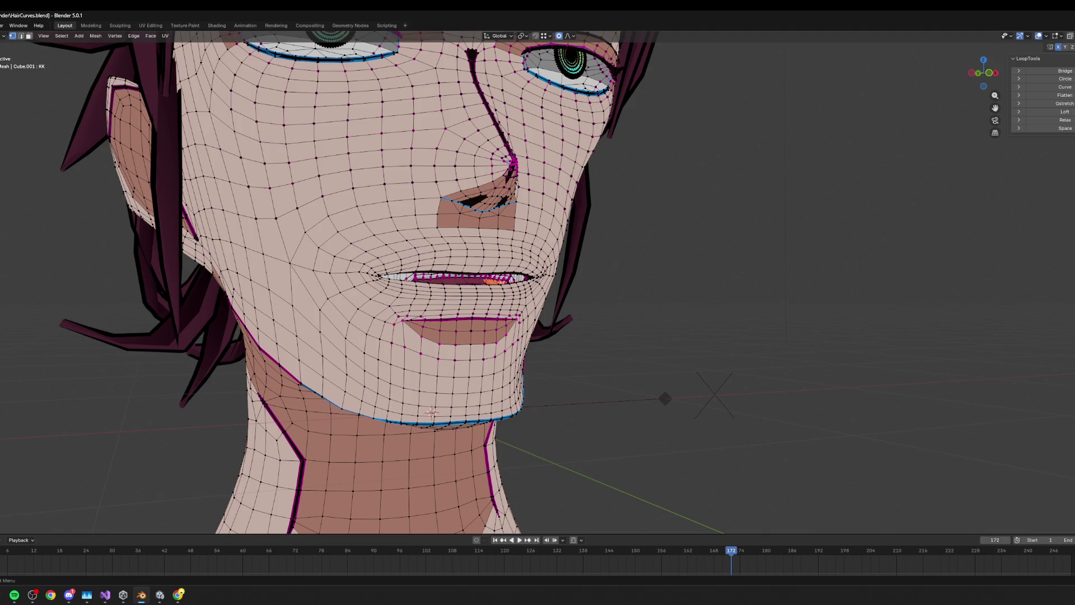
# - Preview the mouth shapes outside Edit Mode from three-quarter and low side angles, then resume editing
pyautogui.press('Tab')
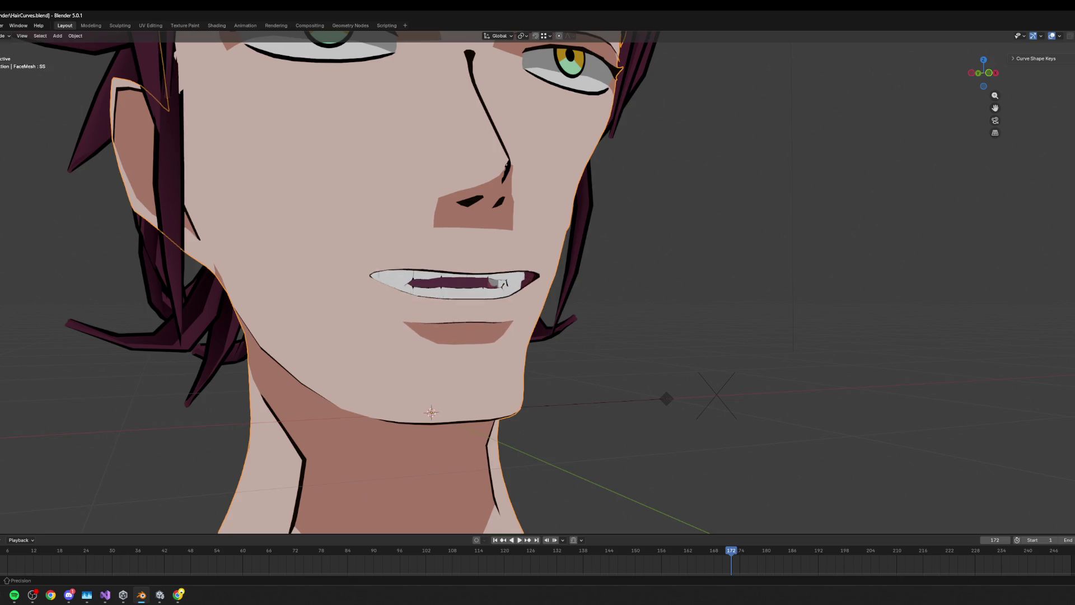
pyautogui.press('Escape')
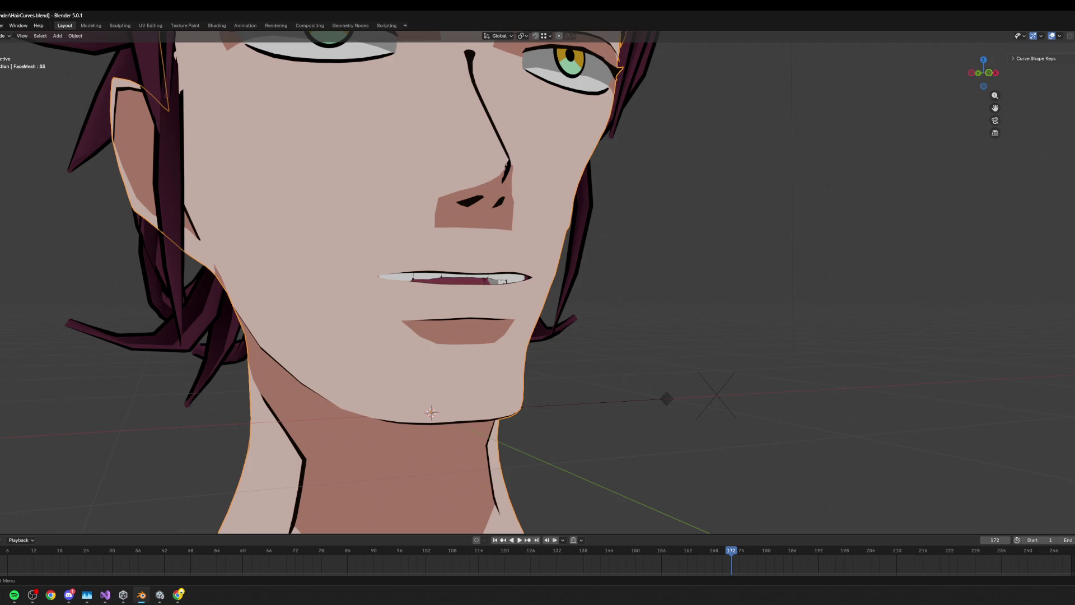
pyautogui.moveTo(735, 282); pyautogui.dragTo(589, 241, button='middle')
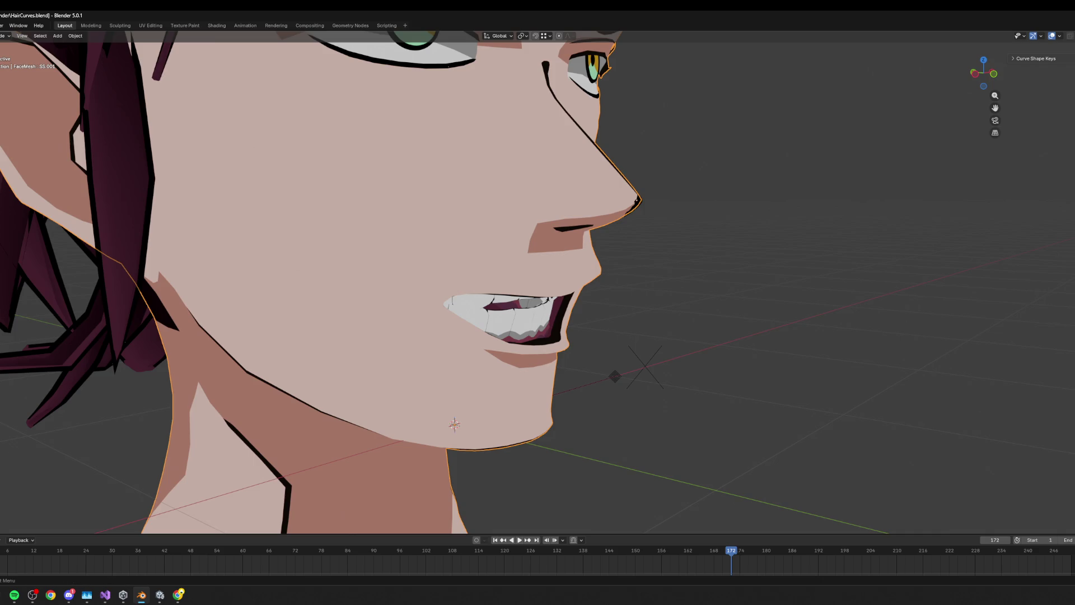
pyautogui.moveTo(688, 470)
pyautogui.mouseDown(button='middle')
pyautogui.moveTo(677, 428)
pyautogui.moveTo(816, 417)
pyautogui.mouseUp(button='middle')
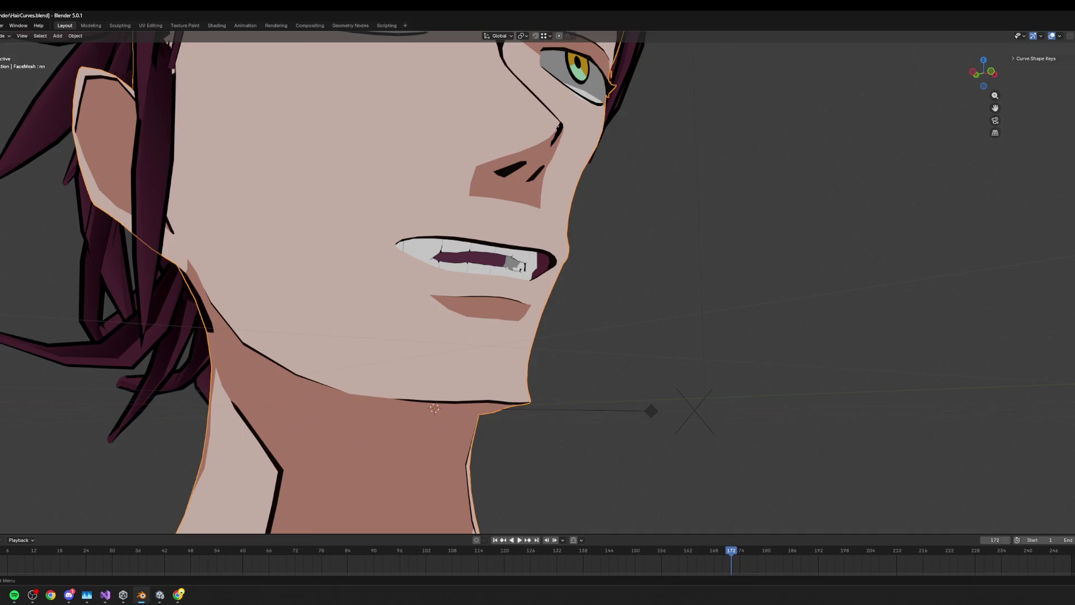
pyautogui.press('Tab')
pyautogui.scroll(3, 621, 296)
pyautogui.moveTo(509, 292)
pyautogui.mouseDown(button='middle')
pyautogui.moveTo(571, 312)
pyautogui.moveTo(406, 304)
pyautogui.mouseUp(button='middle')
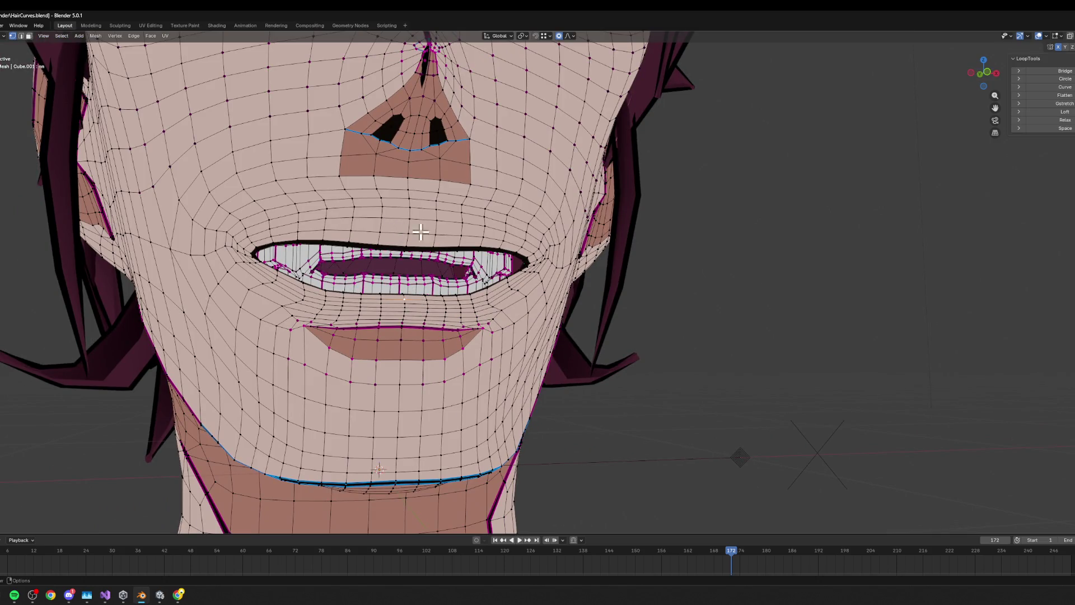
# - Lower the lower lip vertically with a smaller proportional falloff
pyautogui.moveTo(466, 303); pyautogui.dragTo(448, 290, button='middle')
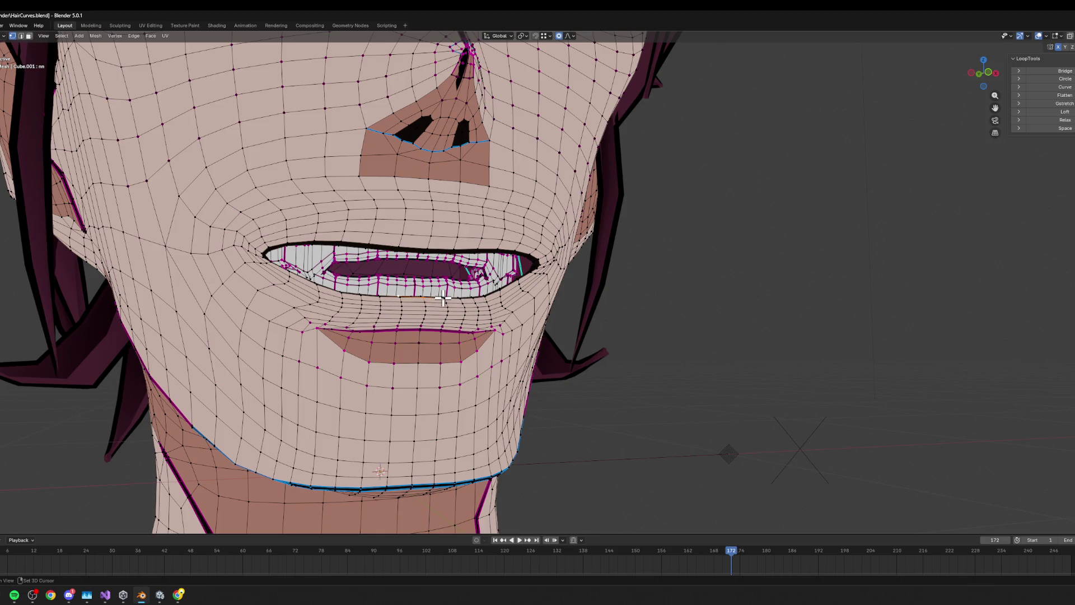
pyautogui.press('g')
pyautogui.press('z')
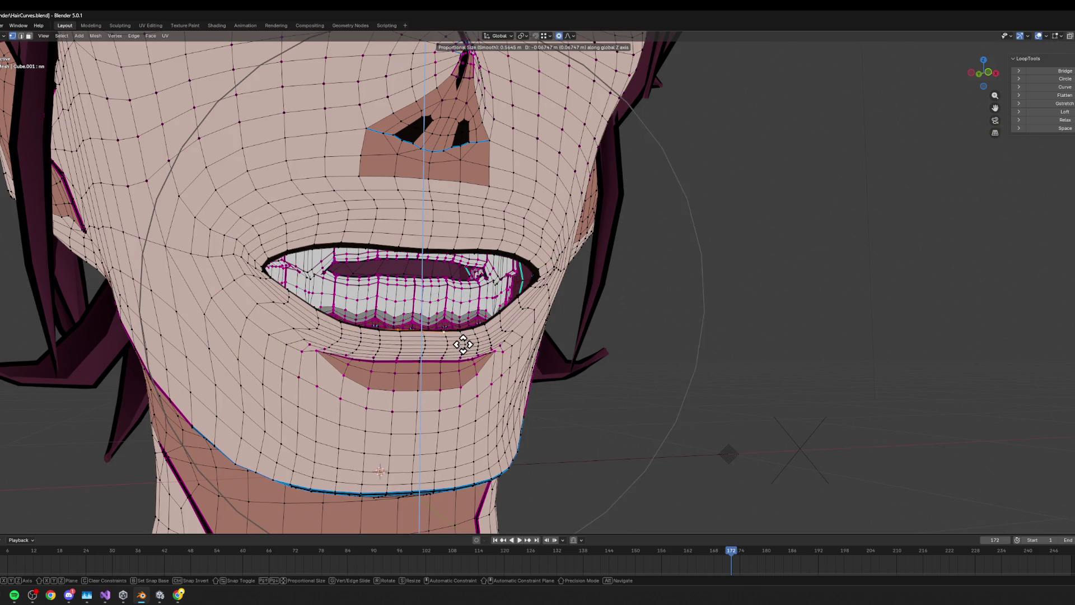
pyautogui.press('z')
pyautogui.press('z')
pyautogui.scroll(7, 464, 344)
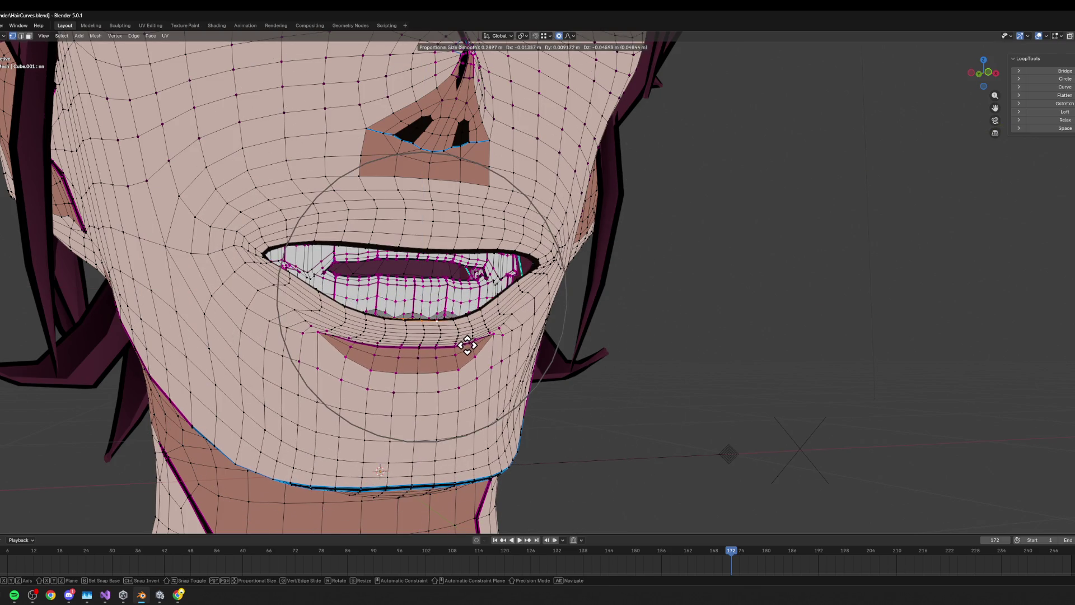
pyautogui.press('z')
pyautogui.click(473, 355)
pyautogui.moveTo(473, 355)
pyautogui.mouseDown(button='middle')
pyautogui.moveTo(562, 360)
pyautogui.moveTo(596, 340)
pyautogui.mouseUp(button='middle')
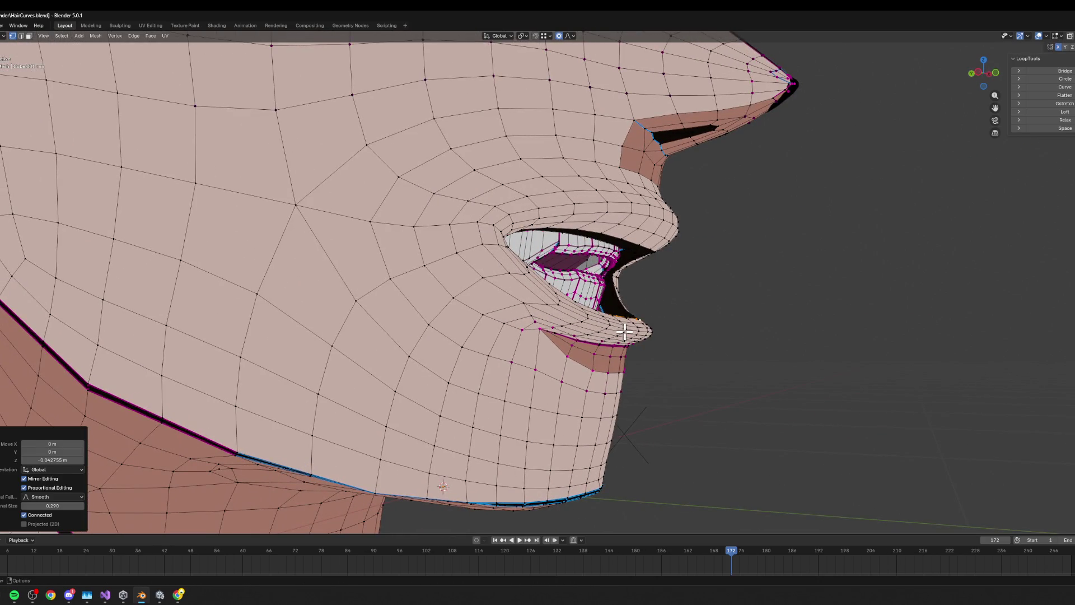
# - Push the lips forward along Y in two soft moves, checking from the front
pyautogui.press('g')
pyautogui.press('Escape')
pyautogui.moveTo(644, 348); pyautogui.dragTo(675, 373, button='middle')
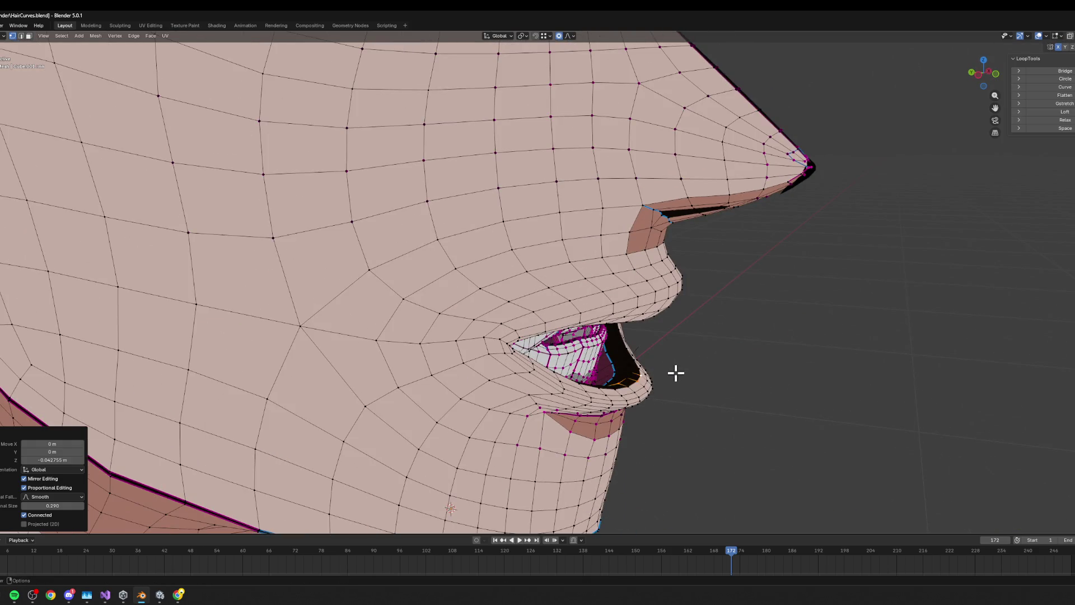
pyautogui.press('g')
pyautogui.press('y')
pyautogui.click(644, 361)
pyautogui.press('KP_0')
pyautogui.press('KP_0')
pyautogui.press('g')
pyautogui.press('y')
pyautogui.click(681, 363)
pyautogui.moveTo(682, 363)
pyautogui.mouseDown(button='middle')
pyautogui.moveTo(564, 349)
pyautogui.moveTo(576, 343)
pyautogui.mouseUp(button='middle')
pyautogui.press('KP_1')
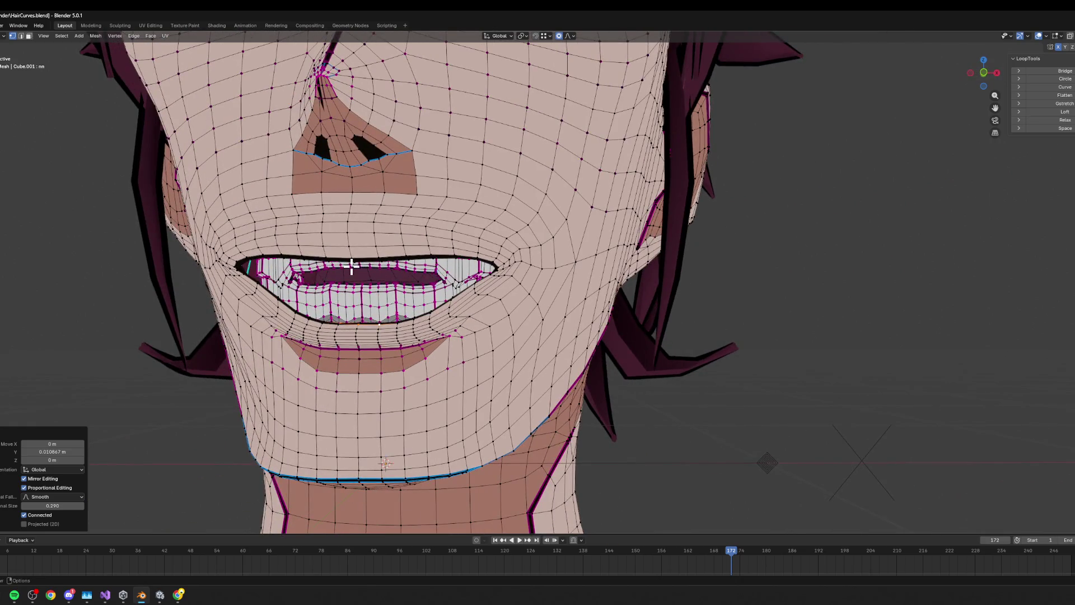
# - Make a further front-back adjustment of the mouth from a lower angle
pyautogui.moveTo(385, 265)
pyautogui.mouseDown(button='middle')
pyautogui.moveTo(465, 251)
pyautogui.moveTo(669, 295)
pyautogui.moveTo(640, 292)
pyautogui.mouseUp(button='middle')
pyautogui.press('g')
pyautogui.press('z')
pyautogui.press('y')
pyautogui.click(556, 272)
# - Inspect the lips and neck from many angles, then rotate the jaw up to nearly close the mouth
pyautogui.scroll(-5, 711, 344)
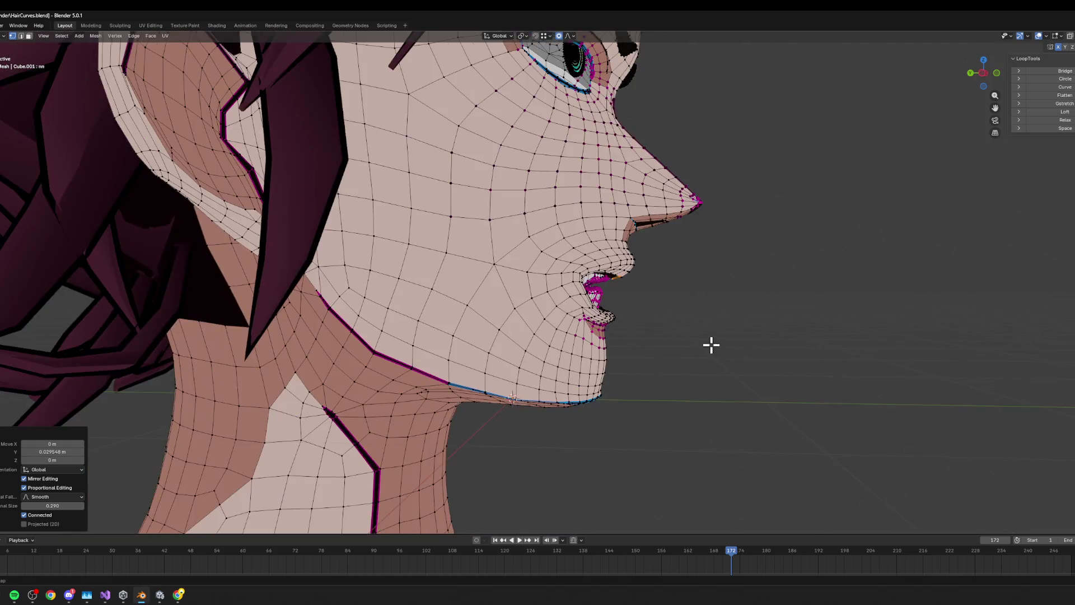
pyautogui.moveTo(711, 343); pyautogui.dragTo(680, 328, button='middle')
pyautogui.scroll(4, 573, 287)
pyautogui.moveTo(552, 327); pyautogui.dragTo(536, 290, button='middle')
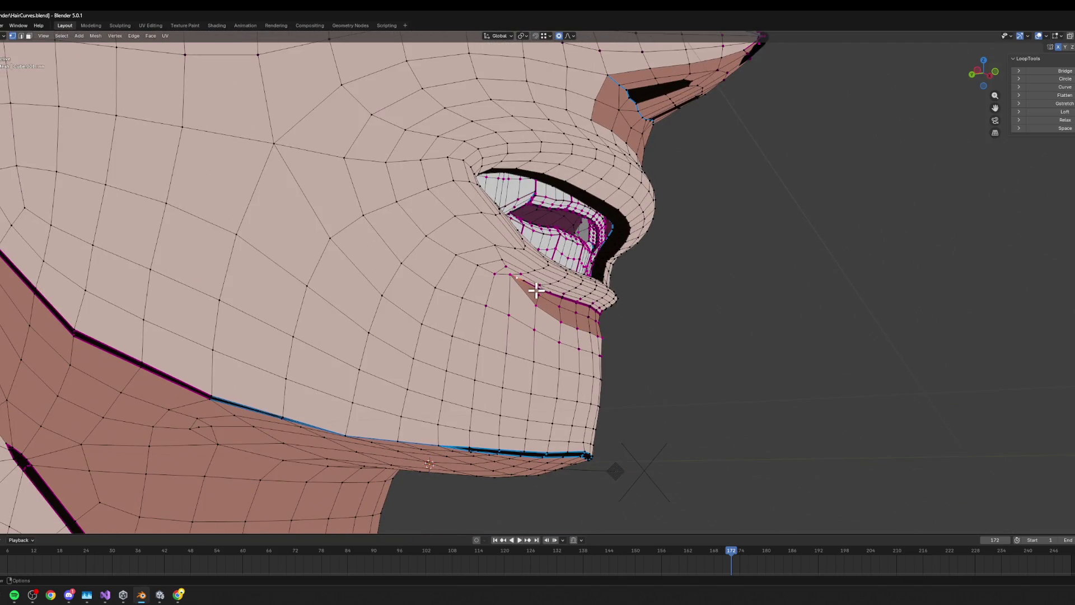
pyautogui.scroll(5, 542, 291)
pyautogui.scroll(2, 570, 280)
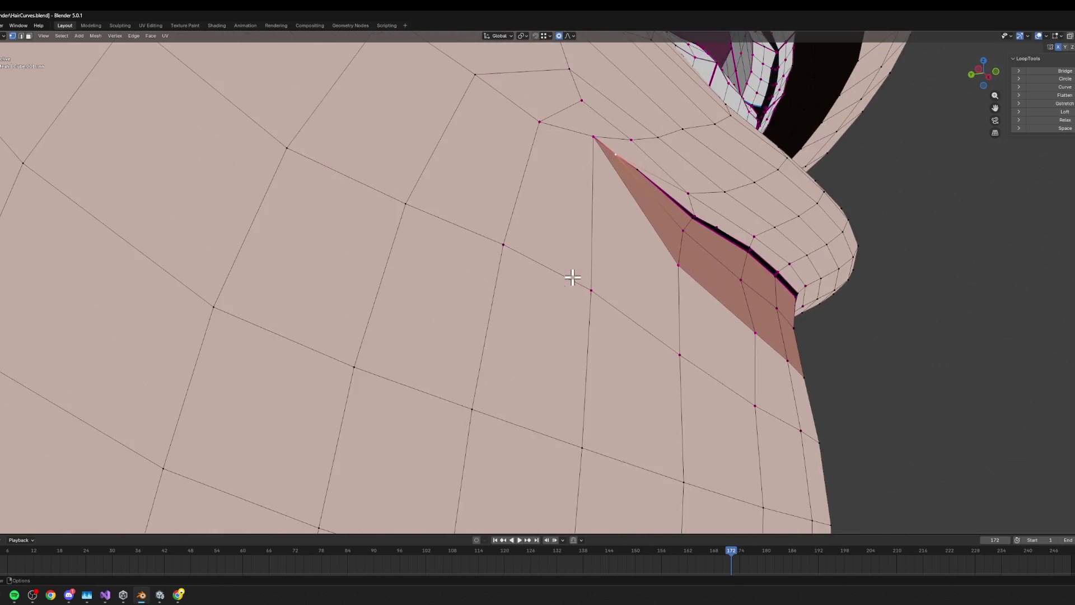
pyautogui.scroll(-3, 582, 208)
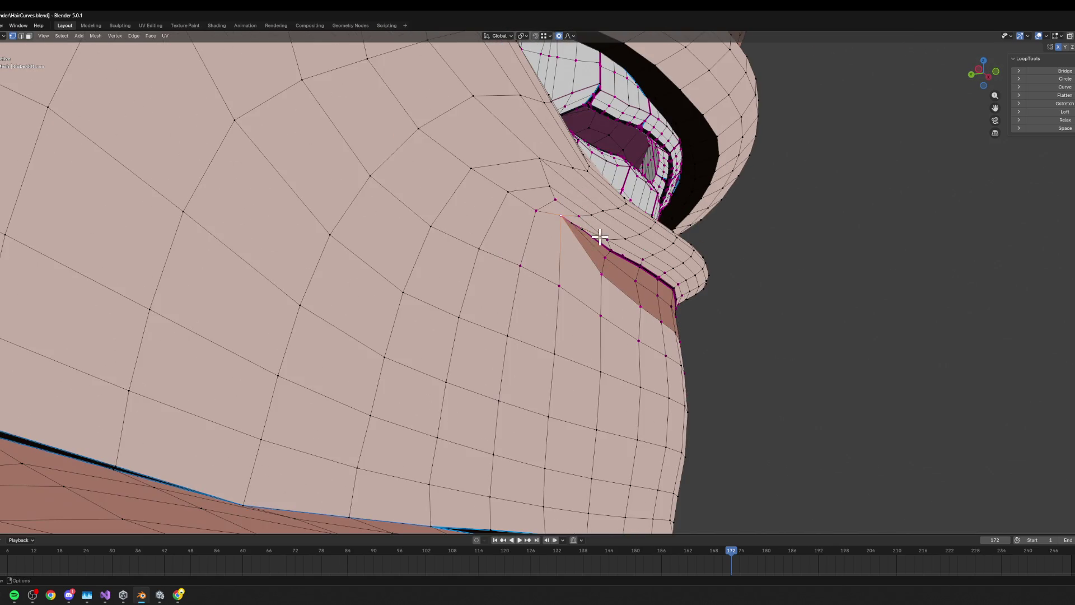
pyautogui.scroll(-2, 578, 241)
pyautogui.scroll(5, 597, 223)
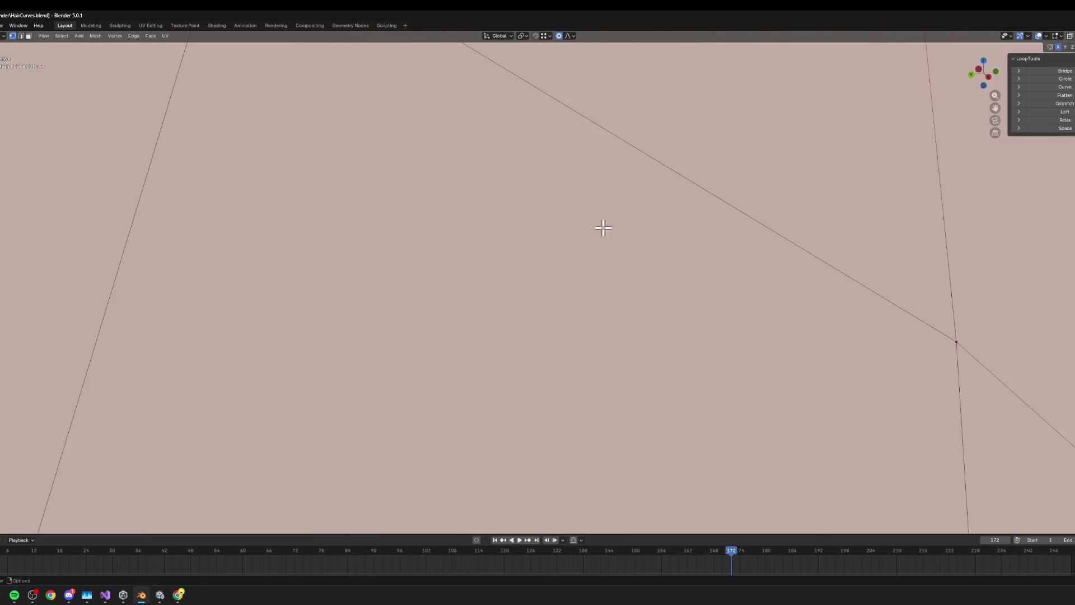
pyautogui.scroll(-8, 603, 252)
pyautogui.scroll(-2, 603, 252)
pyautogui.scroll(-5, 452, 388)
pyautogui.moveTo(452, 388); pyautogui.dragTo(508, 351, button='middle')
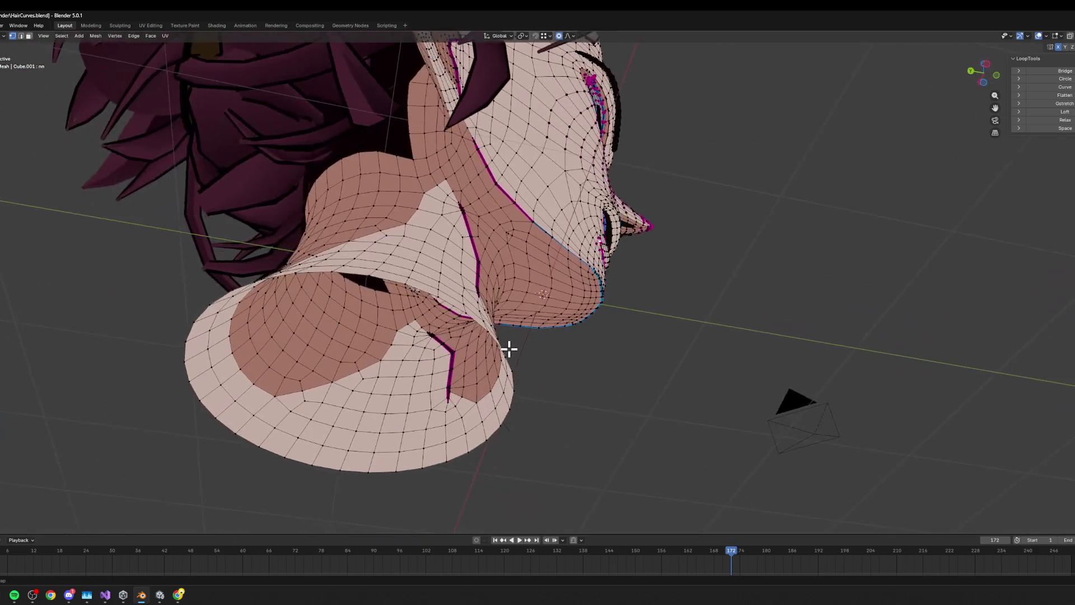
pyautogui.scroll(3, 562, 255)
pyautogui.scroll(6, 535, 280)
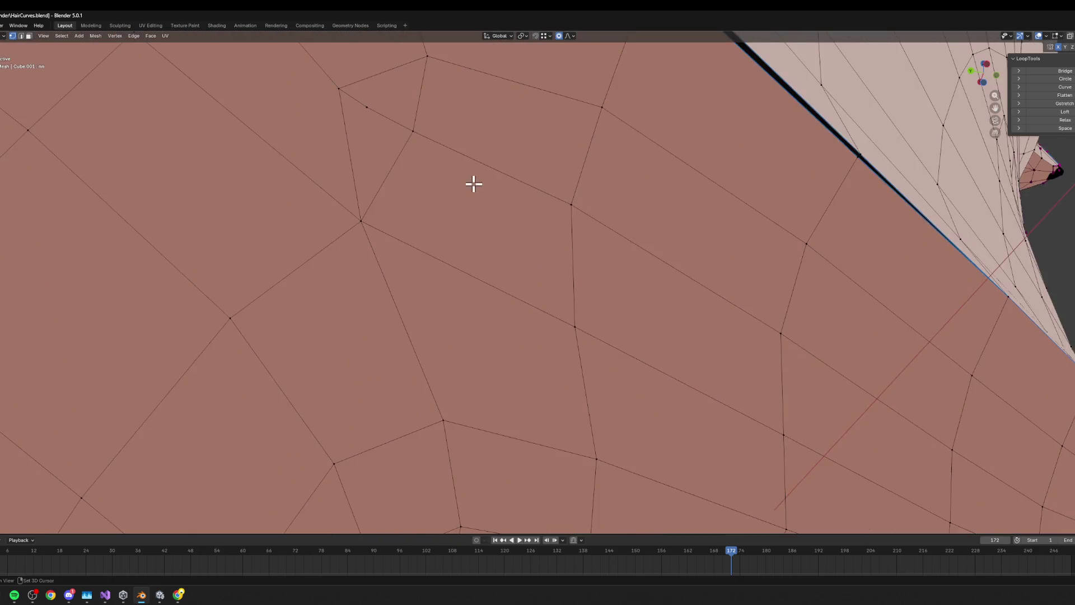
pyautogui.scroll(-10, 500, 257)
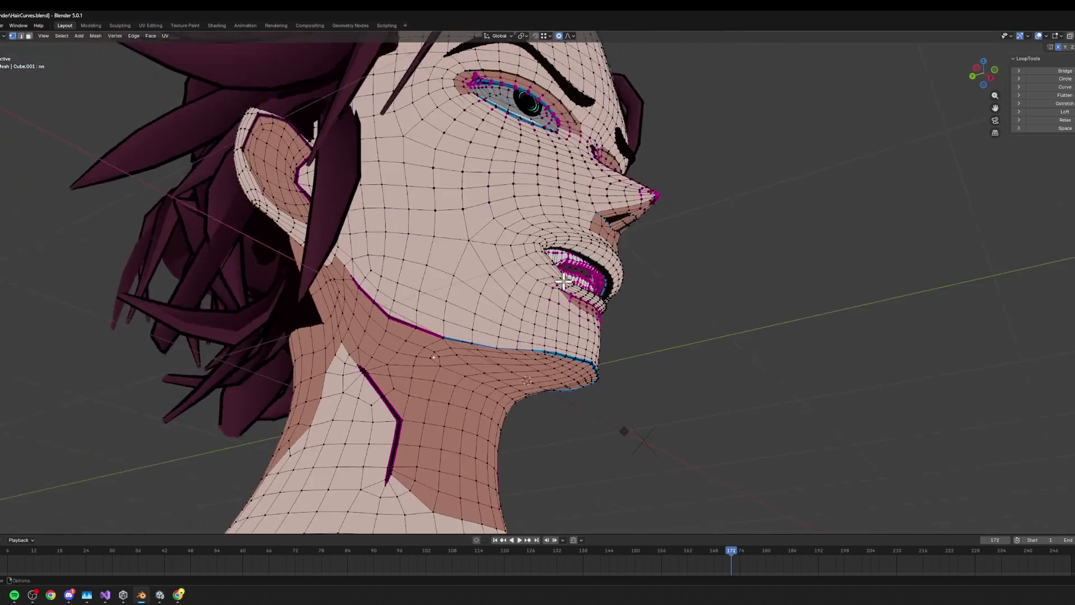
pyautogui.scroll(-5, 563, 282)
pyautogui.moveTo(576, 355); pyautogui.dragTo(586, 353, button='middle')
pyautogui.scroll(6, 586, 352)
pyautogui.scroll(6, 526, 277)
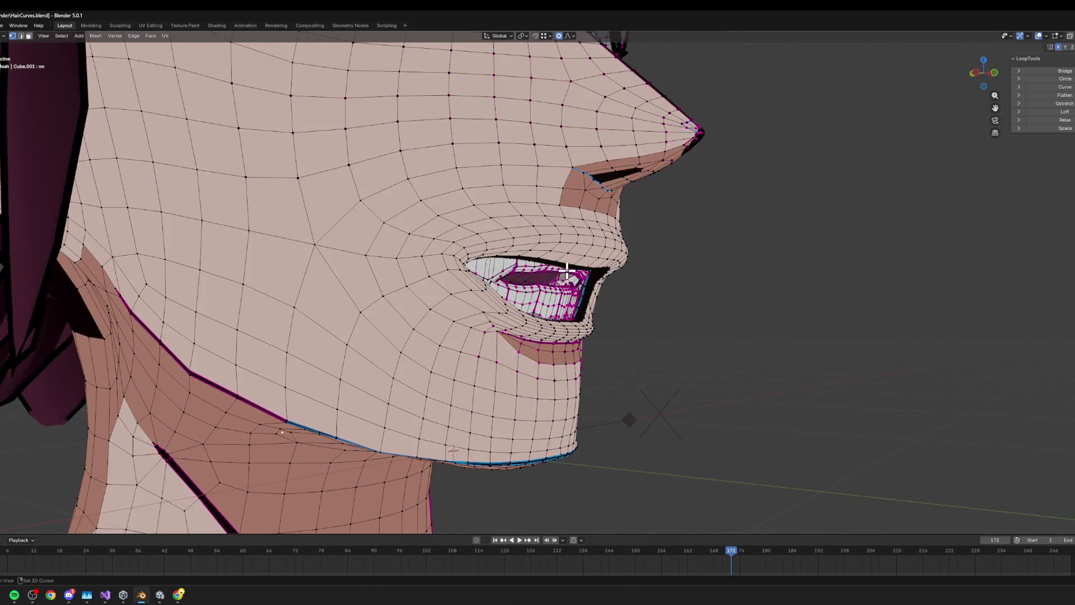
pyautogui.scroll(-4, 526, 277)
pyautogui.moveTo(426, 280)
pyautogui.mouseDown(button='middle')
pyautogui.moveTo(484, 283)
pyautogui.moveTo(467, 234)
pyautogui.mouseUp(button='middle')
pyautogui.moveTo(393, 198); pyautogui.dragTo(442, 180, button='middle')
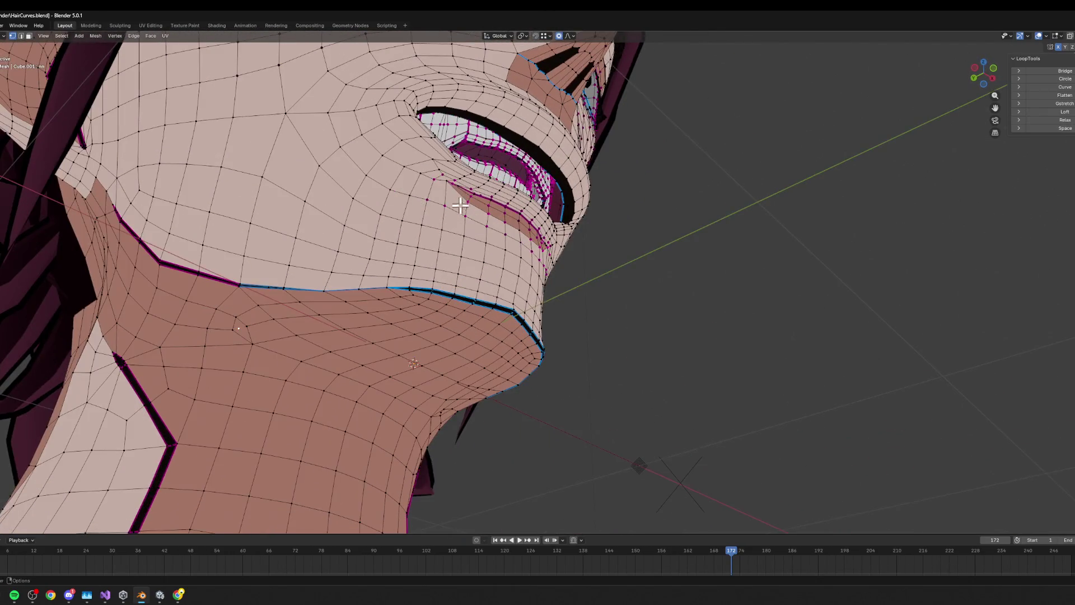
pyautogui.scroll(4, 461, 183)
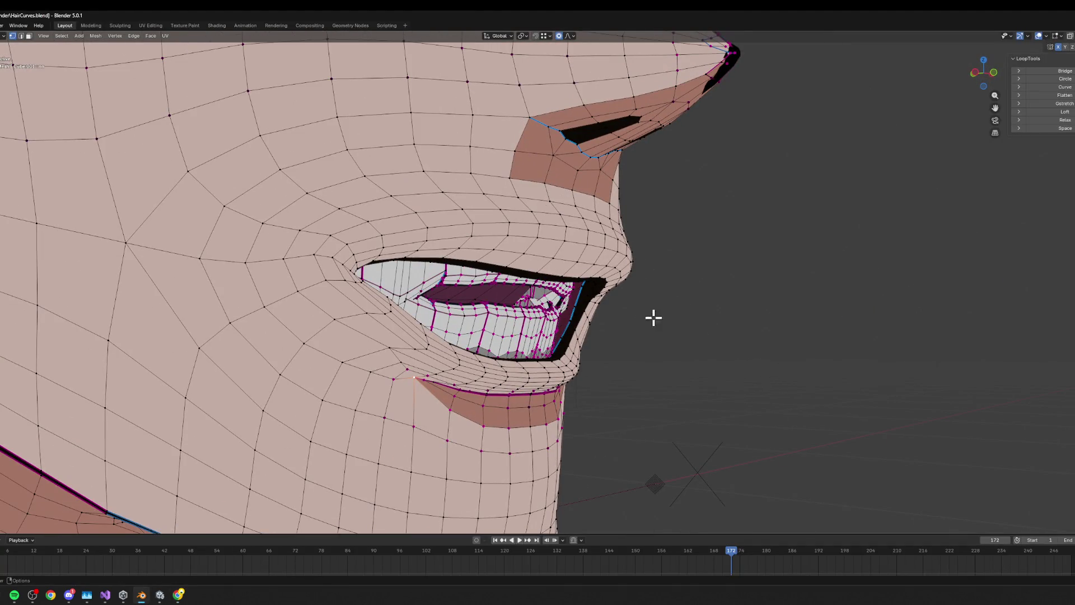
pyautogui.press('r')
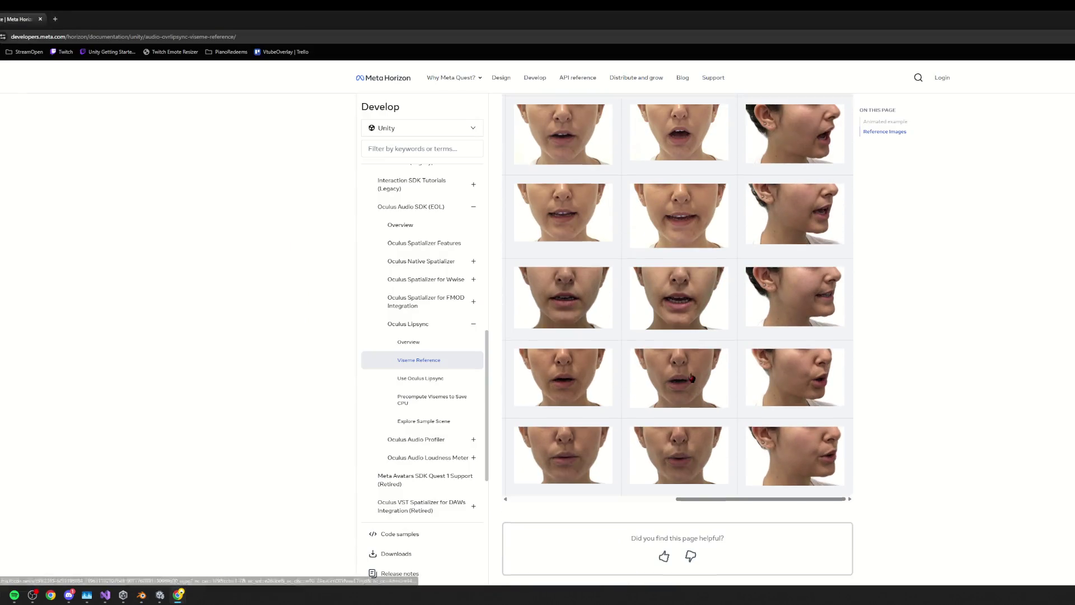
pyautogui.scroll(2, 698, 378)
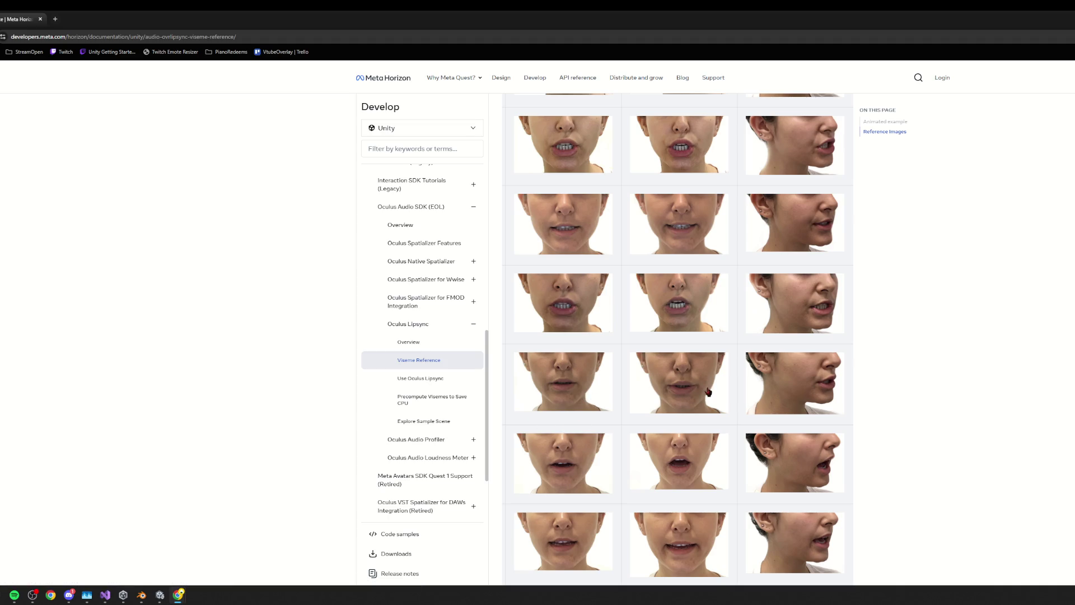
pyautogui.moveTo(579, 427)
pyautogui.mouseDown()
pyautogui.moveTo(493, 429)
pyautogui.moveTo(617, 425)
pyautogui.moveTo(665, 406)
pyautogui.moveTo(751, 425)
pyautogui.moveTo(699, 423)
pyautogui.moveTo(734, 425)
pyautogui.moveTo(720, 426)
pyautogui.mouseUp()
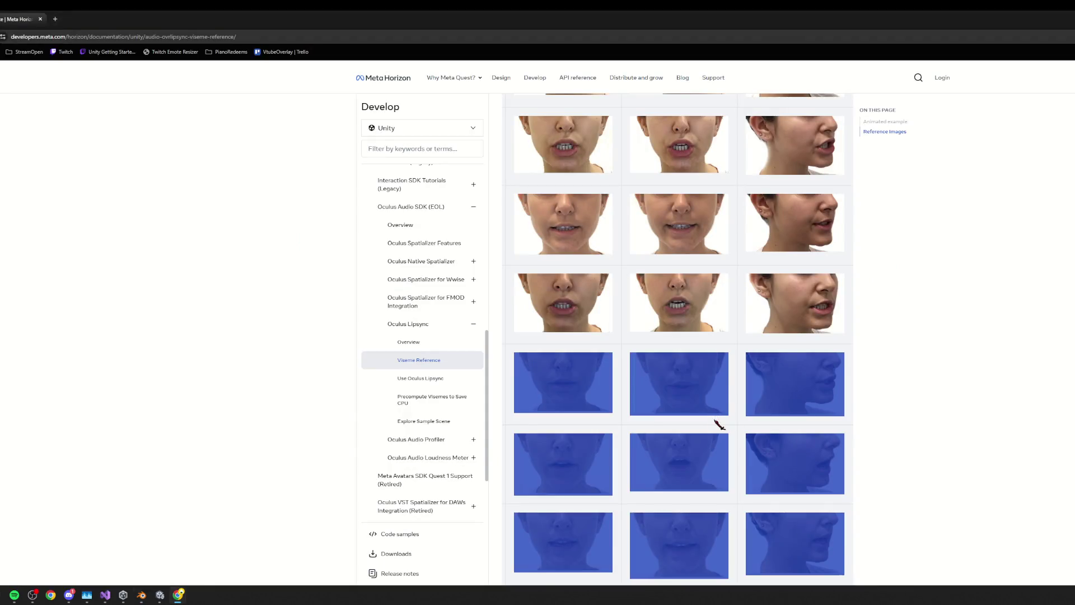
pyautogui.click(719, 425)
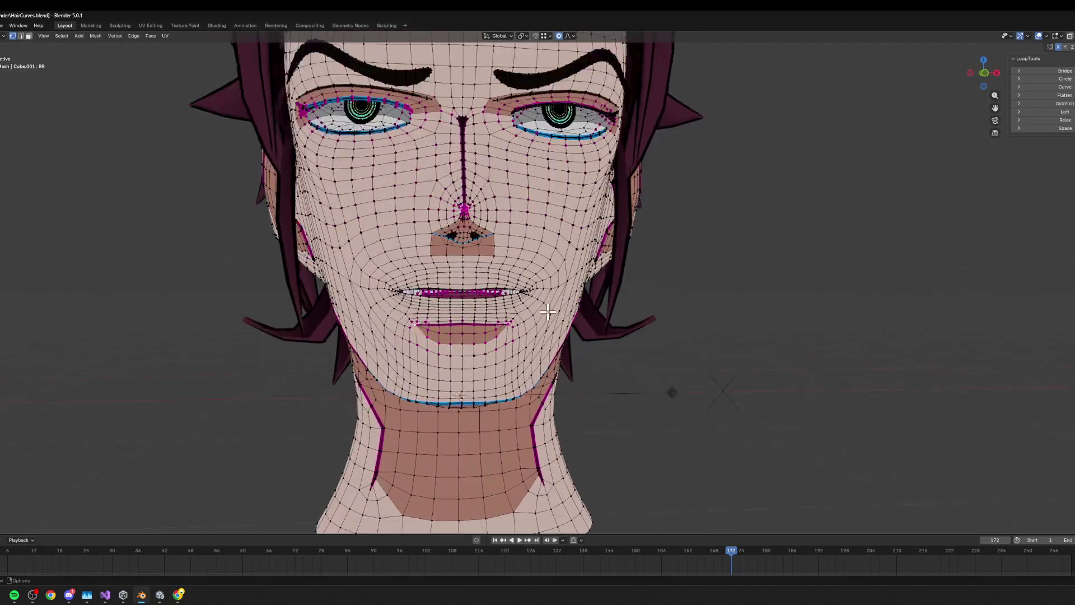
# - Preview the shaded face outside Edit Mode and glance at the viseme reference again
pyautogui.moveTo(476, 321); pyautogui.dragTo(483, 304, button='middle')
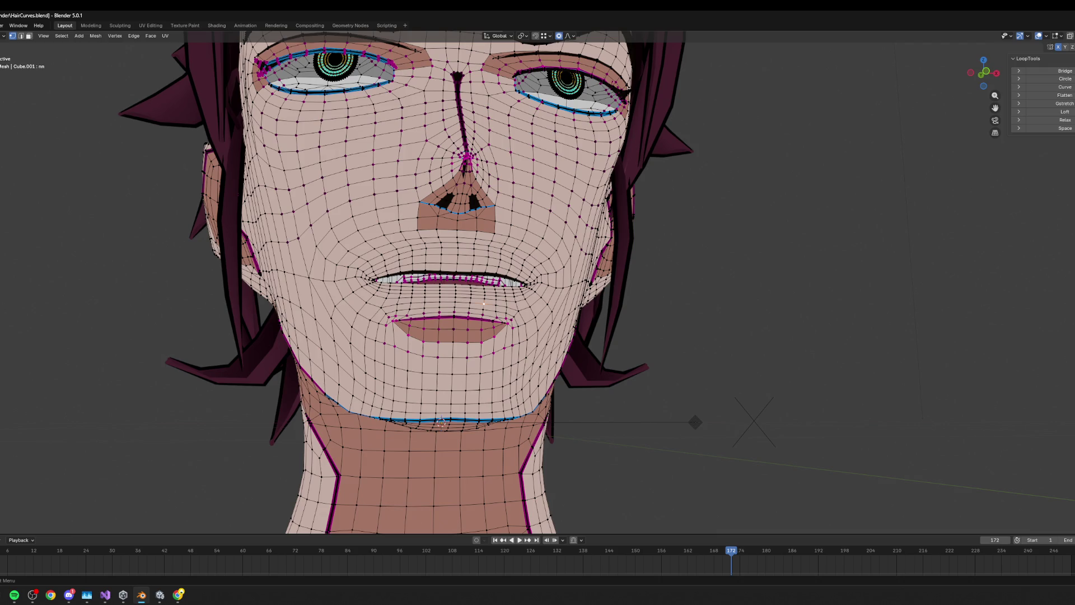
pyautogui.press('Tab')
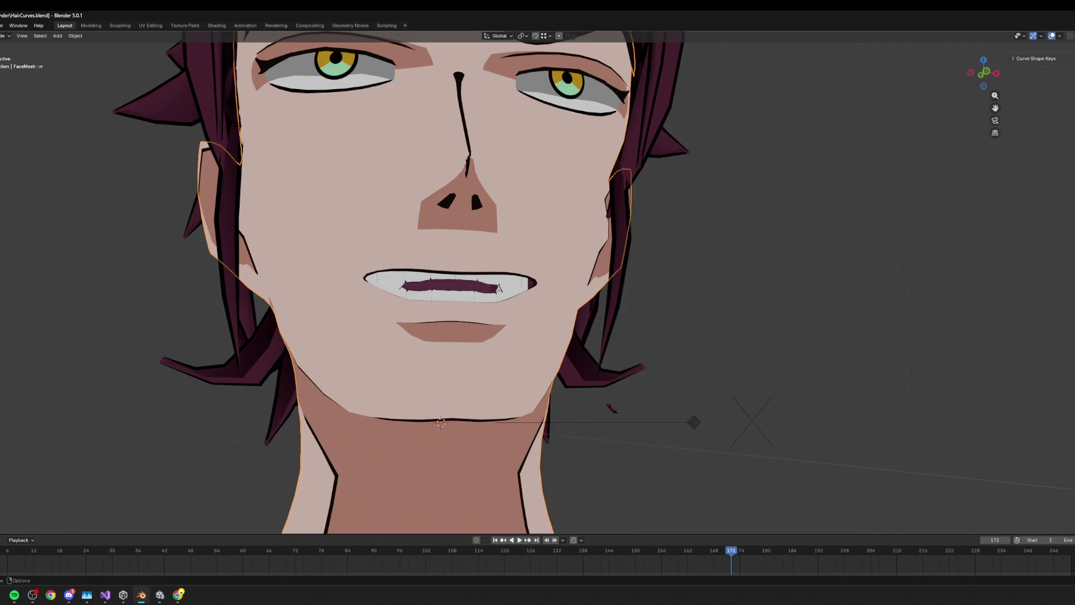
pyautogui.press('Tab')
pyautogui.hotkey('alt', 'Tab')
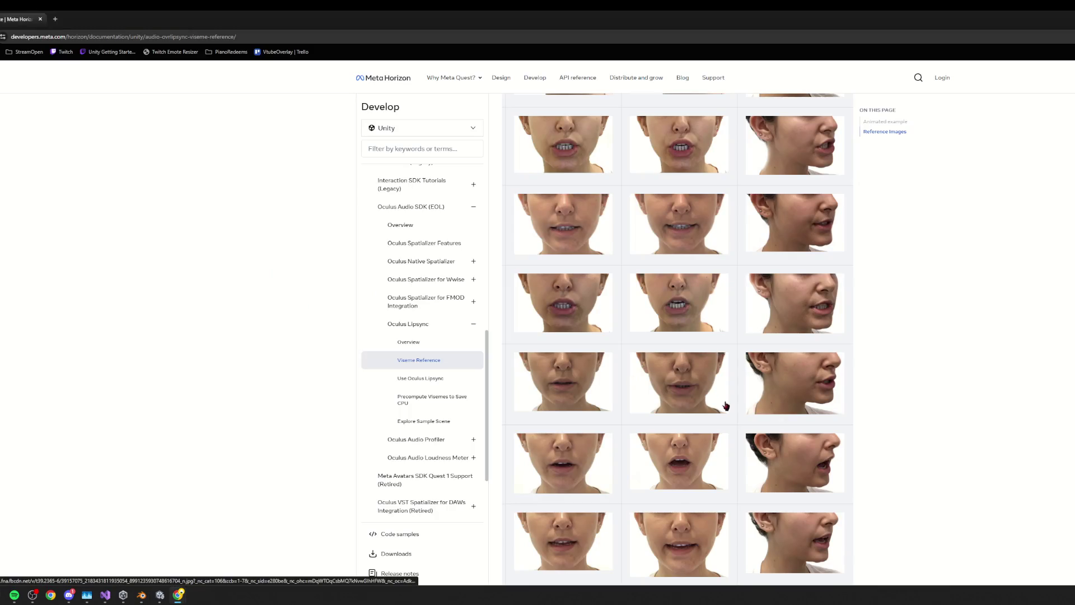
pyautogui.hotkey('alt', 'Tab')
pyautogui.moveTo(464, 286); pyautogui.dragTo(436, 257, button='middle')
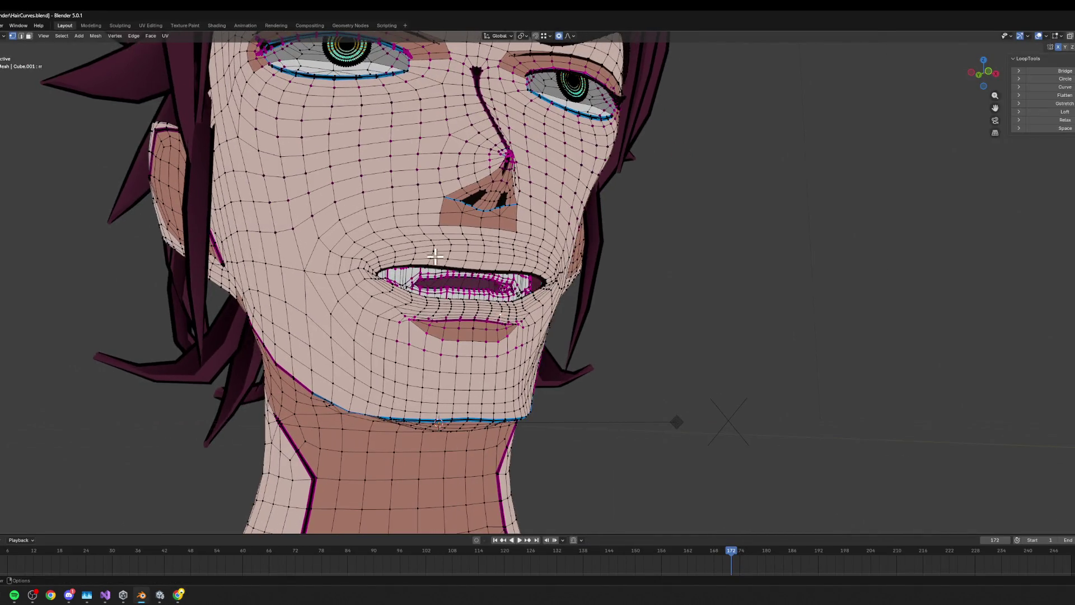
# - Open the mouth vertically with soft falloff, then shift it sideways
pyautogui.press('g')
pyautogui.press('z')
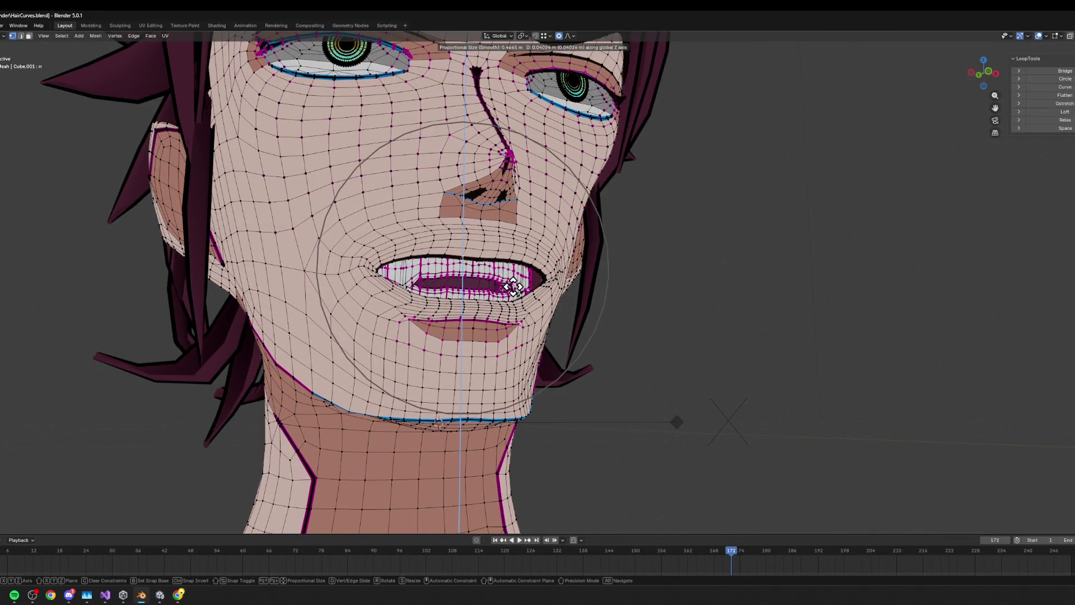
pyautogui.scroll(8, 508, 293)
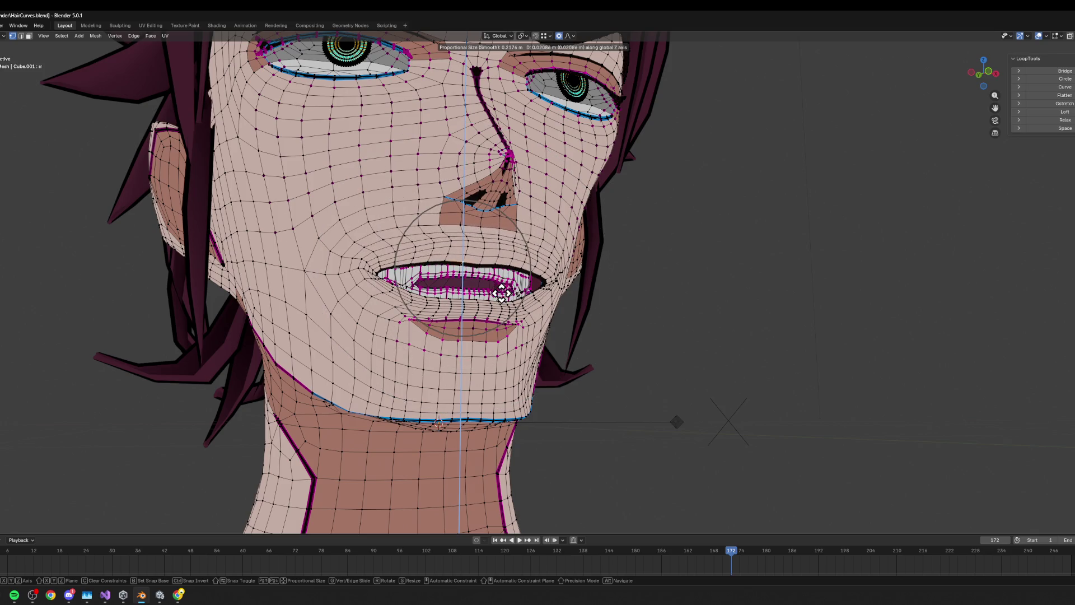
pyautogui.click(498, 298)
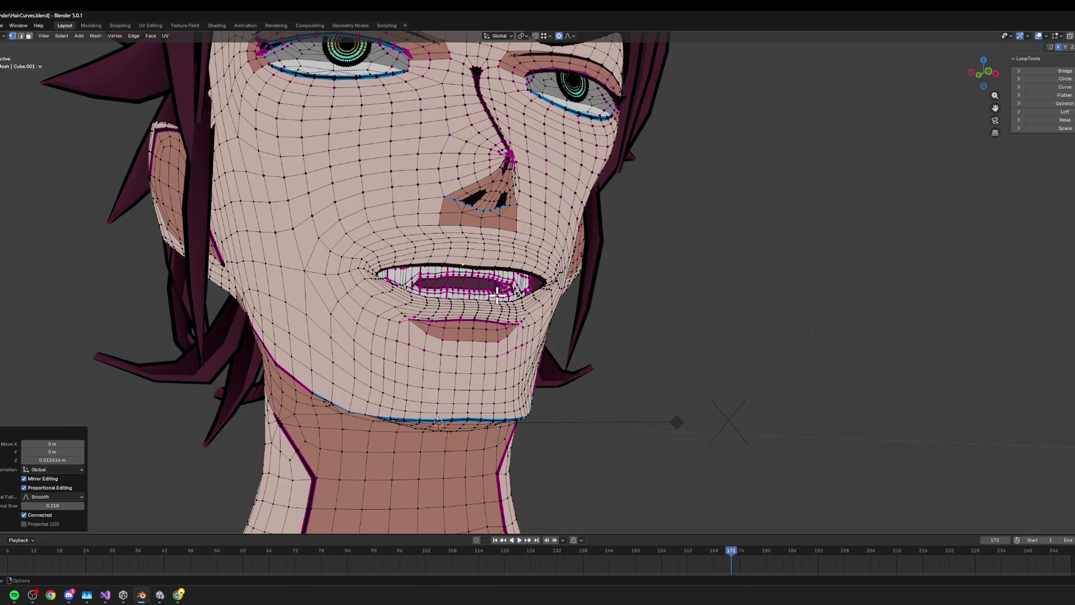
pyautogui.press('g')
pyautogui.press('x')
pyautogui.scroll(-4, 472, 281)
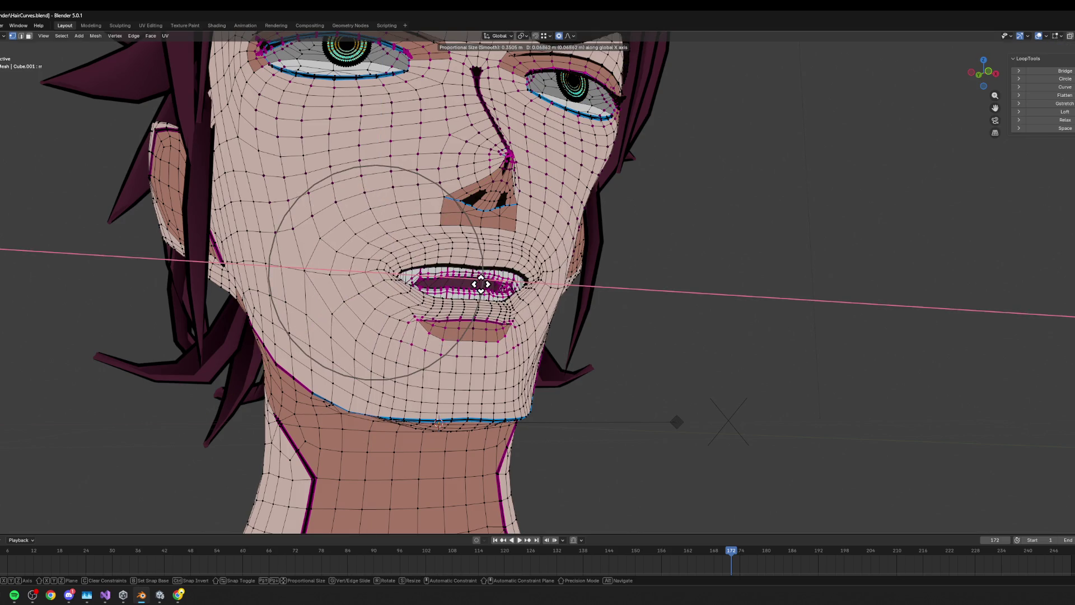
pyautogui.click(479, 283)
pyautogui.moveTo(480, 283)
pyautogui.mouseDown(button='middle')
pyautogui.moveTo(638, 321)
pyautogui.moveTo(532, 297)
pyautogui.mouseUp(button='middle')
# - Pull the mouth back along Y, widen it sideways, and compare with the viseme photos
pyautogui.press('g')
pyautogui.press('y')
pyautogui.click(650, 314)
pyautogui.press('g')
pyautogui.press('x')
pyautogui.scroll(4, 531, 297)
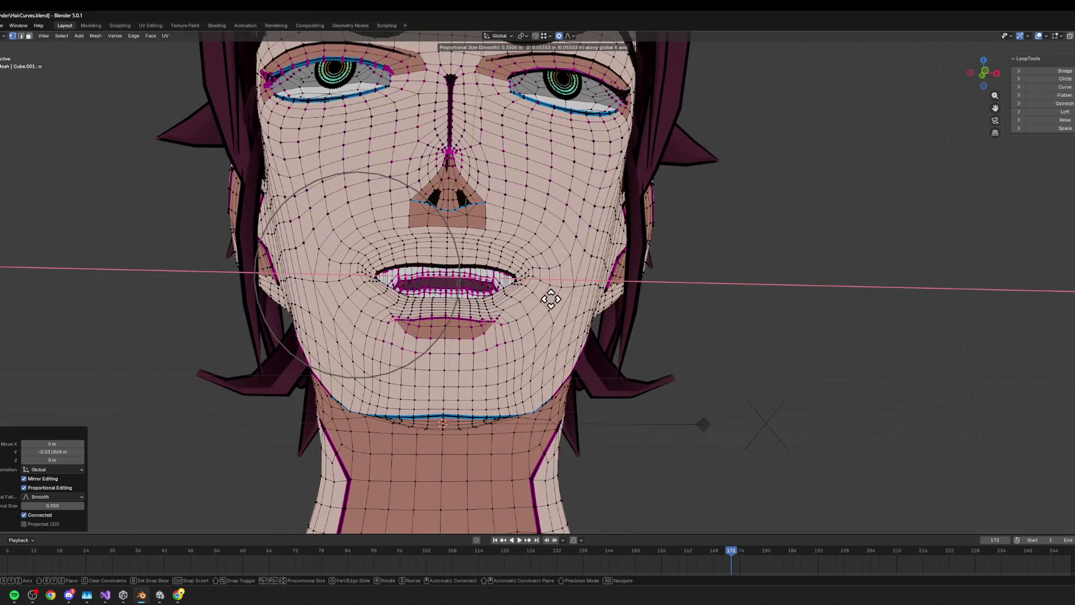
pyautogui.scroll(1, 539, 295)
pyautogui.click(541, 299)
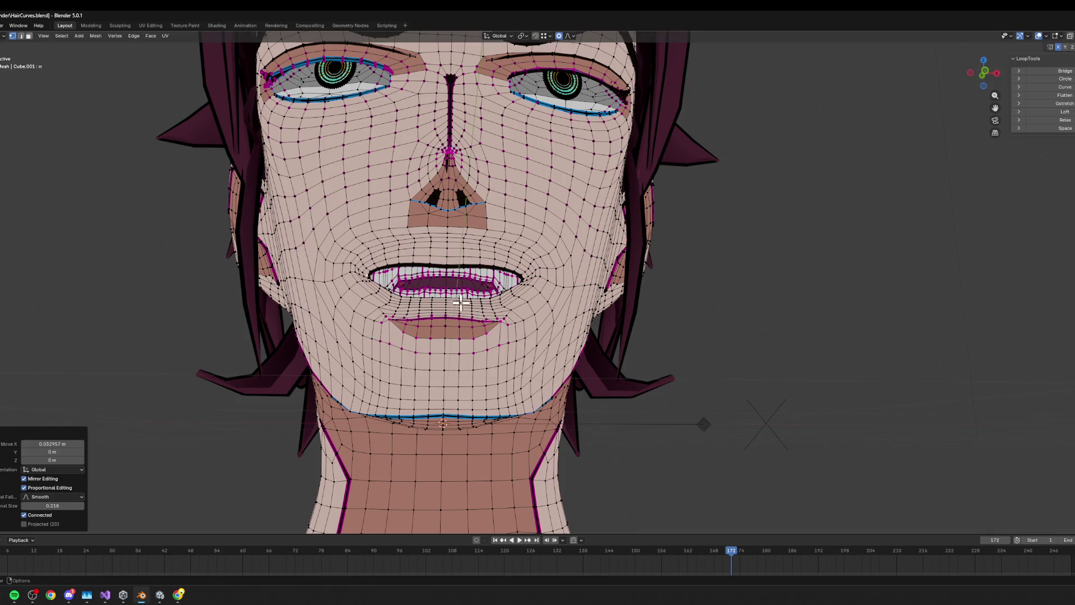
pyautogui.hotkey('alt', 'Tab')
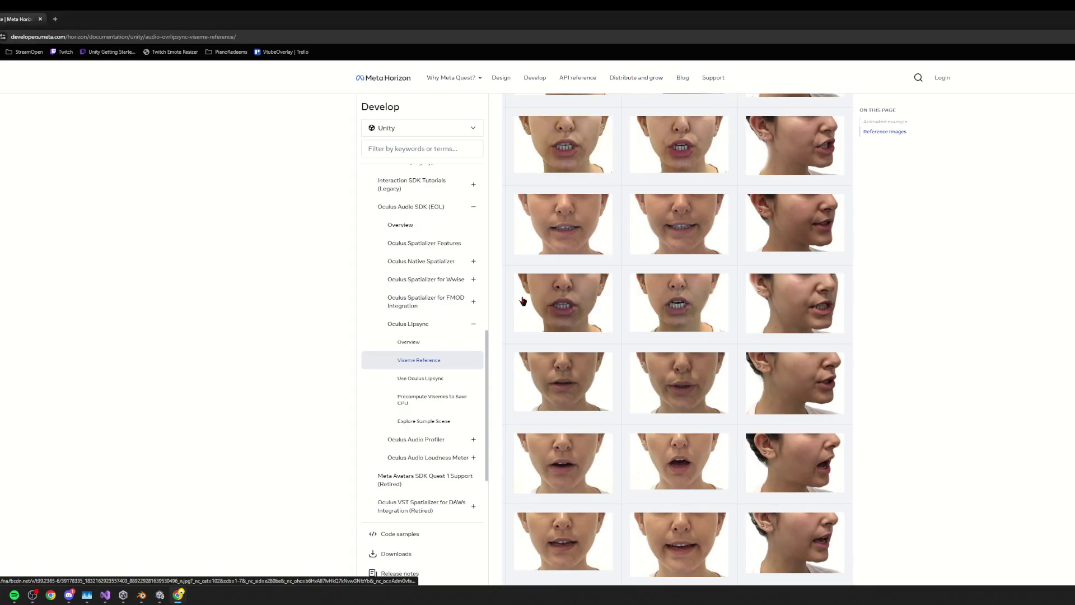
pyautogui.hotkey('alt', 'Tab')
# - From a side view, soft-move the lip vertices with proportional editing, constraining one move to Z
pyautogui.moveTo(523, 301); pyautogui.dragTo(596, 318, button='middle')
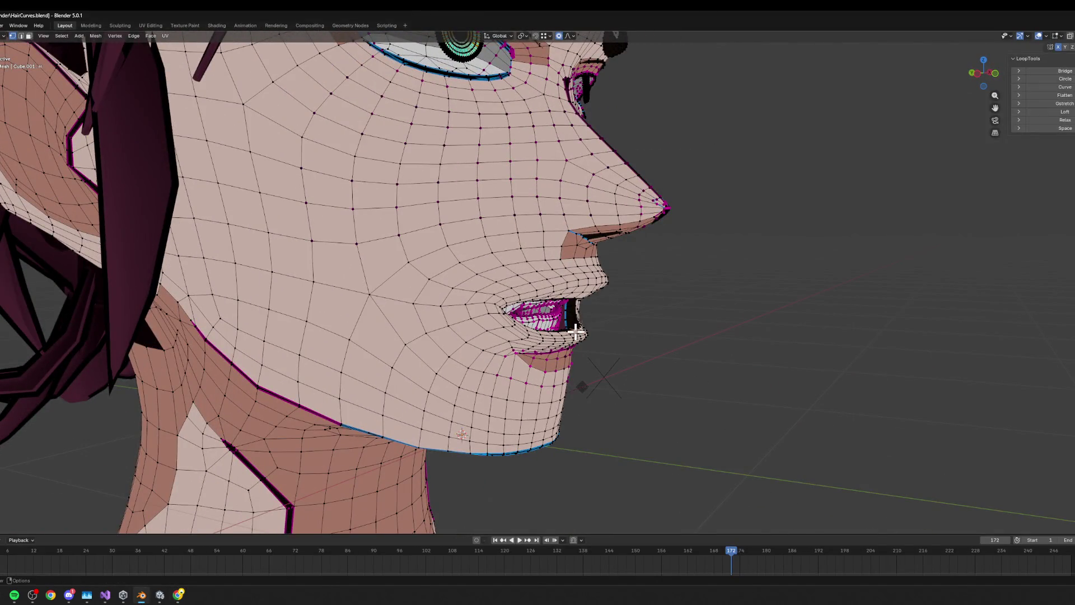
pyautogui.press('g')
pyautogui.click(591, 320)
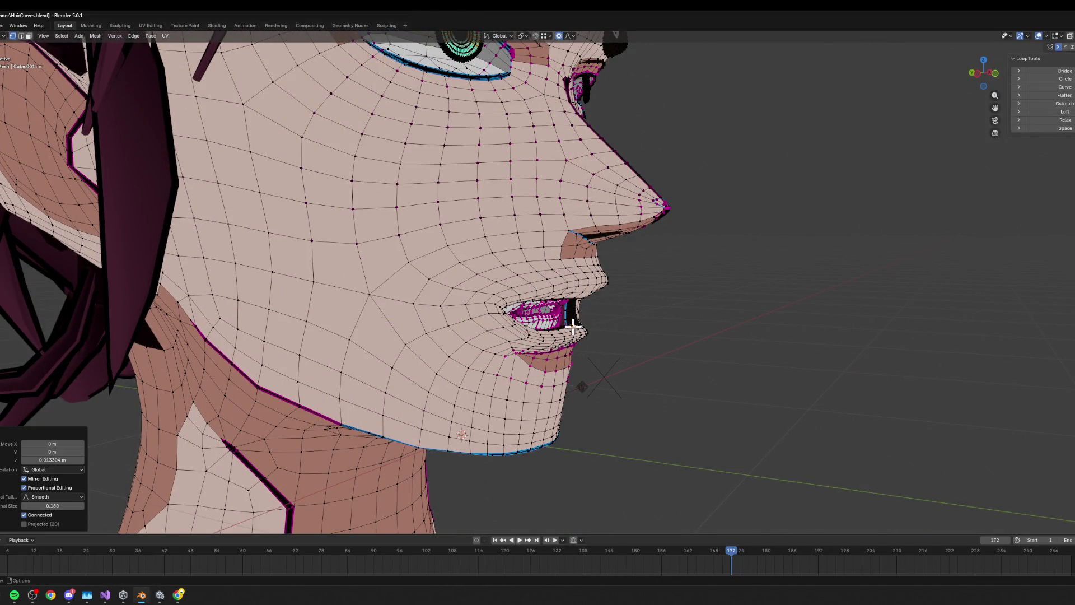
pyautogui.moveTo(590, 331); pyautogui.dragTo(571, 319, button='middle')
pyautogui.press('g')
pyautogui.press('z')
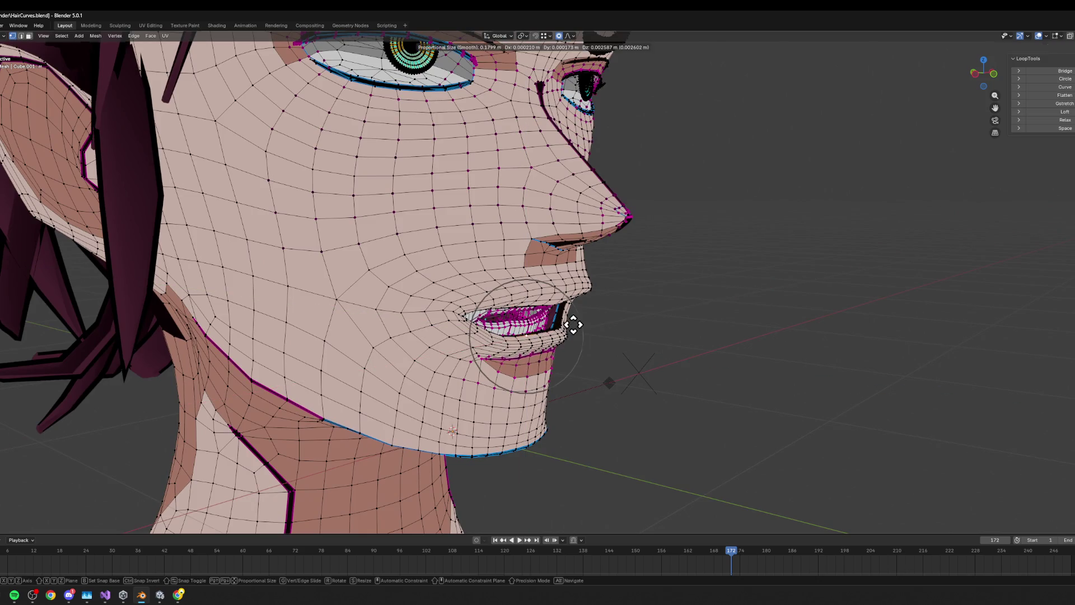
# - Push the lips forward along Y in right profile, undo that move, and check the viseme reference
pyautogui.moveTo(563, 316)
pyautogui.mouseDown(button='middle')
pyautogui.moveTo(523, 302)
pyautogui.moveTo(615, 300)
pyautogui.mouseUp(button='middle')
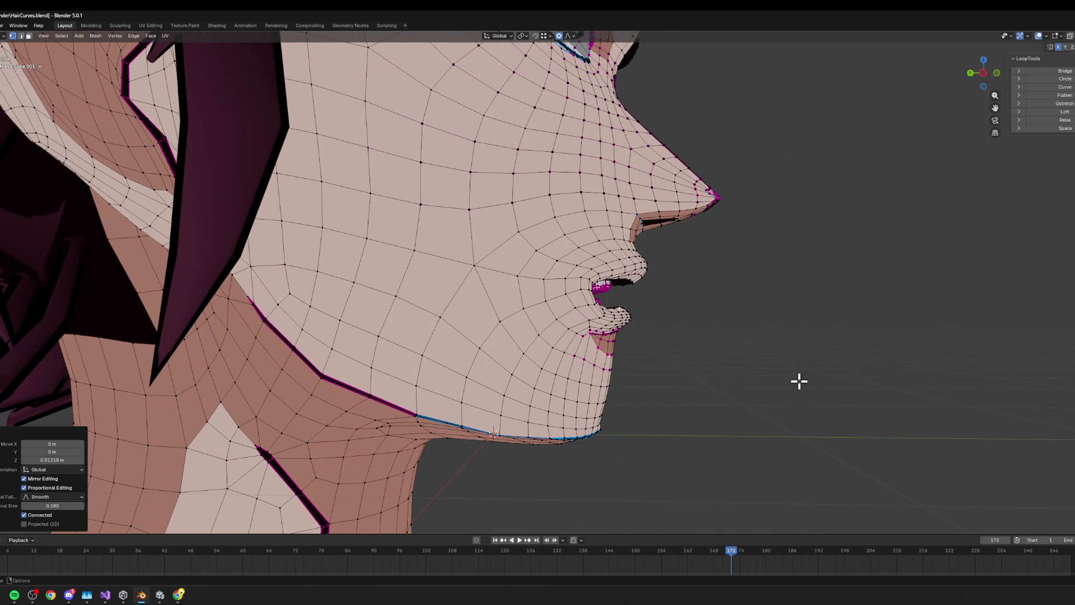
pyautogui.press('g')
pyautogui.press('y')
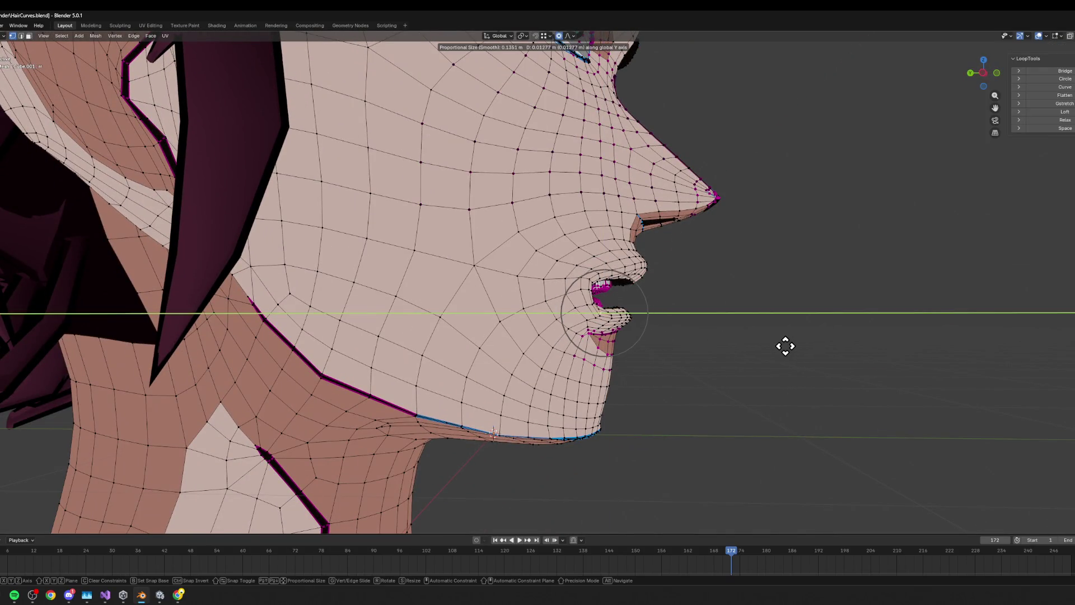
pyautogui.click(789, 348)
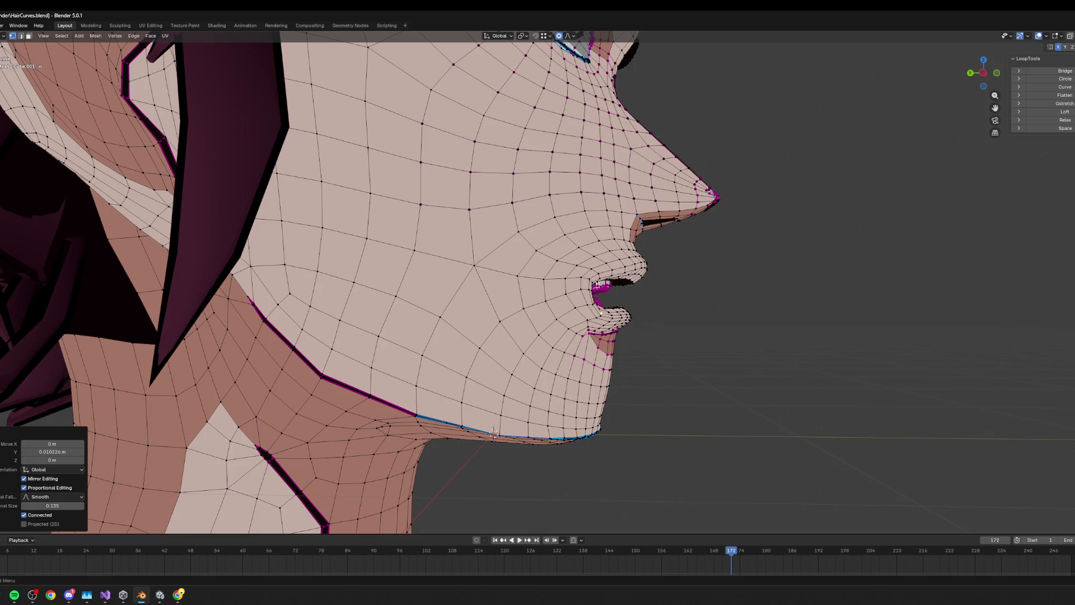
pyautogui.hotkey('ctrl', 'z')
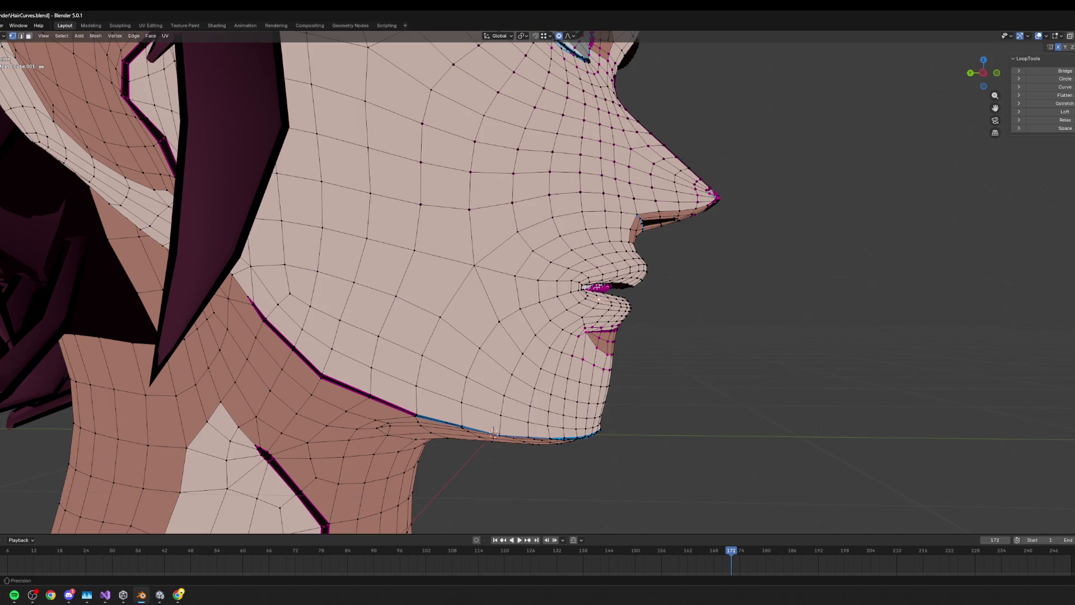
pyautogui.hotkey('alt', 'Tab')
pyautogui.hotkey('alt', 'Tab')
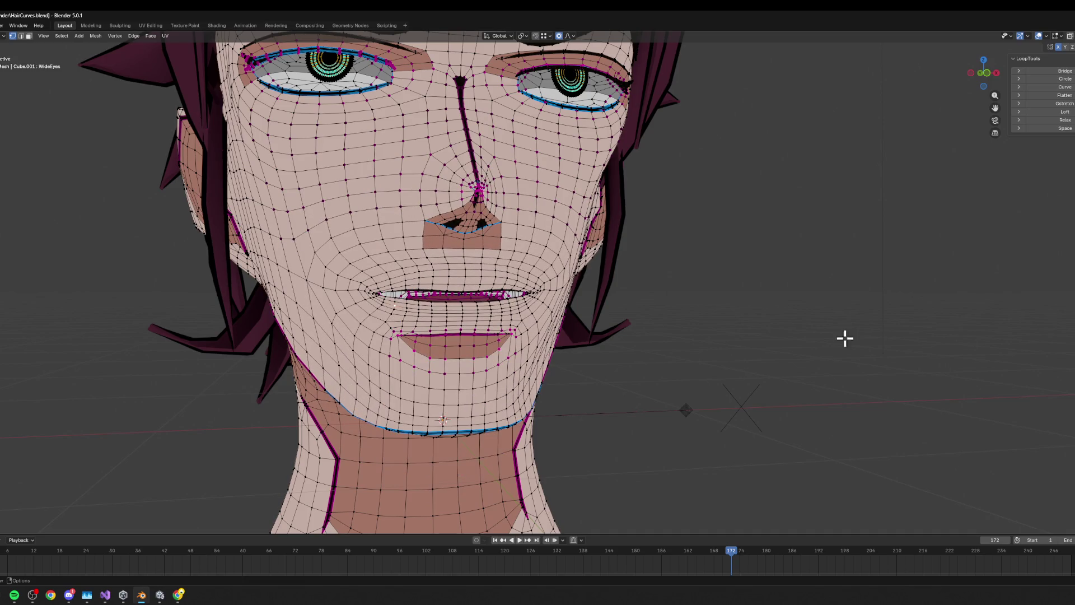
# - Review the open-mouth shape keys against the viseme reference, then edit the aa.001 wide-open mouth
pyautogui.press('Tab')
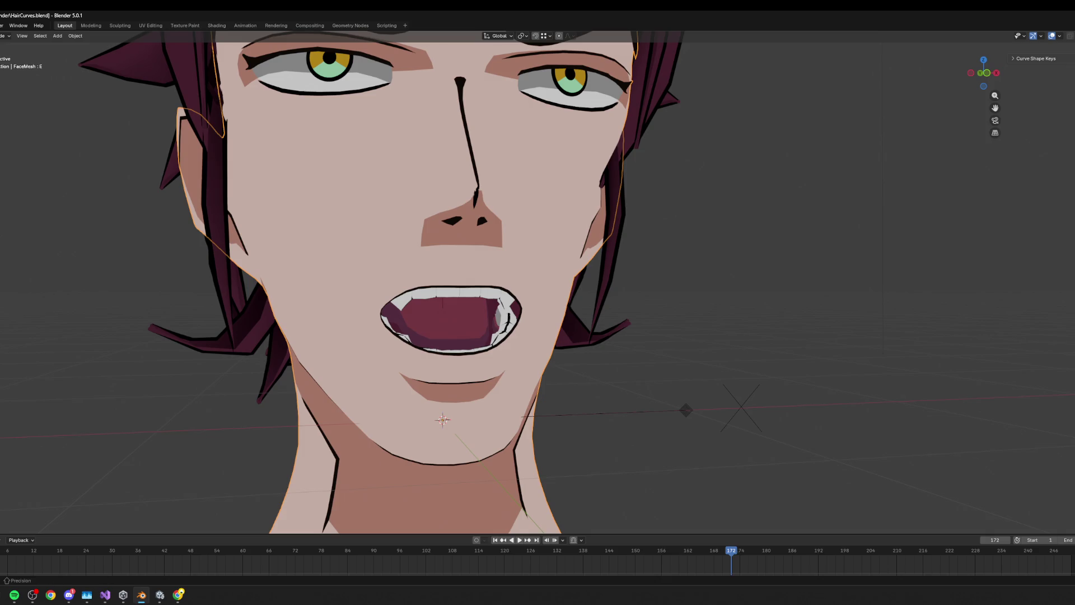
pyautogui.hotkey('alt', 'Tab')
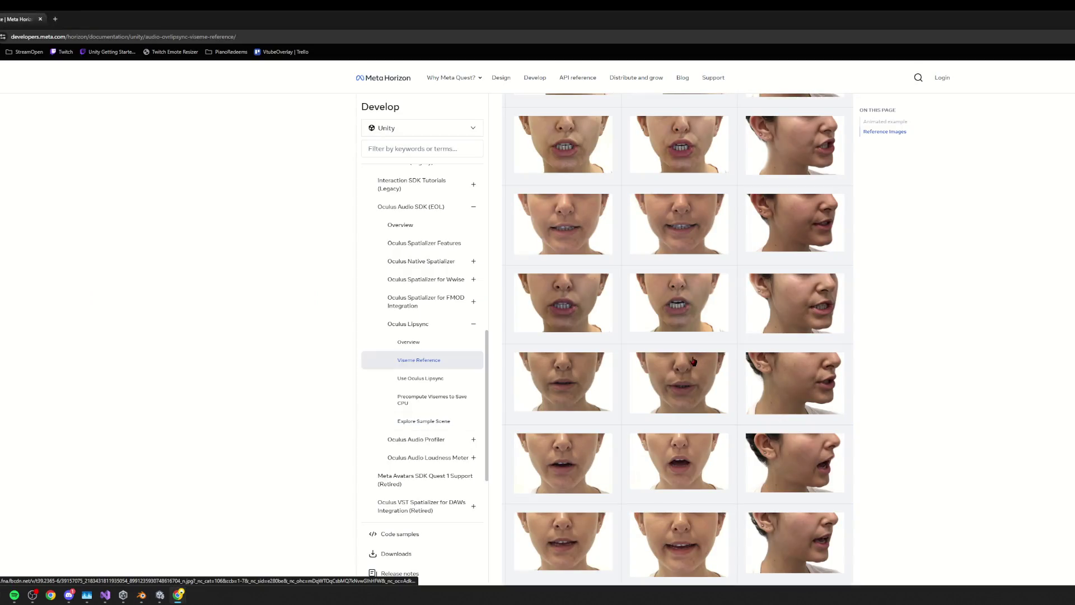
pyautogui.hotkey('alt', 'Tab')
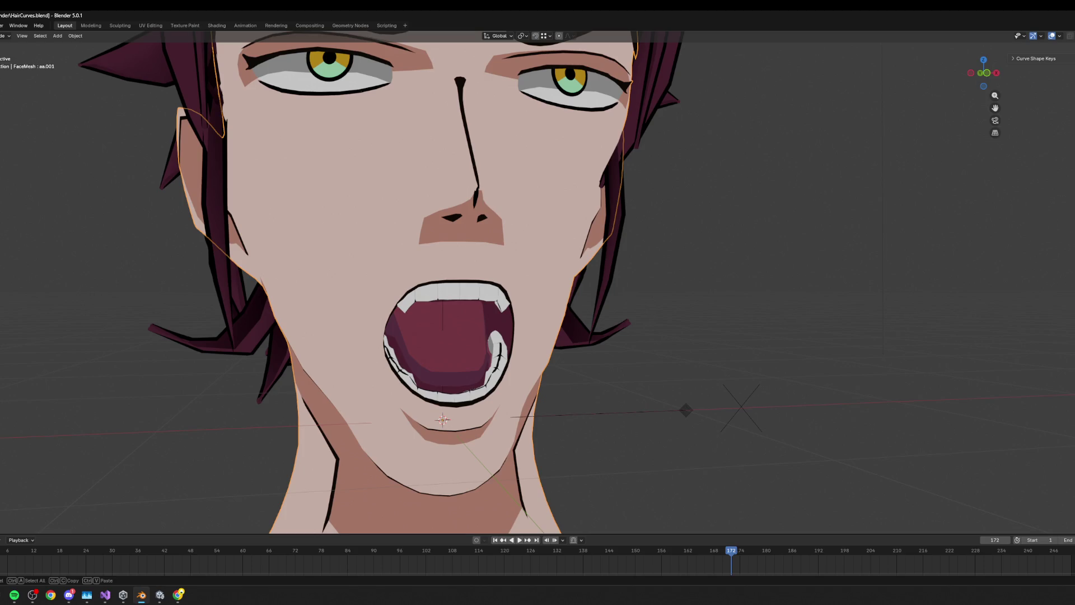
pyautogui.press('Tab')
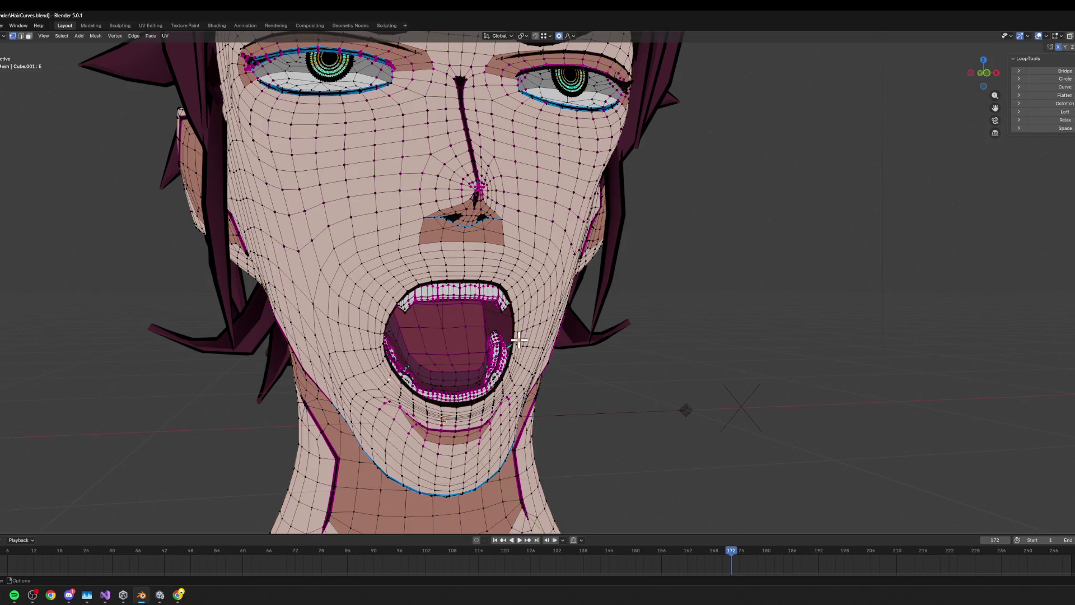
# - Move the jaw to partly close the mouth, comparing the result with undo and redo
pyautogui.press('g')
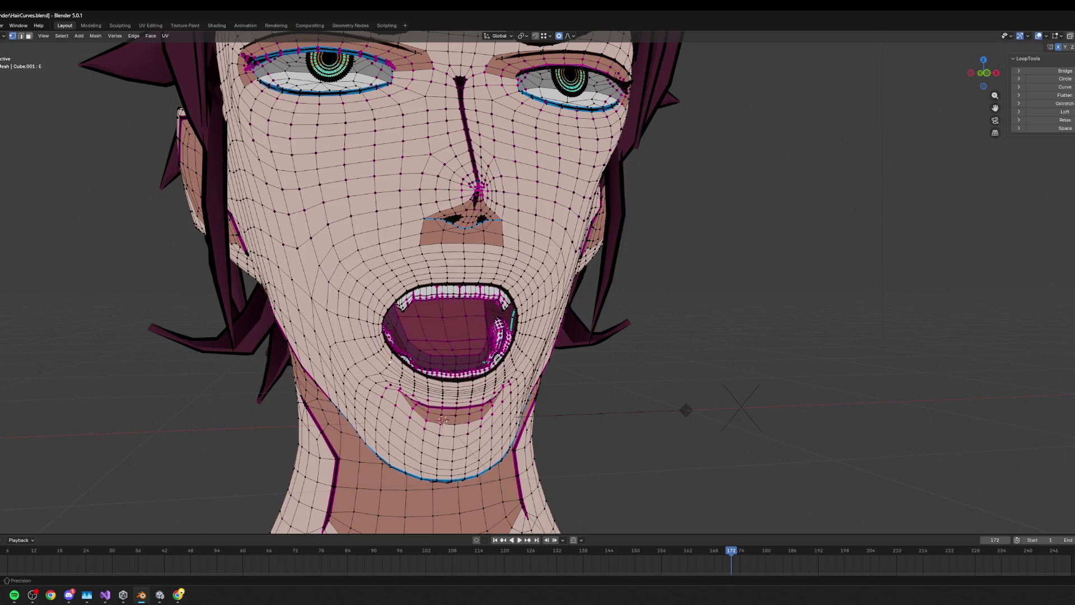
pyautogui.press('Return')
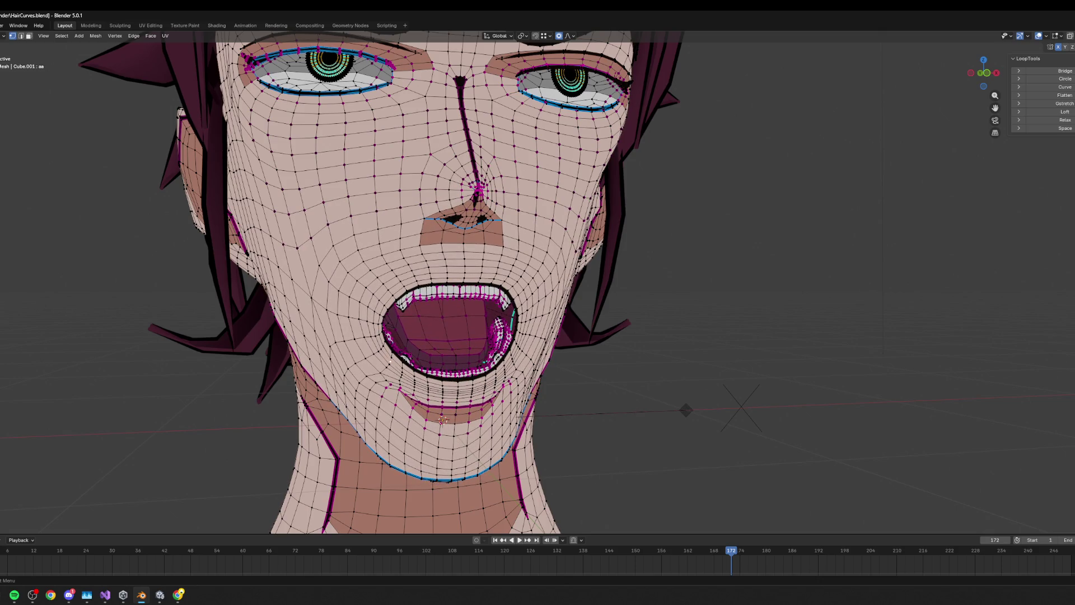
pyautogui.hotkey('ctrl', 'z')
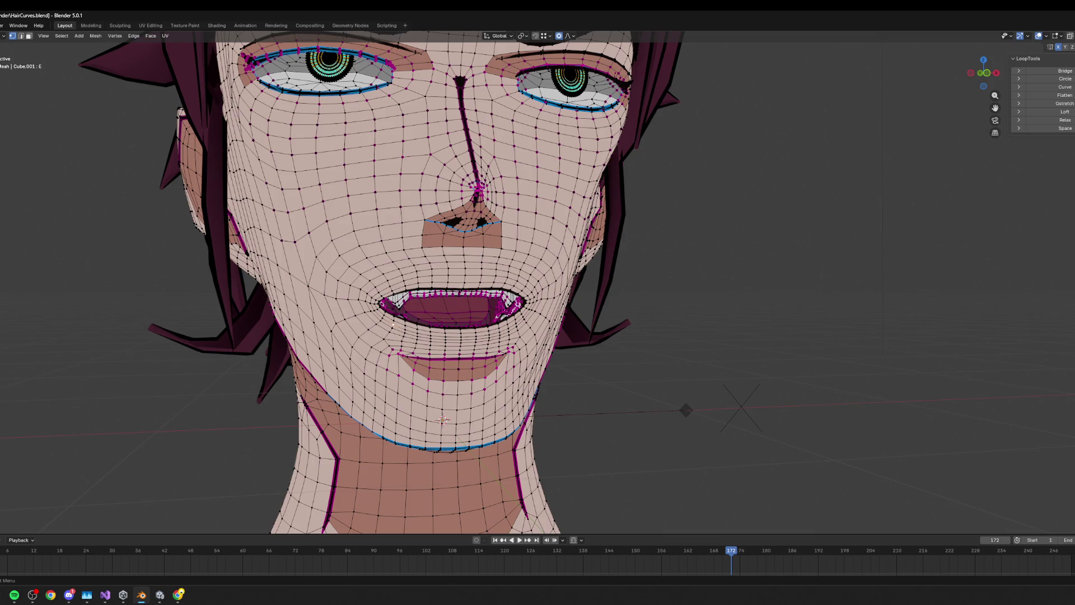
pyautogui.hotkey('ctrl', 'shift', 'z')
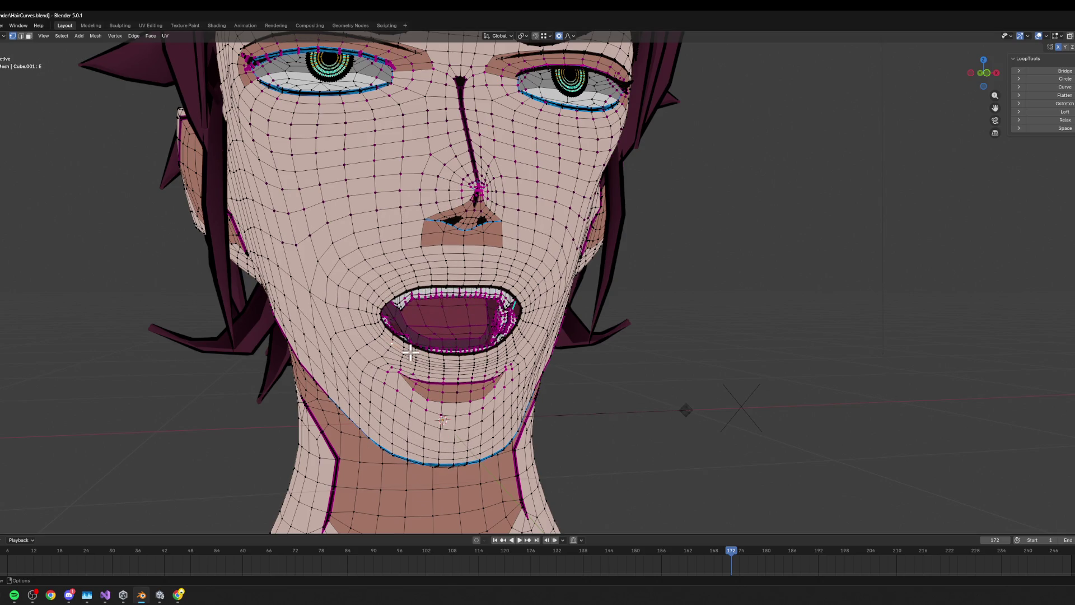
# - Narrow the mouth sideways and vertically with soft, axis-constrained moves of the mouth vertices
pyautogui.moveTo(453, 321)
pyautogui.mouseDown(button='middle')
pyautogui.moveTo(459, 312)
pyautogui.moveTo(576, 312)
pyautogui.mouseUp(button='middle')
pyautogui.press('g')
pyautogui.press('x')
pyautogui.click(439, 309)
pyautogui.press('g')
pyautogui.press('y')
pyautogui.press('x')
pyautogui.press('y')
pyautogui.press('z')
pyautogui.click(593, 274)
# - Shift the mouth along Y and lower the tongue inside the rounder opening
pyautogui.press('g')
pyautogui.press('y')
pyautogui.click(610, 274)
pyautogui.moveTo(610, 273)
pyautogui.mouseDown(button='middle')
pyautogui.moveTo(538, 286)
pyautogui.moveTo(576, 305)
pyautogui.mouseUp(button='middle')
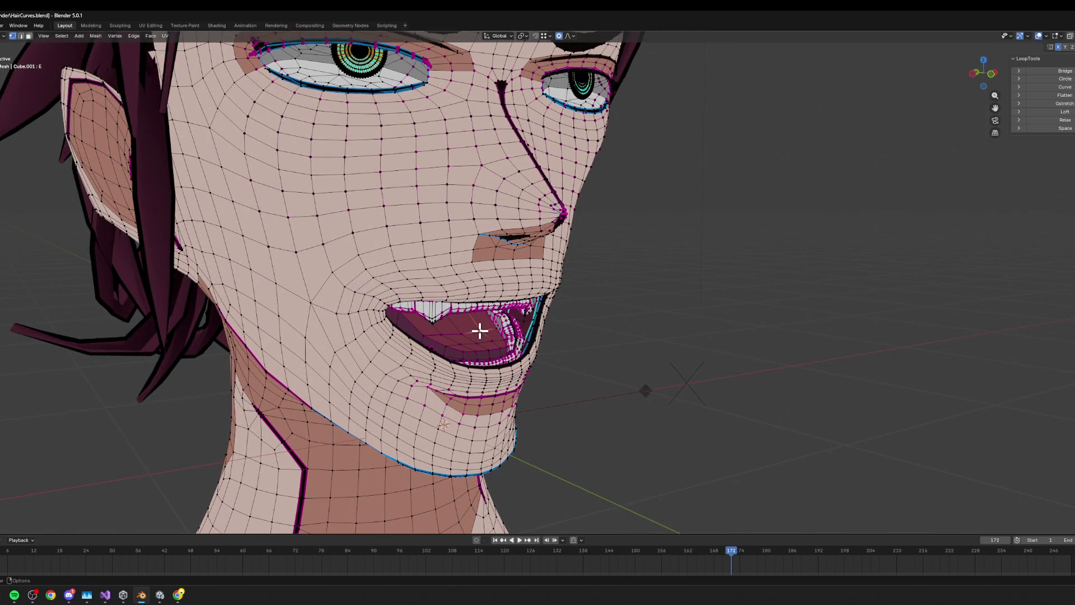
pyautogui.moveTo(480, 331); pyautogui.dragTo(472, 331, button='middle')
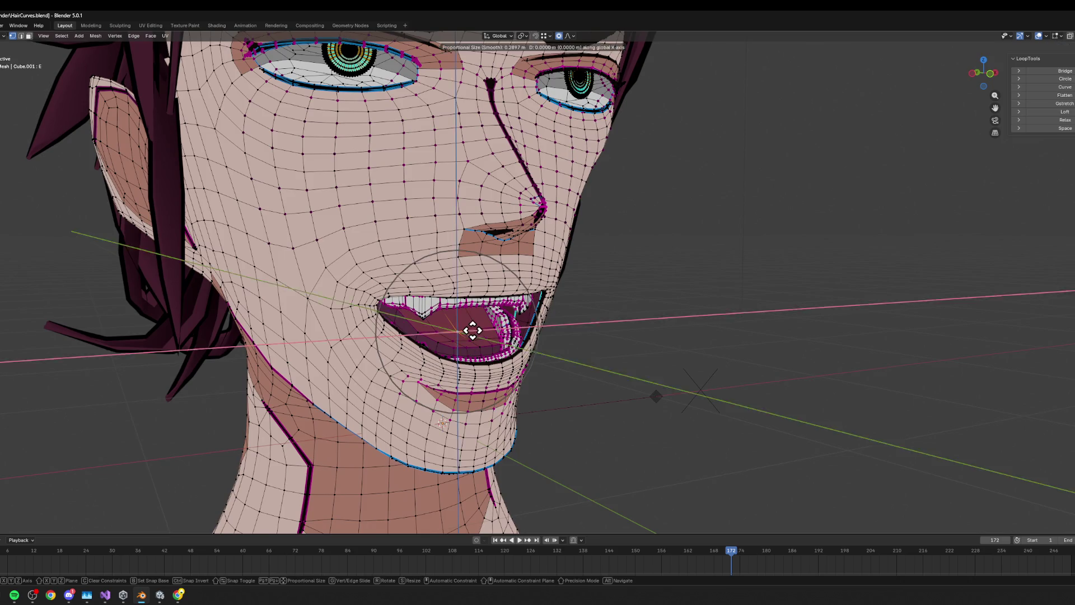
pyautogui.click(567, 351)
# - Toggle between the earlier and edited mouth shapes to compare the smaller, rounder opening
pyautogui.moveTo(568, 351)
pyautogui.mouseDown(button='middle')
pyautogui.moveTo(717, 425)
pyautogui.moveTo(823, 375)
pyautogui.mouseUp(button='middle')
pyautogui.hotkey('ctrl', 'z')
pyautogui.hotkey('ctrl', 'shift', 'z')
pyautogui.hotkey('ctrl', 'z')
pyautogui.hotkey('ctrl', 'shift', 'z')
pyautogui.hotkey('ctrl', 'shift', 'z')
pyautogui.hotkey('ctrl', 'z')
pyautogui.hotkey('ctrl', 'z')
pyautogui.hotkey('ctrl', 'shift', 'z')
pyautogui.hotkey('ctrl', 'shift', 'z')
pyautogui.hotkey('ctrl', 'z')
pyautogui.hotkey('ctrl', 'shift', 'z')
pyautogui.hotkey('ctrl', 'z')
pyautogui.hotkey('ctrl', 'shift', 'z')
# - Check the mouth from the right profile, then scroll through the viseme reference photos
pyautogui.scroll(-3, 771, 360)
pyautogui.moveTo(771, 360); pyautogui.dragTo(864, 356, button='middle')
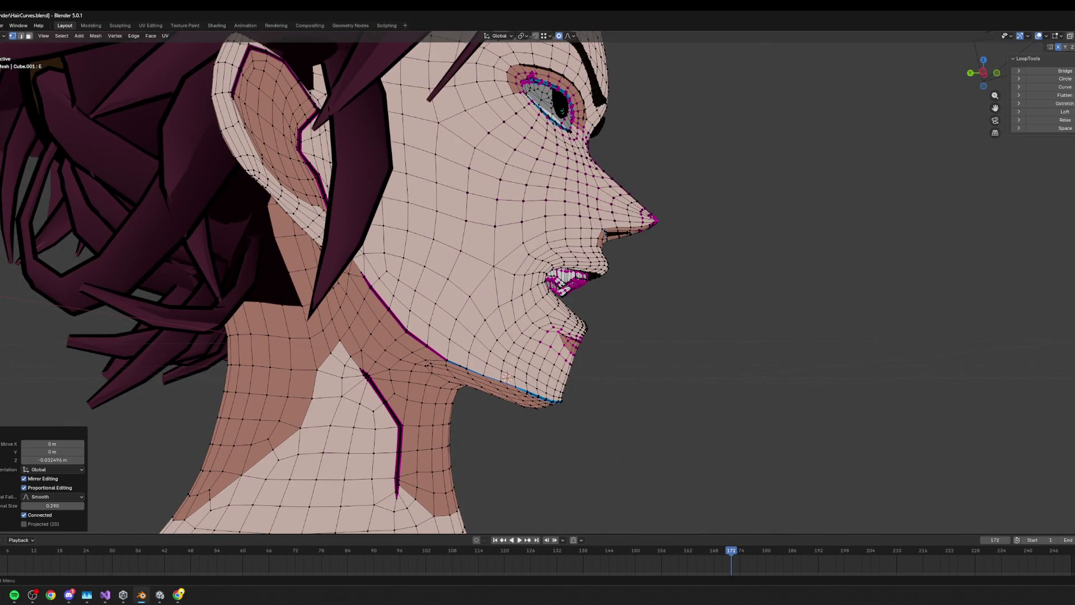
pyautogui.scroll(-2, 863, 355)
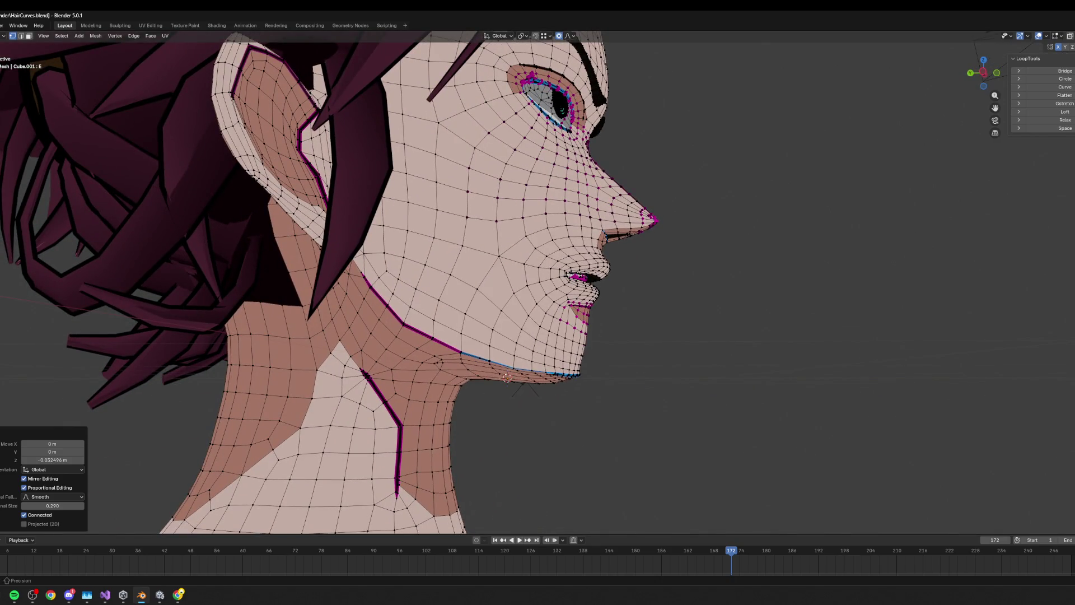
pyautogui.hotkey('alt', 'Tab')
pyautogui.scroll(-1, 805, 386)
pyautogui.scroll(-2, 805, 387)
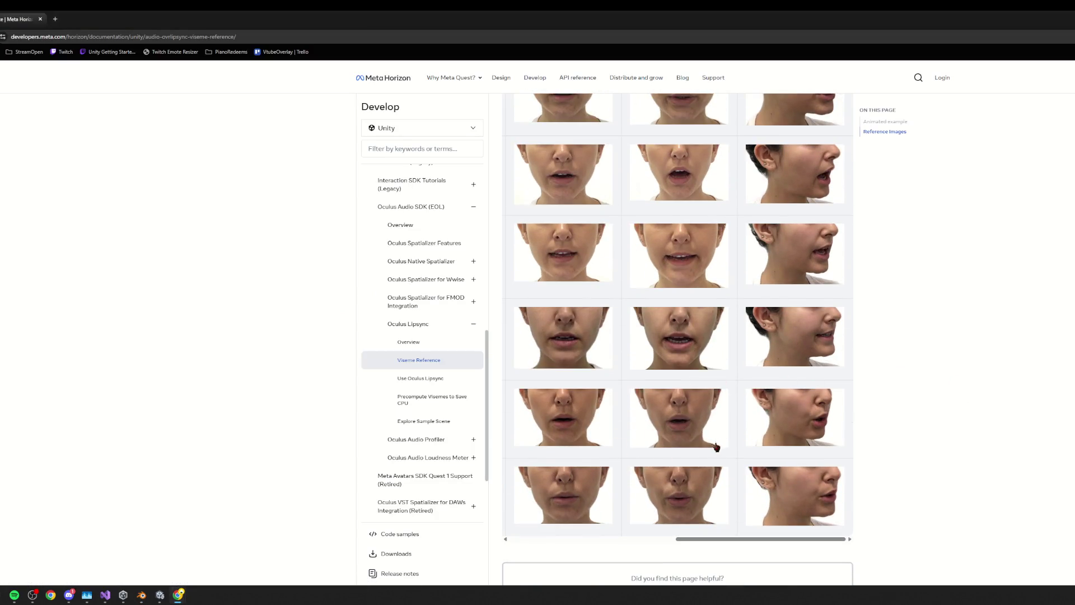
# - Read the viseme names beside the reference images, then return to the Blender head
pyautogui.moveTo(631, 456)
pyautogui.mouseDown()
pyautogui.moveTo(451, 446)
pyautogui.moveTo(636, 444)
pyautogui.moveTo(665, 408)
pyautogui.moveTo(890, 360)
pyautogui.moveTo(730, 365)
pyautogui.mouseUp()
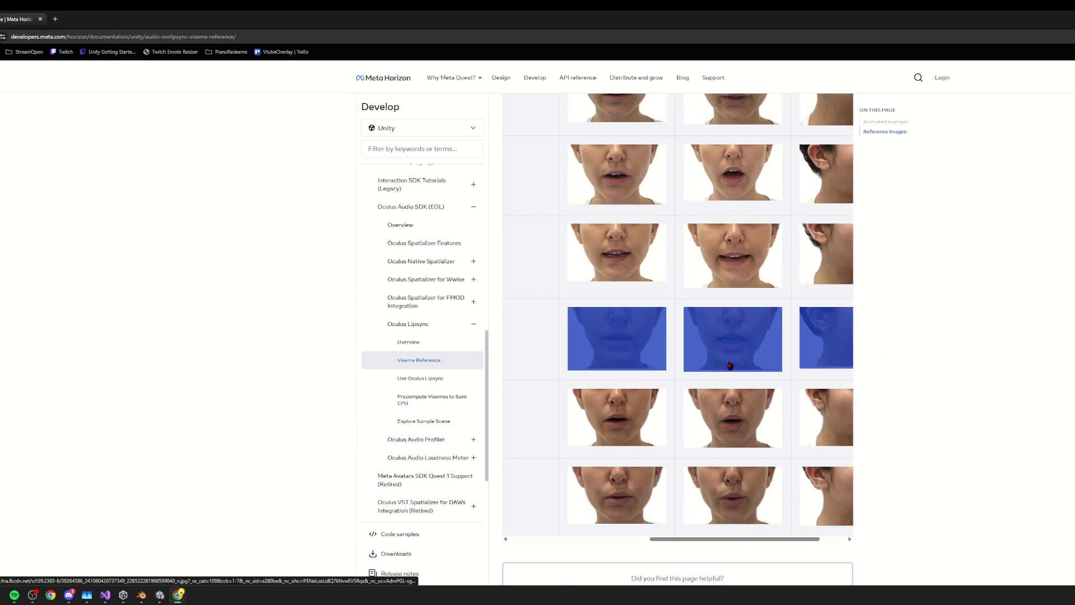
pyautogui.click(754, 384)
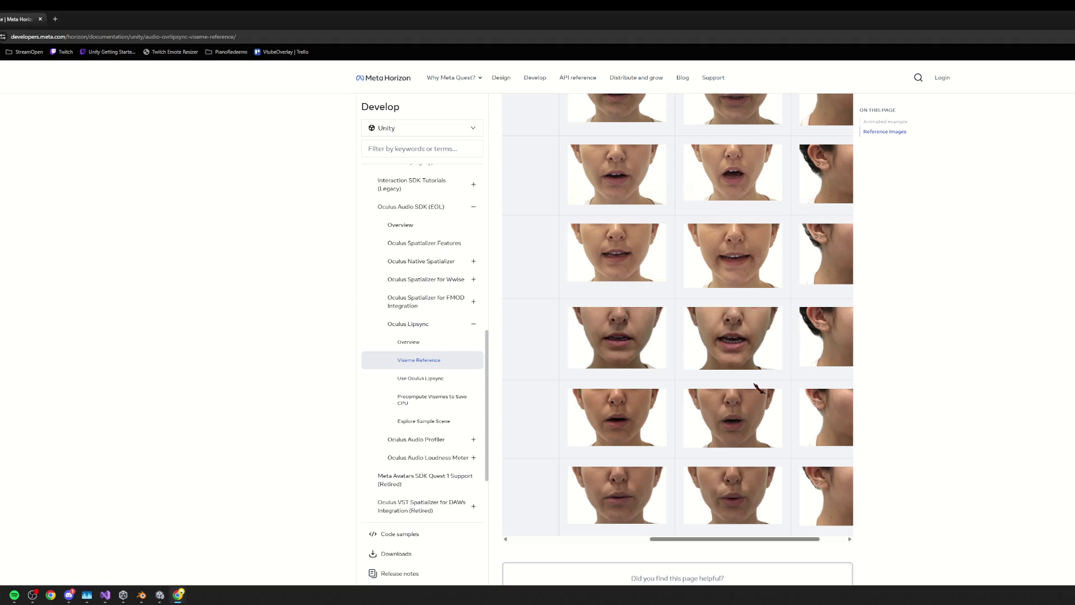
pyautogui.hotkey('alt', 'Tab')
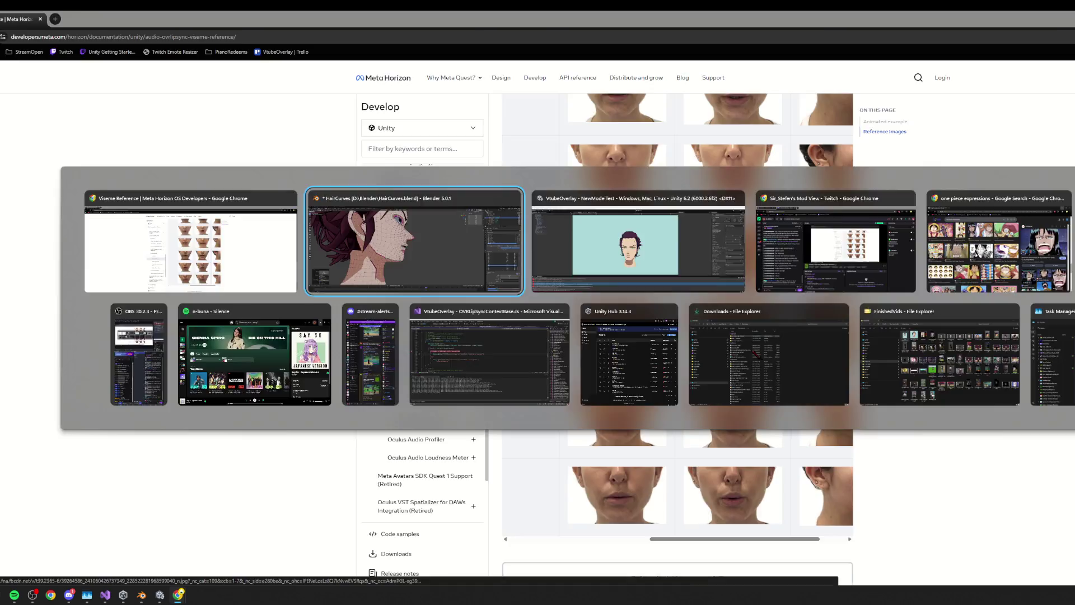
pyautogui.scroll(4, 648, 293)
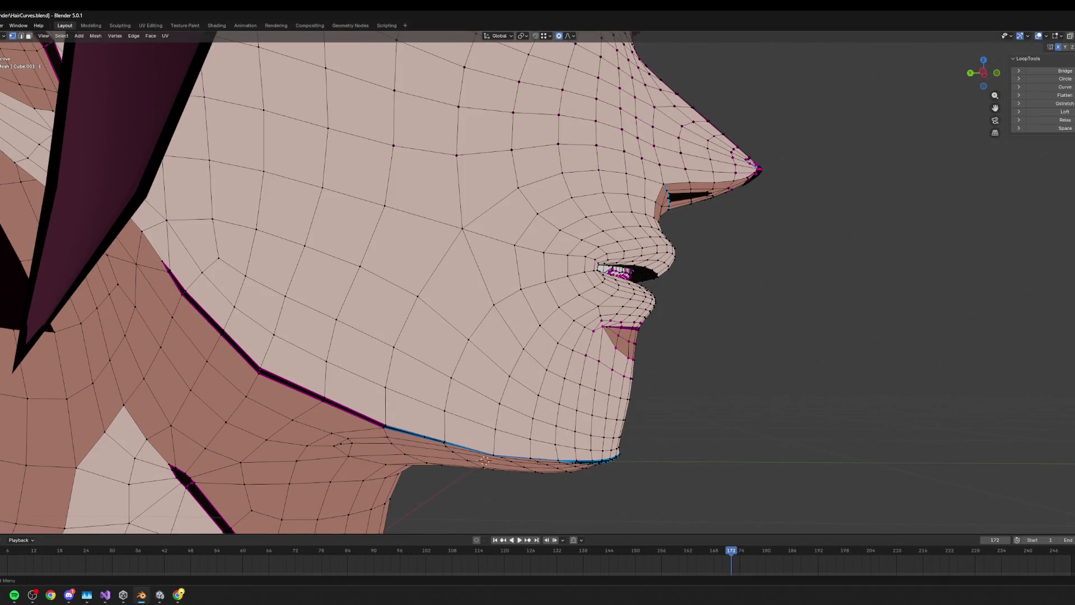
# - Revert the last jaw edit, add shape key E.001 copied from E, and edit it from the front
pyautogui.hotkey('ctrl', 'z')
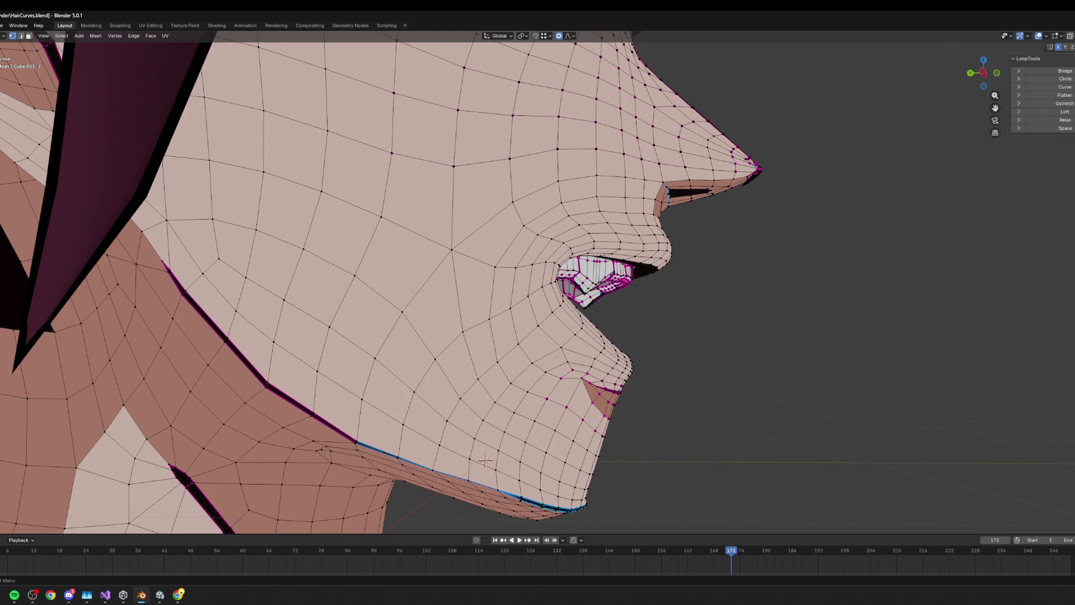
pyautogui.press('Tab')
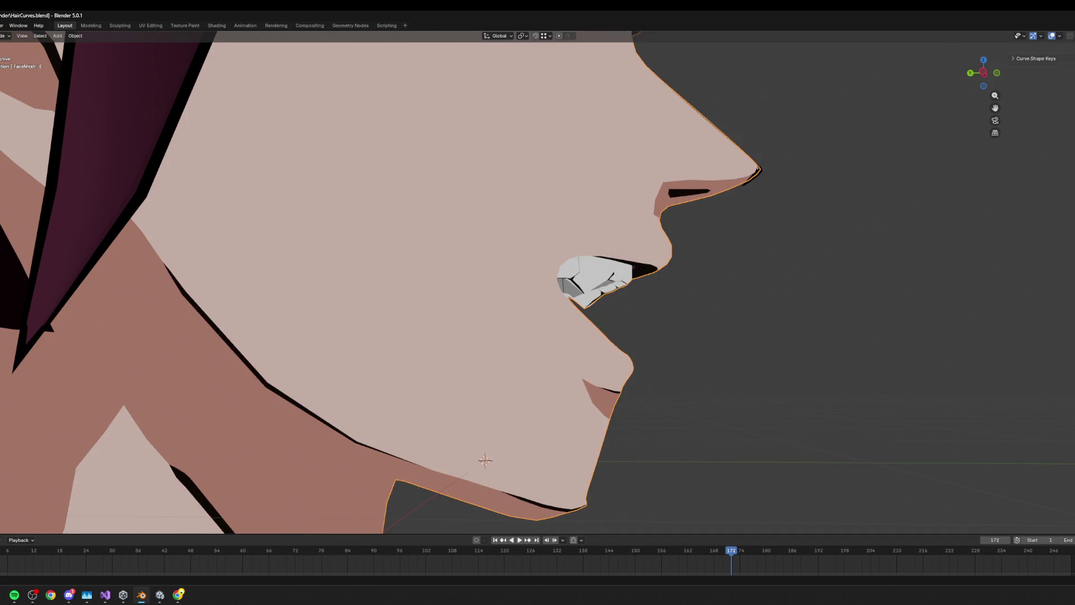
pyautogui.hotkey('ctrl', 'z')
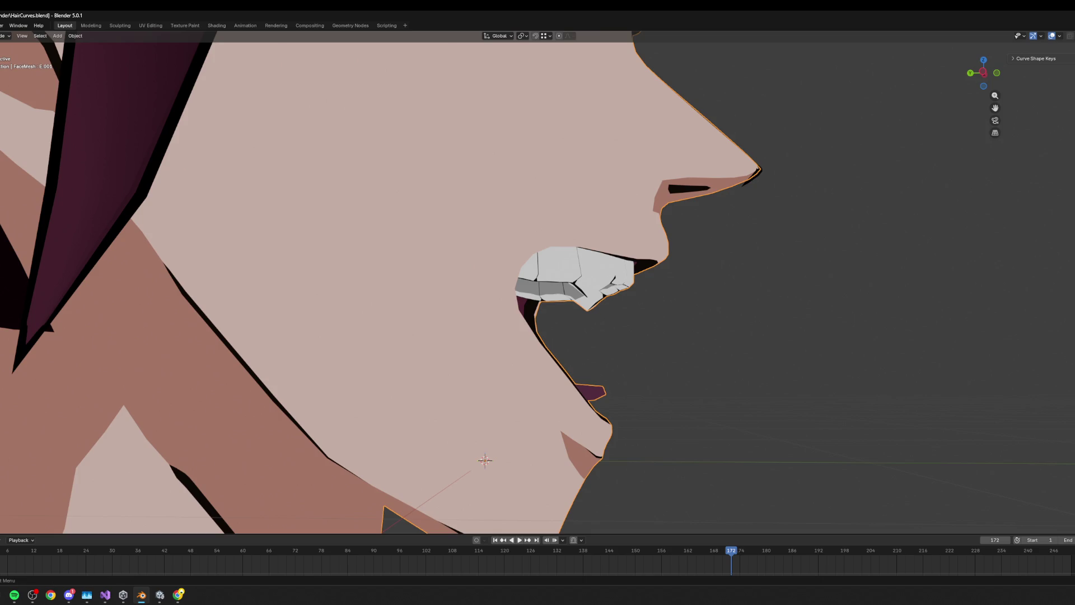
pyautogui.press('KP_1')
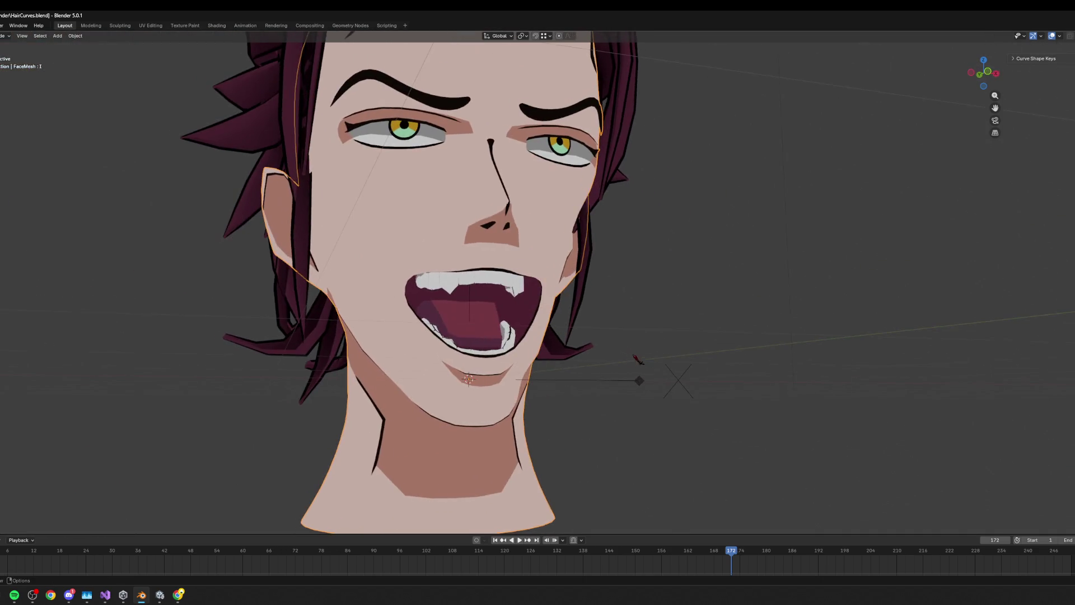
pyautogui.hotkey('ctrl', 'z')
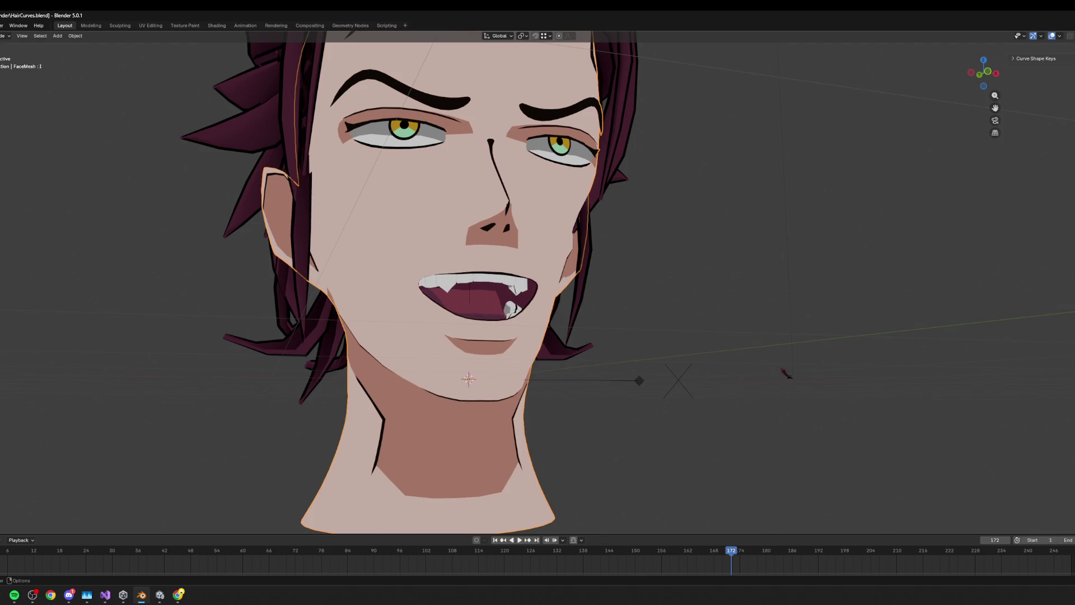
pyautogui.press('Tab')
# - Raise the jaw vertices along Z with proportional editing
pyautogui.scroll(5, 514, 365)
pyautogui.moveTo(493, 358); pyautogui.dragTo(514, 365, button='middle')
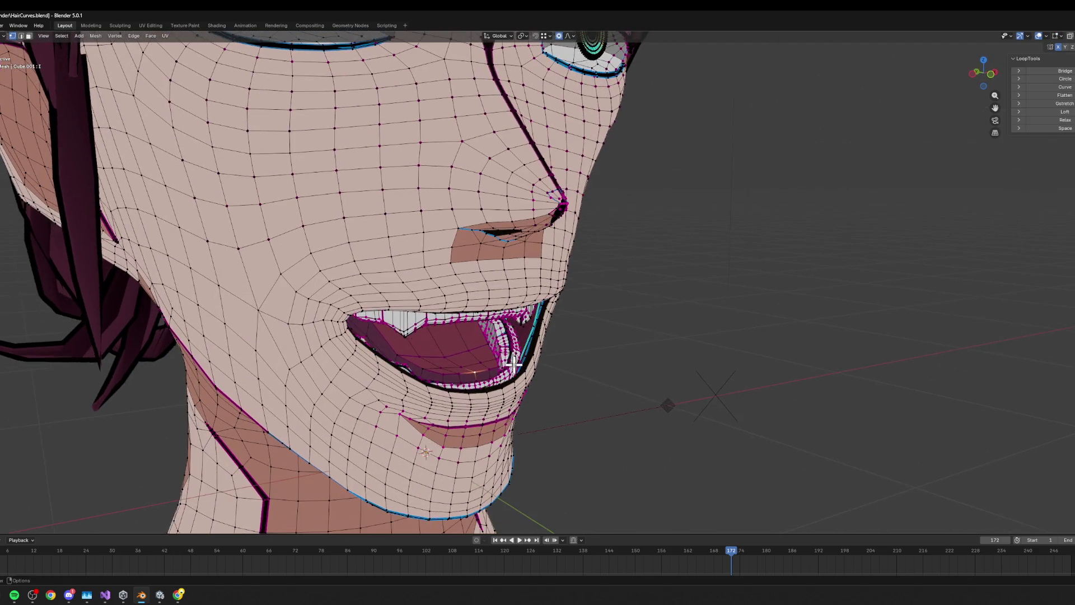
pyautogui.press('g')
pyautogui.press('z')
pyautogui.click(516, 288)
# - Move the lips along Y and lower the selected mouth vertices along Z
pyautogui.moveTo(516, 288); pyautogui.dragTo(626, 317, button='middle')
pyautogui.press('g')
pyautogui.press('x')
pyautogui.press('z')
pyautogui.press('y')
pyautogui.click(643, 309)
pyautogui.press('g')
pyautogui.press('z')
pyautogui.click(647, 319)
# - Pull the jaw down along Z into a wide-open mouth and test the shape key value slider
pyautogui.moveTo(646, 319)
pyautogui.mouseDown(button='middle')
pyautogui.moveTo(593, 329)
pyautogui.moveTo(604, 339)
pyautogui.moveTo(571, 339)
pyautogui.mouseUp(button='middle')
pyautogui.scroll(2, 478, 361)
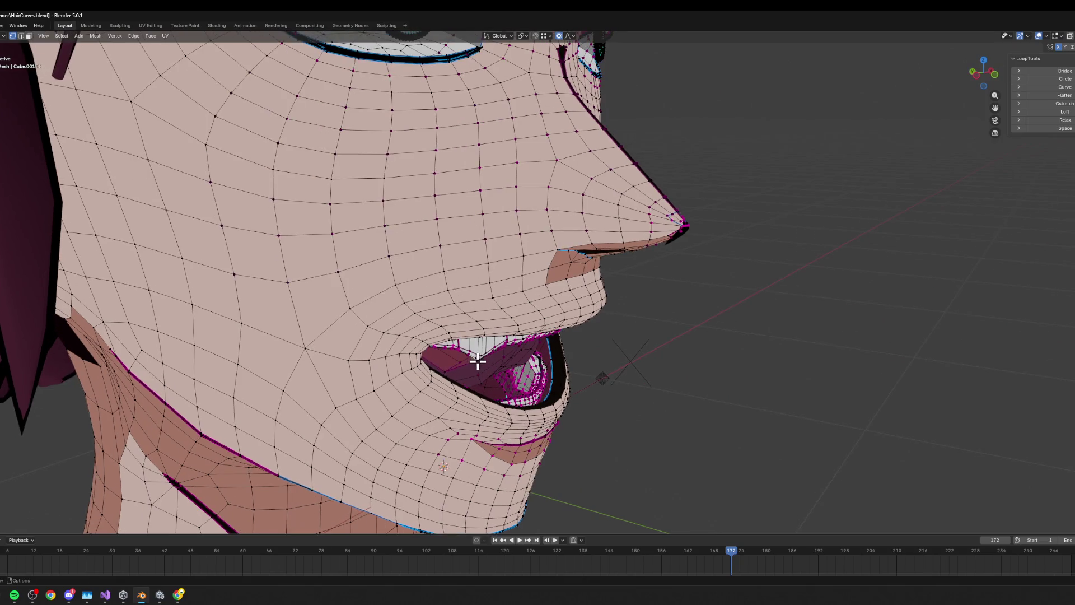
pyautogui.press('g')
pyautogui.press('z')
pyautogui.moveTo(593, 384)
pyautogui.keyDown('alt'); pyautogui.mouseDown(button='middle')
pyautogui.moveTo(620, 351)
pyautogui.moveTo(630, 379)
pyautogui.moveTo(588, 376)
pyautogui.mouseUp(button='middle'); pyautogui.keyUp('alt')
pyautogui.click(602, 362)
pyautogui.press('g')
pyautogui.press('z')
pyautogui.click(619, 358)
pyautogui.moveTo(52, 460)
pyautogui.mouseDown()
pyautogui.moveTo(34, 459)
pyautogui.moveTo(73, 459)
pyautogui.moveTo(52, 460)
pyautogui.mouseUp()
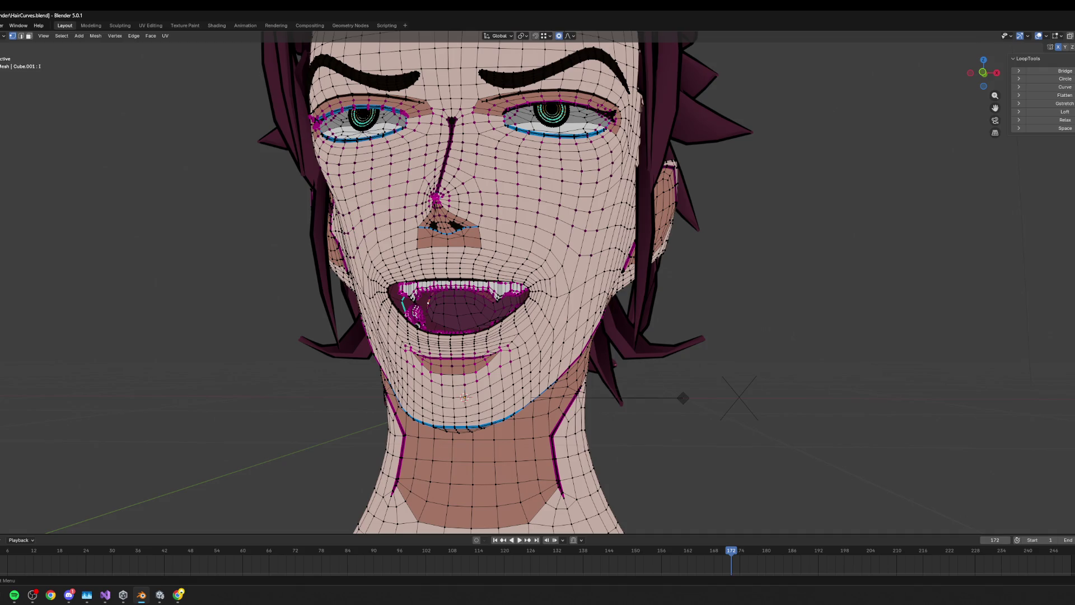
pyautogui.hotkey('ctrl', 'z')
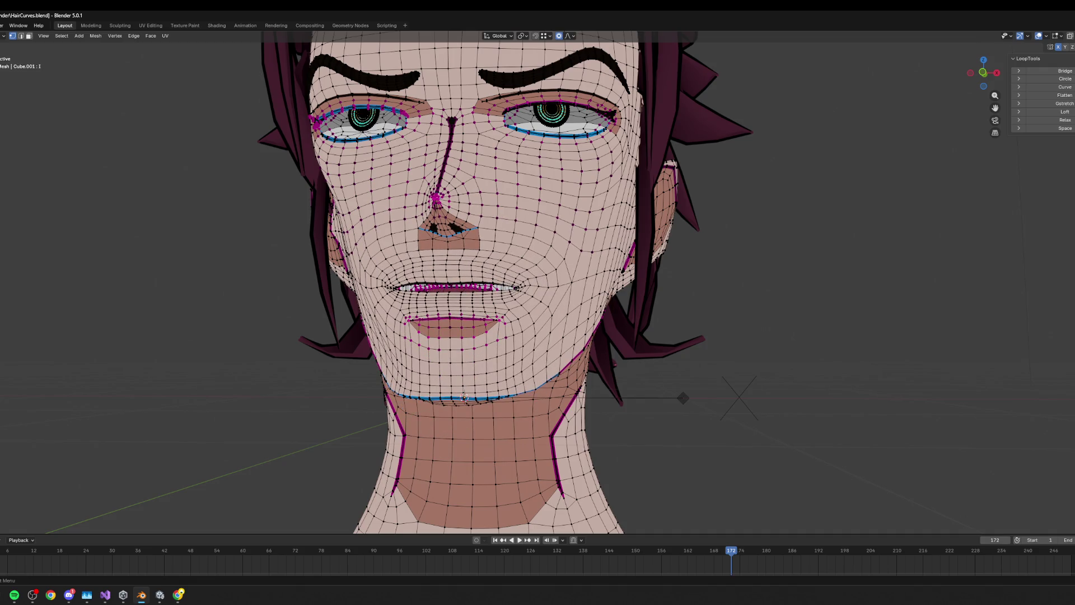
# - Scale the lips into a round pucker on mouthPucker, checking it from the side against the rest shape
pyautogui.press('s')
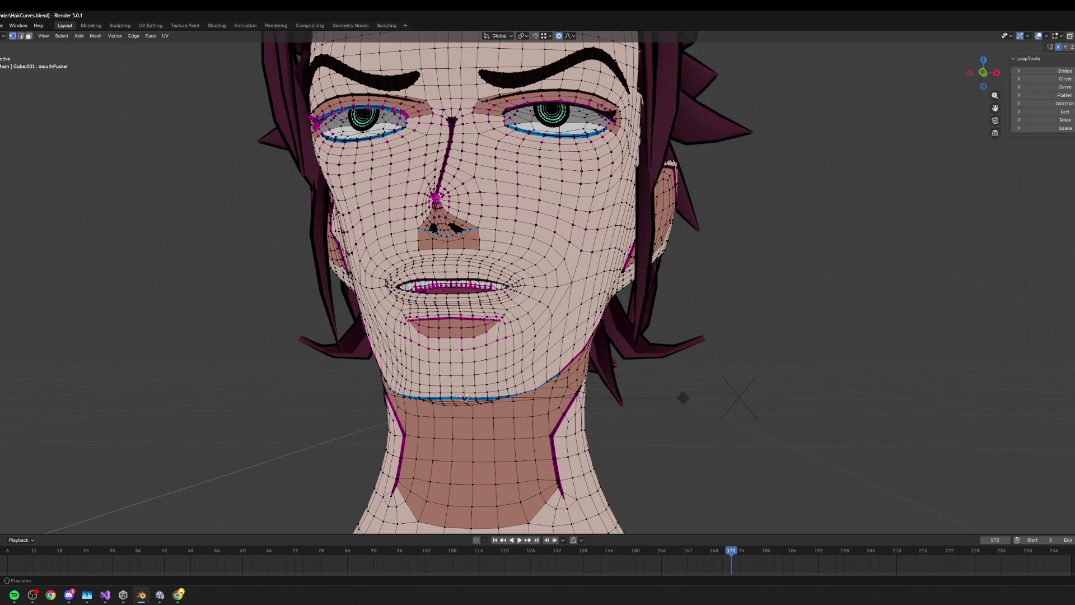
pyautogui.click(683, 398)
pyautogui.moveTo(683, 398)
pyautogui.mouseDown(button='middle')
pyautogui.moveTo(868, 350)
pyautogui.moveTo(1068, 372)
pyautogui.mouseUp(button='middle')
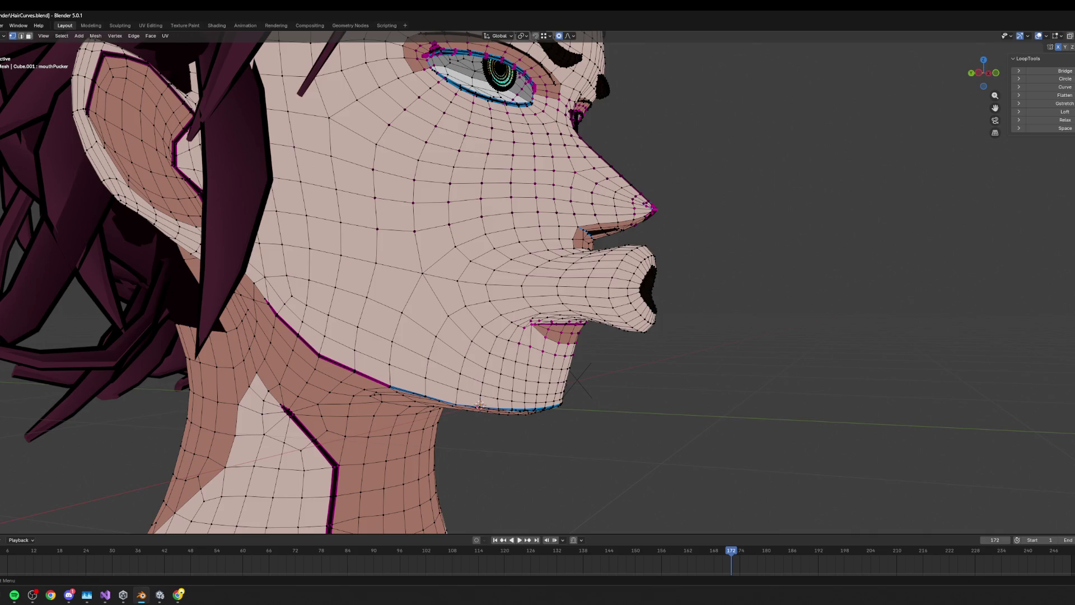
pyautogui.hotkey('ctrl', 'z')
pyautogui.hotkey('ctrl', 'shift', 'z')
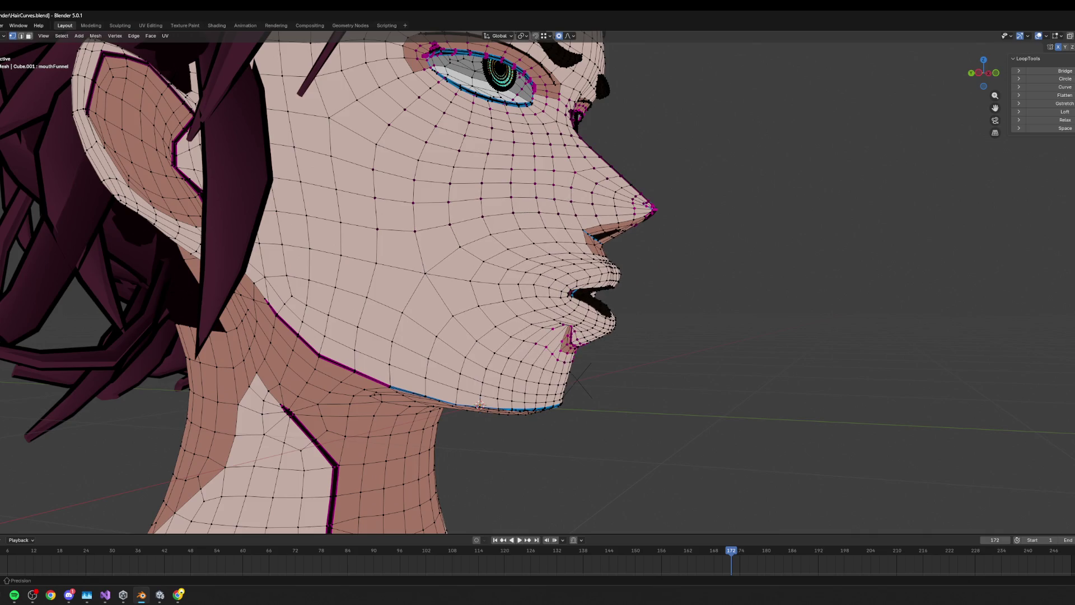
# - Step through the mouth shapes with undo and redo, settling back on the round pucker
pyautogui.moveTo(929, 351)
pyautogui.mouseDown(button='middle')
pyautogui.moveTo(851, 345)
pyautogui.moveTo(915, 331)
pyautogui.moveTo(855, 331)
pyautogui.moveTo(884, 336)
pyautogui.mouseUp(button='middle')
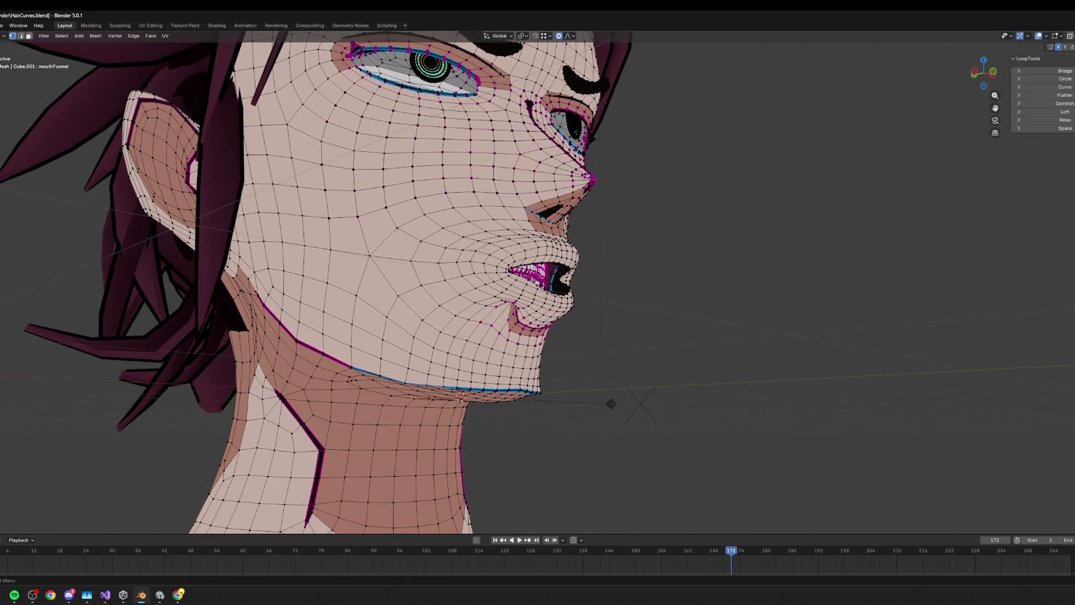
pyautogui.hotkey('ctrl', 'z')
pyautogui.hotkey('ctrl', 'shift', 'z')
pyautogui.hotkey('ctrl', 'z')
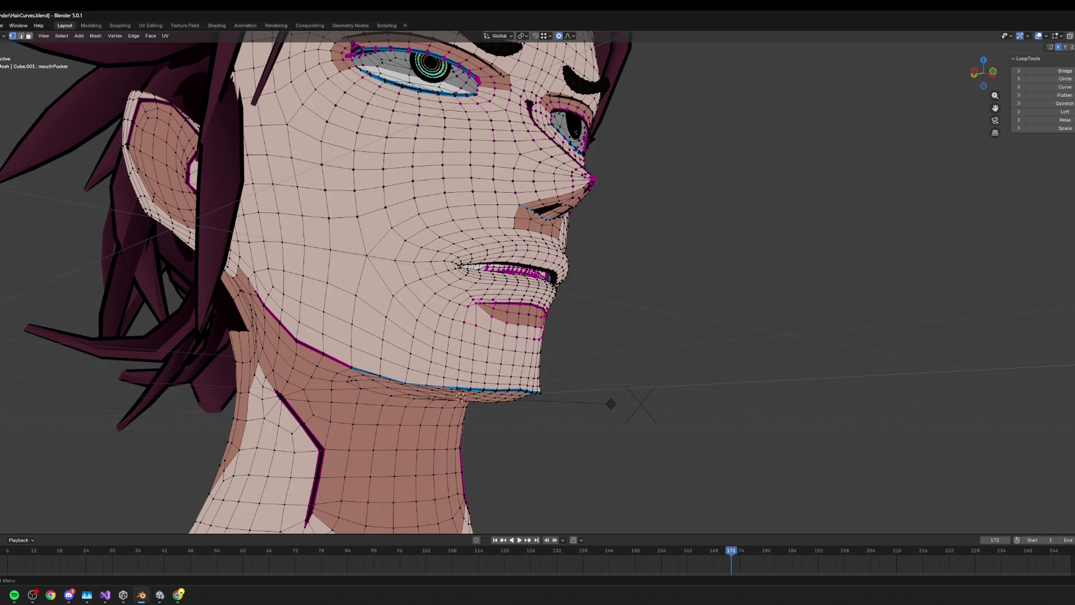
pyautogui.hotkey('ctrl', 'shift', 'z')
pyautogui.hotkey('ctrl', 'shift', 'z')
pyautogui.hotkey('ctrl', 'shift', 'z')
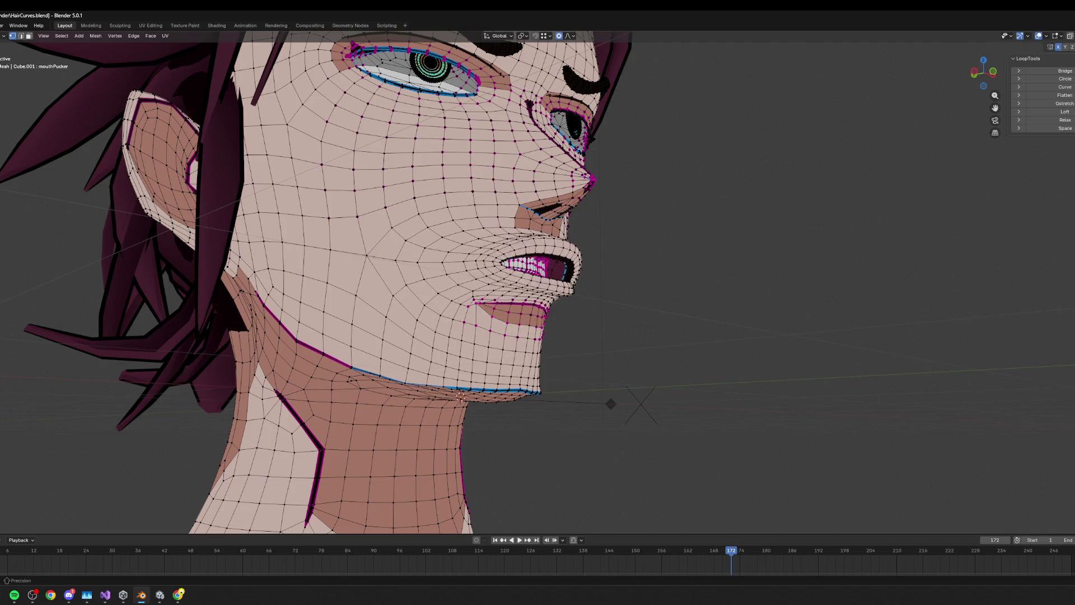
pyautogui.hotkey('ctrl', 'shift', 'z')
pyautogui.hotkey('ctrl', 'shift', 'z')
pyautogui.hotkey('ctrl', 'shift', 'z')
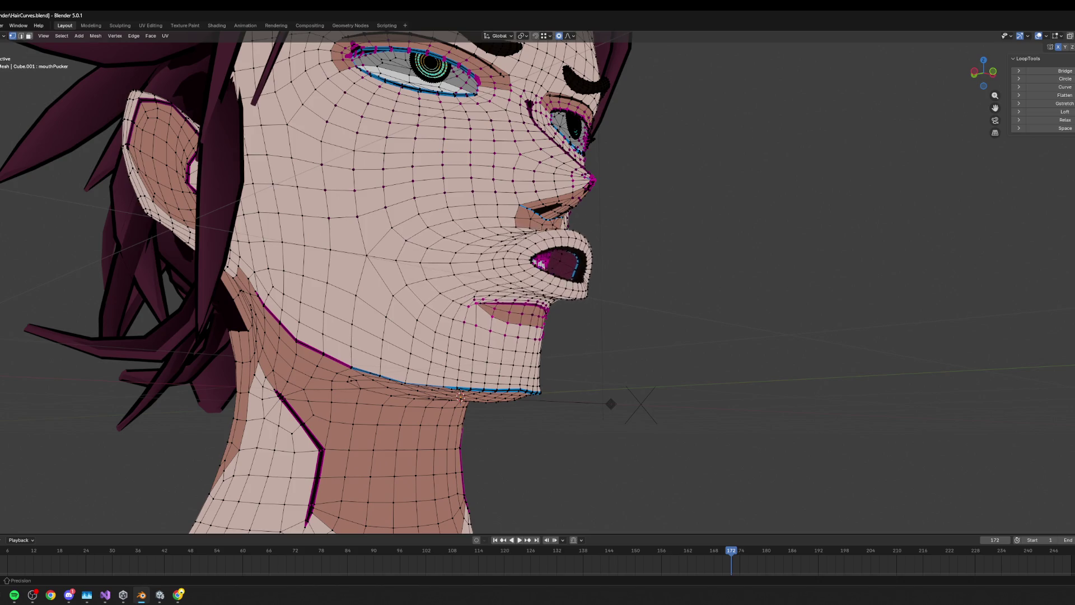
pyautogui.hotkey('ctrl', 'shift', 'z')
pyautogui.hotkey('ctrl', 'shift', 'z')
pyautogui.hotkey('ctrl', 'shift', 'z')
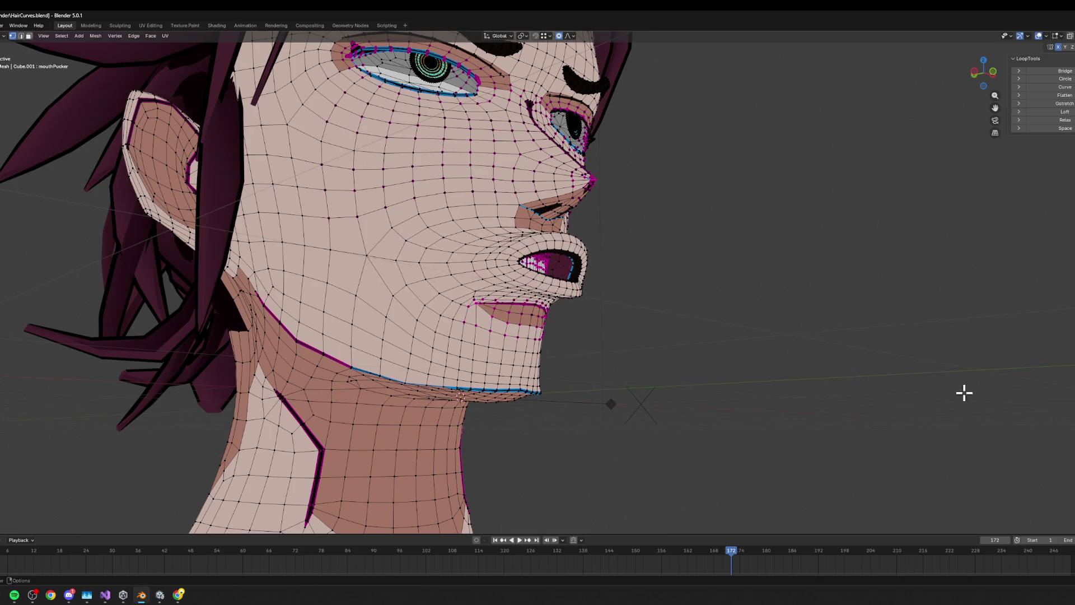
pyautogui.press('KP_1')
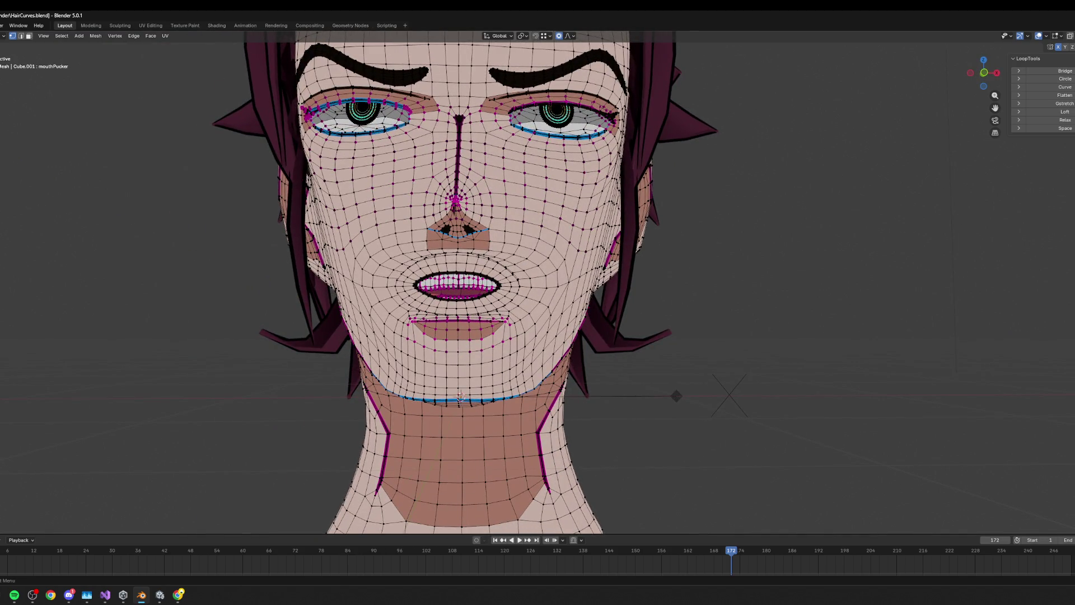
pyautogui.hotkey('ctrl', 'z')
pyautogui.hotkey('ctrl', 'z')
pyautogui.hotkey('ctrl', 'z')
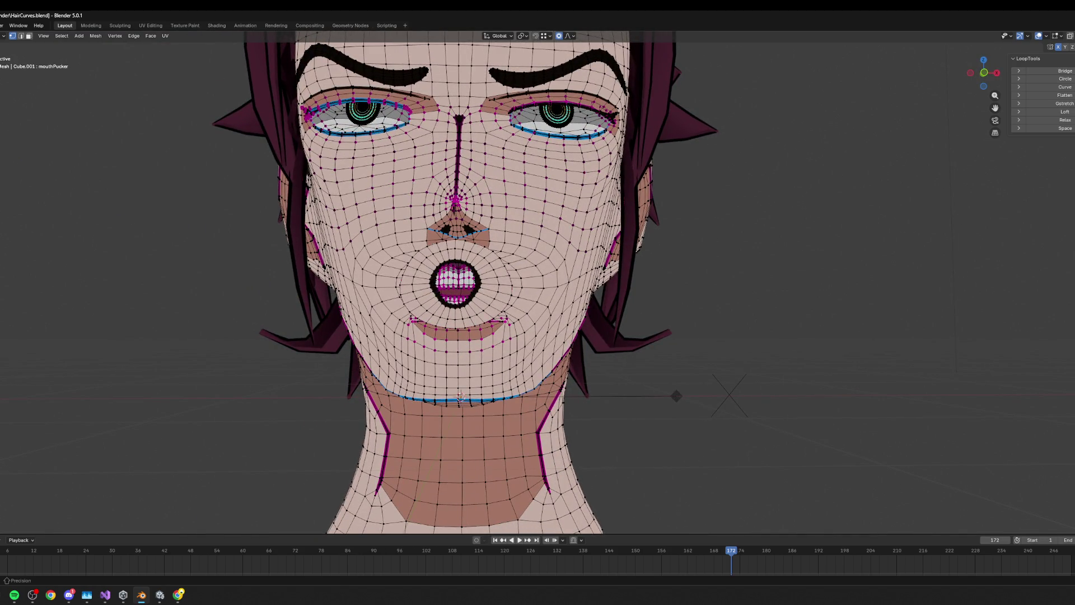
pyautogui.moveTo(1039, 401); pyautogui.dragTo(795, 356, button='middle')
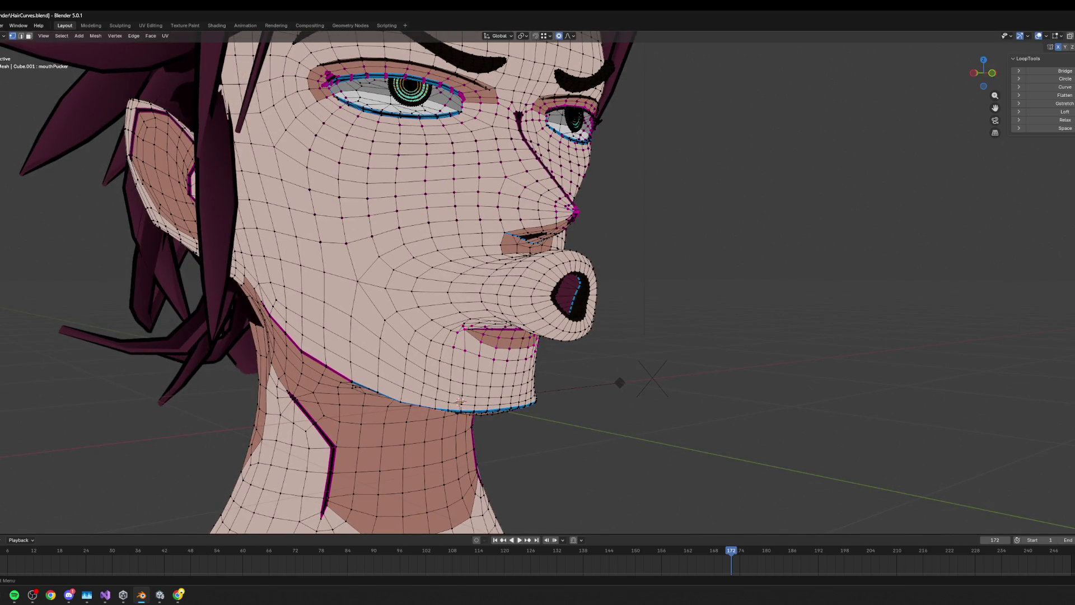
# - Duplicate the pucker as mouthPucker.001 and select the edge loop around its mouth opening
pyautogui.press('Tab')
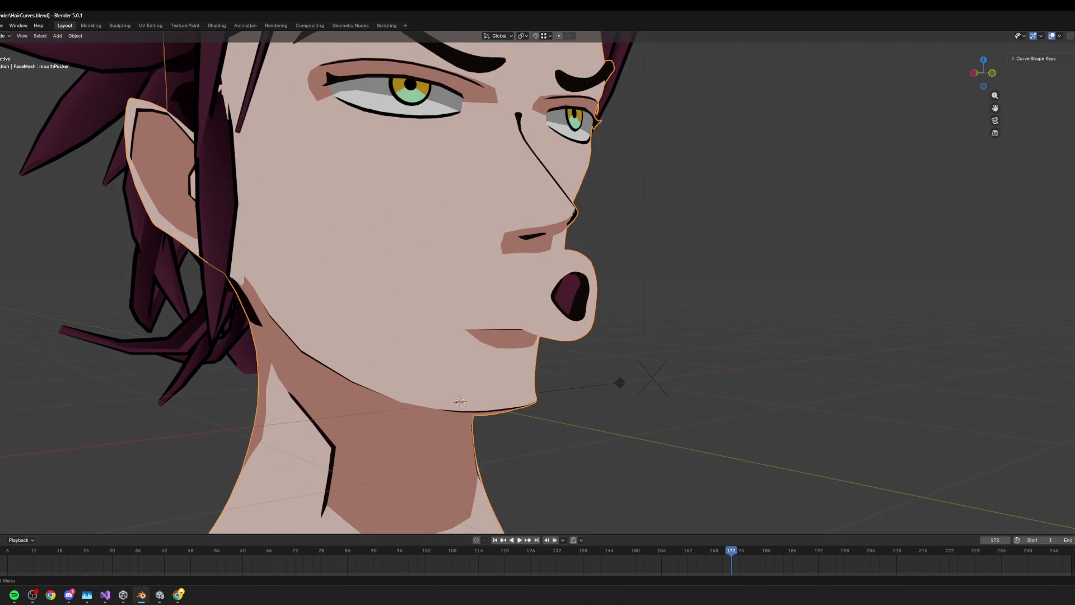
pyautogui.hotkey('ctrl', 'z')
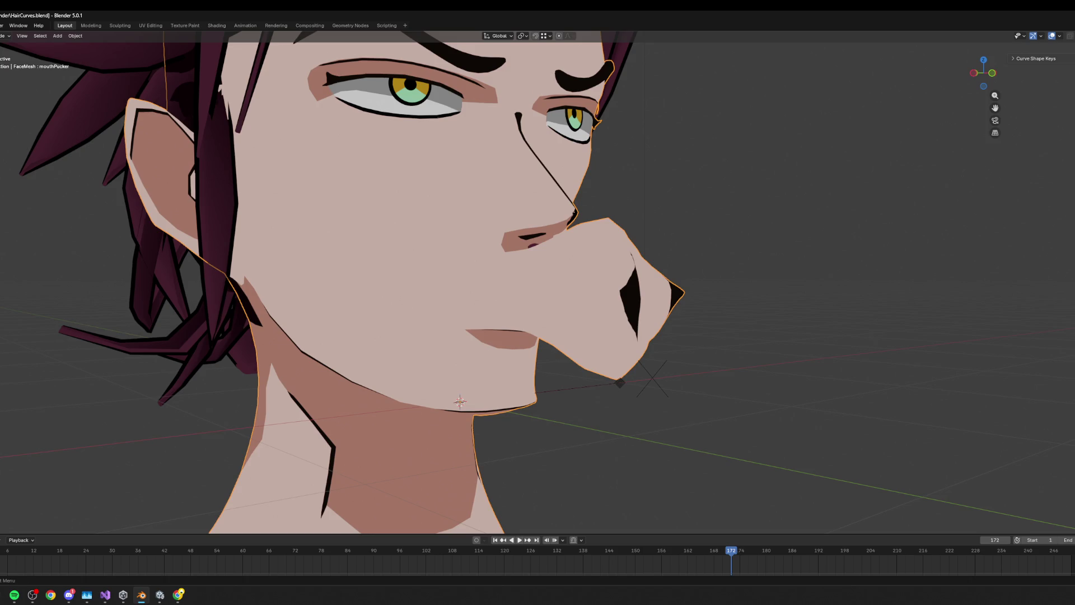
pyautogui.hotkey('ctrl', 'z')
pyautogui.hotkey('ctrl', 'z')
pyautogui.press('Tab')
pyautogui.scroll(2, 592, 290)
pyautogui.press('2')
pyautogui.keyDown('alt'); pyautogui.click(580, 296); pyautogui.keyUp('alt')
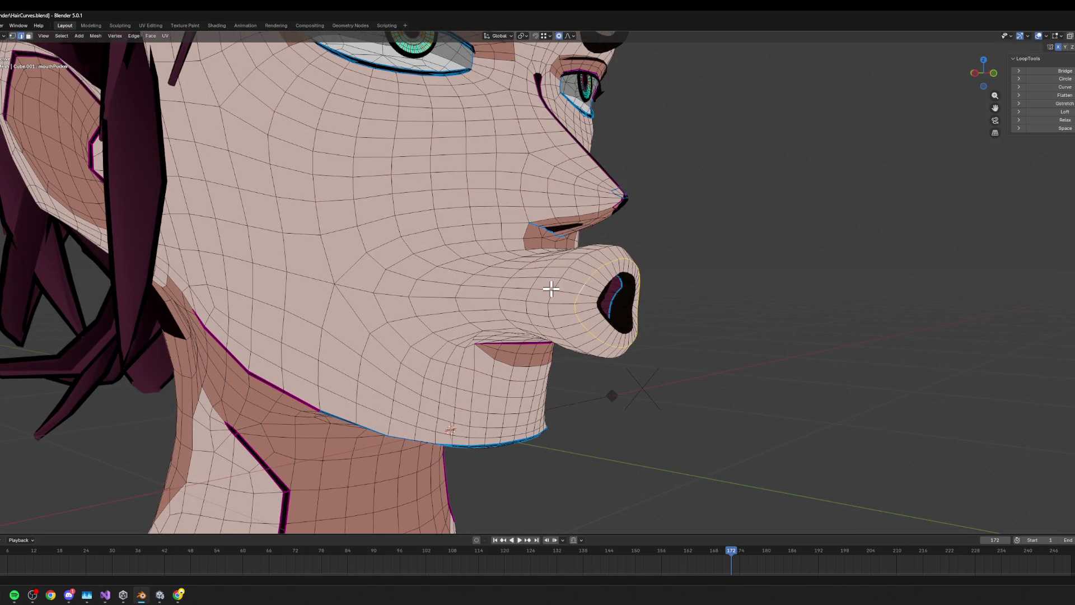
# - In right profile, grow the lip selection and squash the lips along Y with proportional editing
pyautogui.press('KP_3')
pyautogui.press('ctrl+KP_Add')
pyautogui.press('ctrl+KP_Add')
pyautogui.press('s')
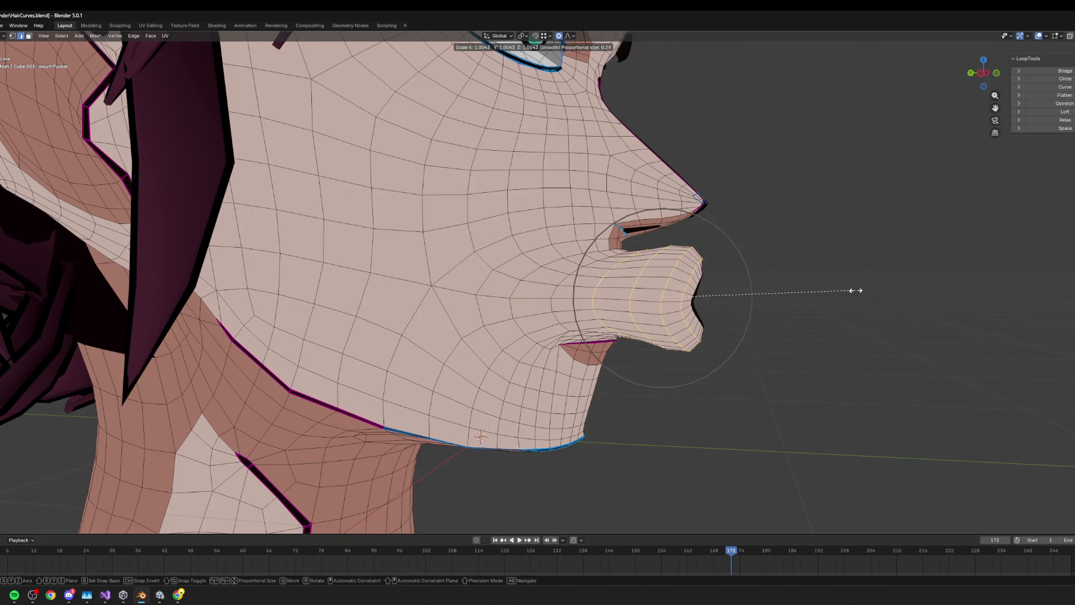
pyautogui.press('Escape')
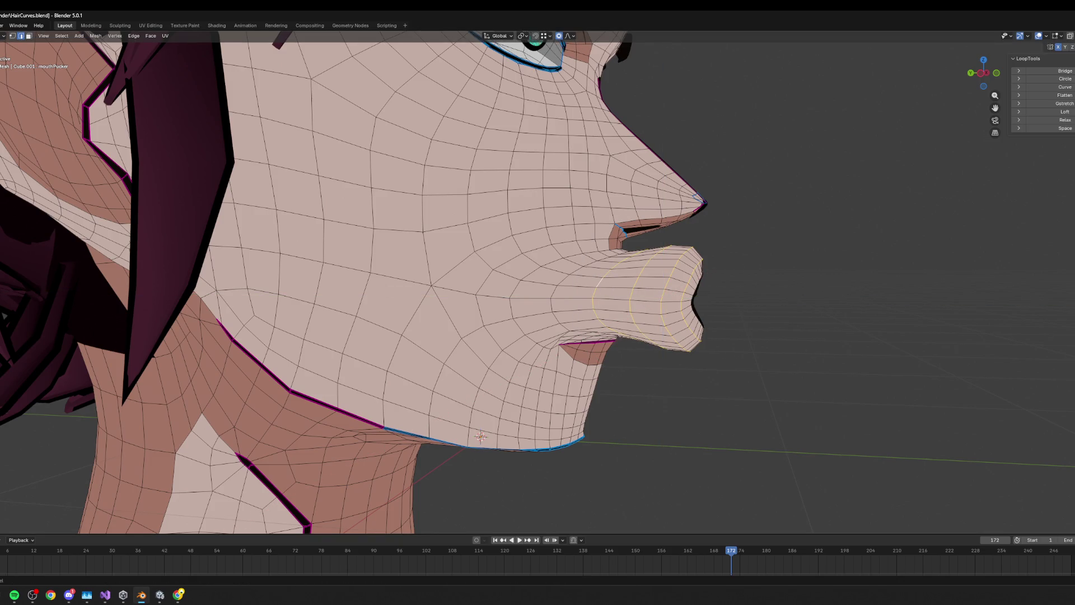
pyautogui.press('Return')
pyautogui.press('s')
pyautogui.press('y')
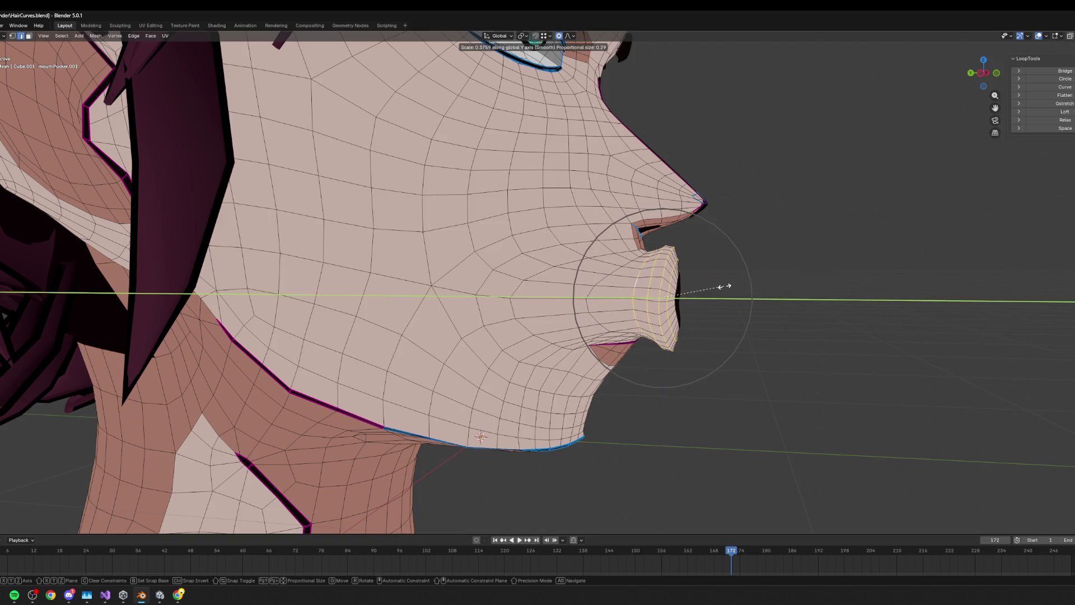
pyautogui.click(725, 286)
# - Push the lips about 0.037 m forward along Y, cancelling a second extra move
pyautogui.press('g')
pyautogui.press('y')
pyautogui.click(745, 282)
pyautogui.moveTo(745, 281)
pyautogui.mouseDown(button='middle')
pyautogui.moveTo(679, 281)
pyautogui.moveTo(727, 281)
pyautogui.moveTo(716, 281)
pyautogui.mouseUp(button='middle')
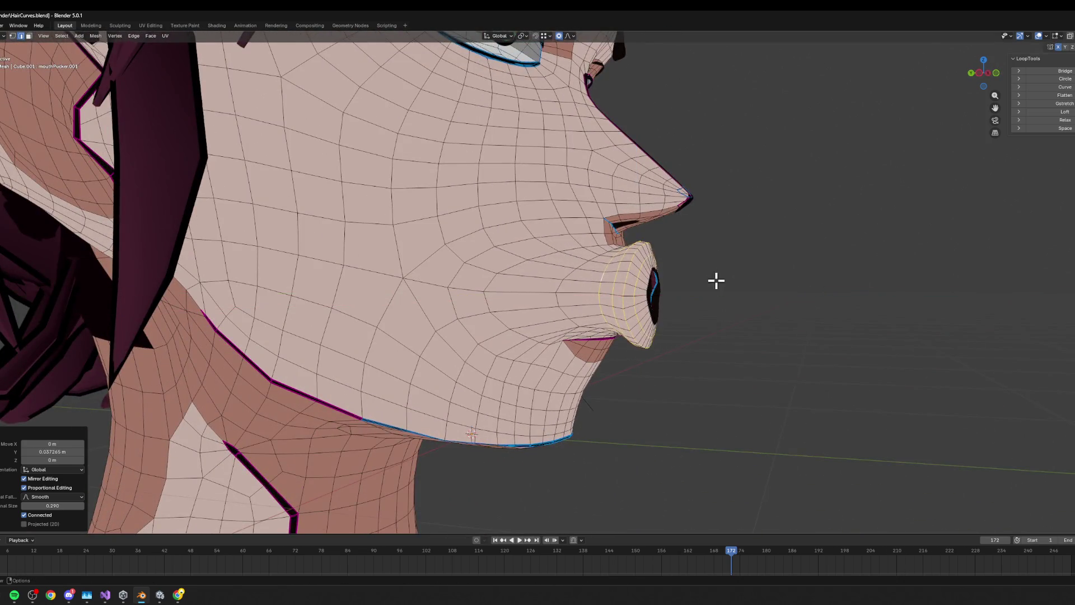
pyautogui.scroll(2, 716, 281)
pyautogui.press('g')
pyautogui.press('y')
pyautogui.scroll(5, 712, 283)
pyautogui.scroll(1, 711, 282)
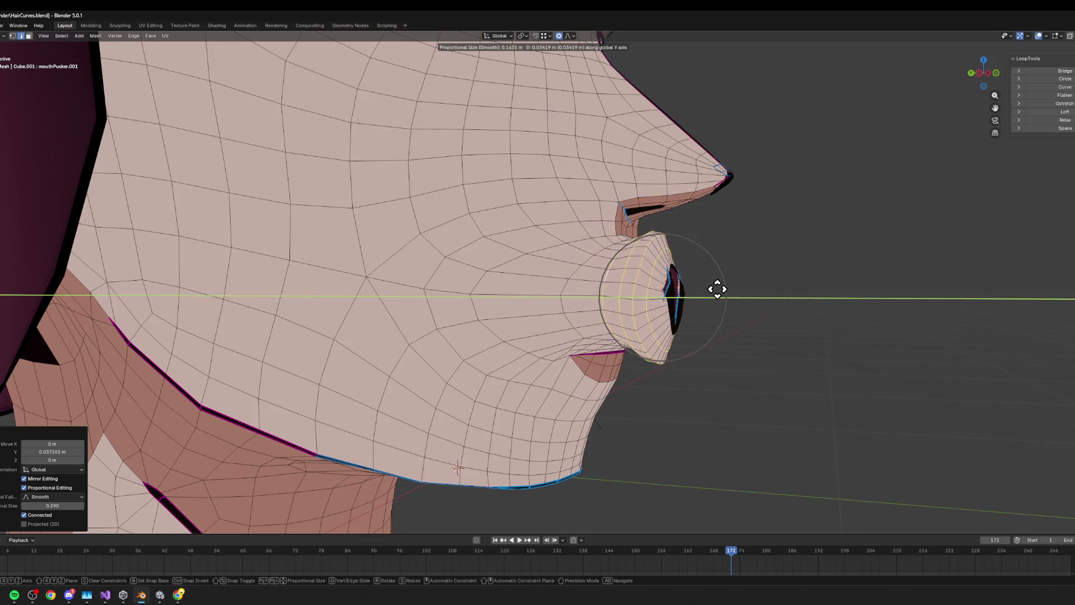
pyautogui.rightClick(717, 289)
# - Inspect the pucker from a three-quarter view and from under the chin, then go to Unity
pyautogui.moveTo(722, 288)
pyautogui.mouseDown(button='middle')
pyautogui.moveTo(693, 288)
pyautogui.moveTo(670, 271)
pyautogui.mouseUp(button='middle')
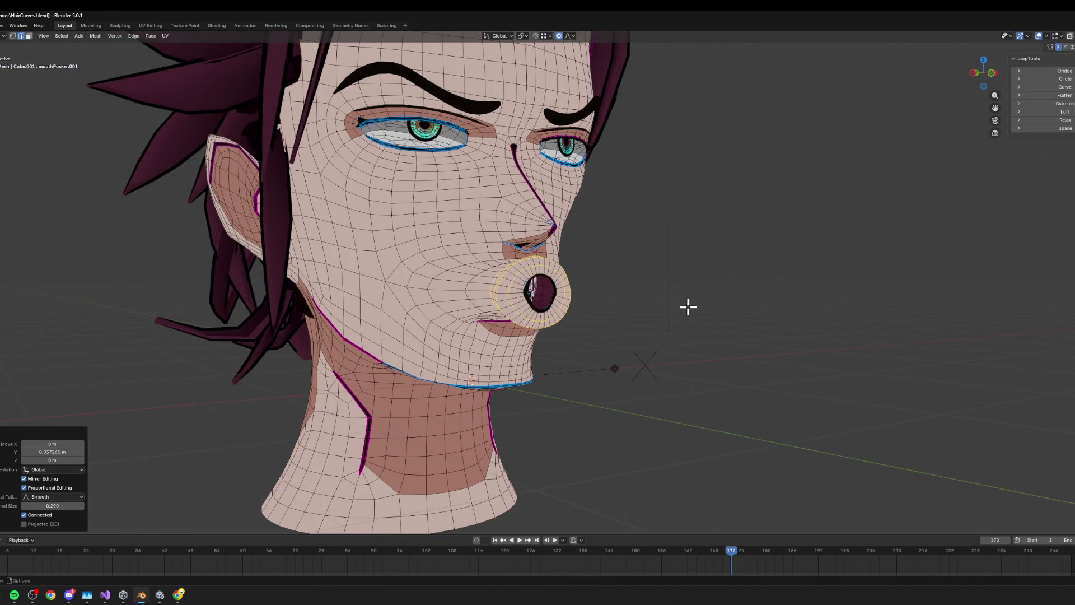
pyautogui.moveTo(670, 303)
pyautogui.mouseDown(button='middle')
pyautogui.moveTo(607, 278)
pyautogui.moveTo(593, 252)
pyautogui.moveTo(602, 226)
pyautogui.moveTo(633, 227)
pyautogui.mouseUp(button='middle')
pyautogui.scroll(2, 542, 208)
pyautogui.scroll(-4, 557, 238)
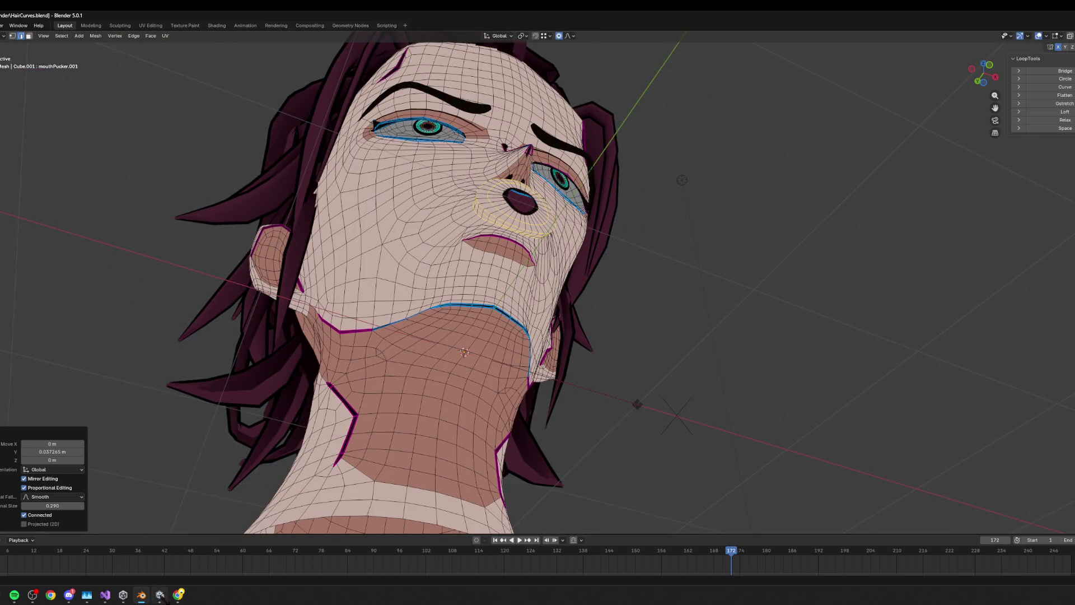
pyautogui.hotkey('alt', 'Tab')
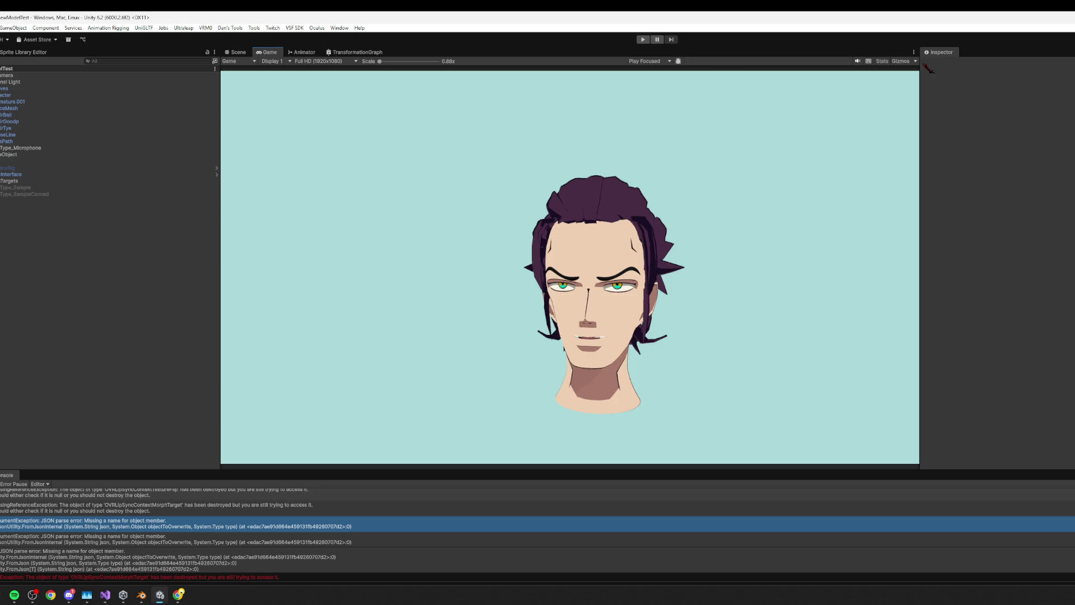
# - Search 'unity' from the Start menu and relaunch the VtuberOverlay project from Unity Hub
pyautogui.hotkey('alt', 'Tab')
pyautogui.press('super')
pyautogui.write('unity')
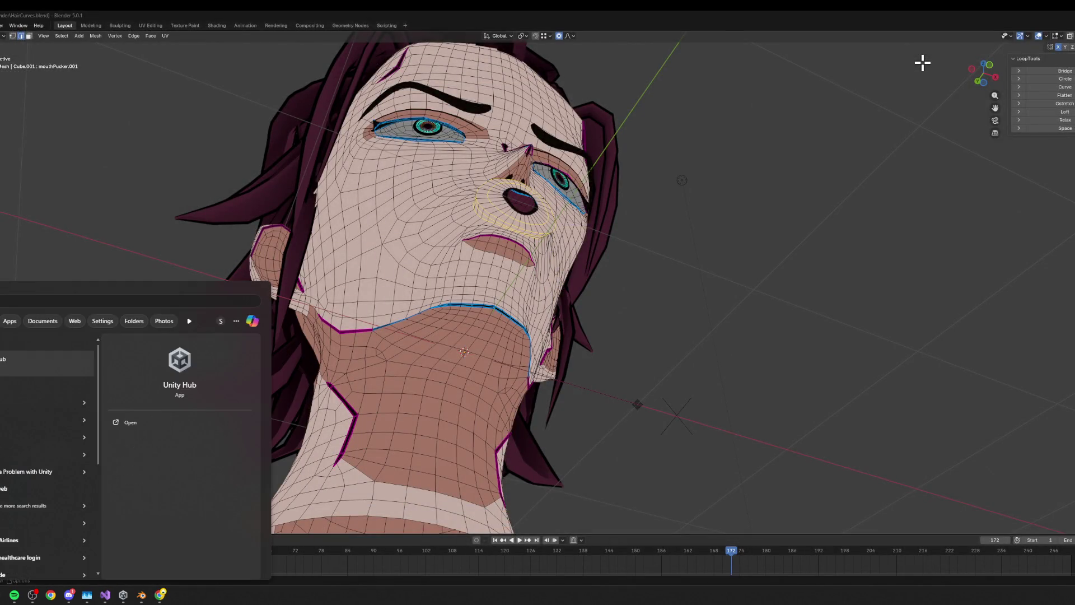
pyautogui.press('Escape')
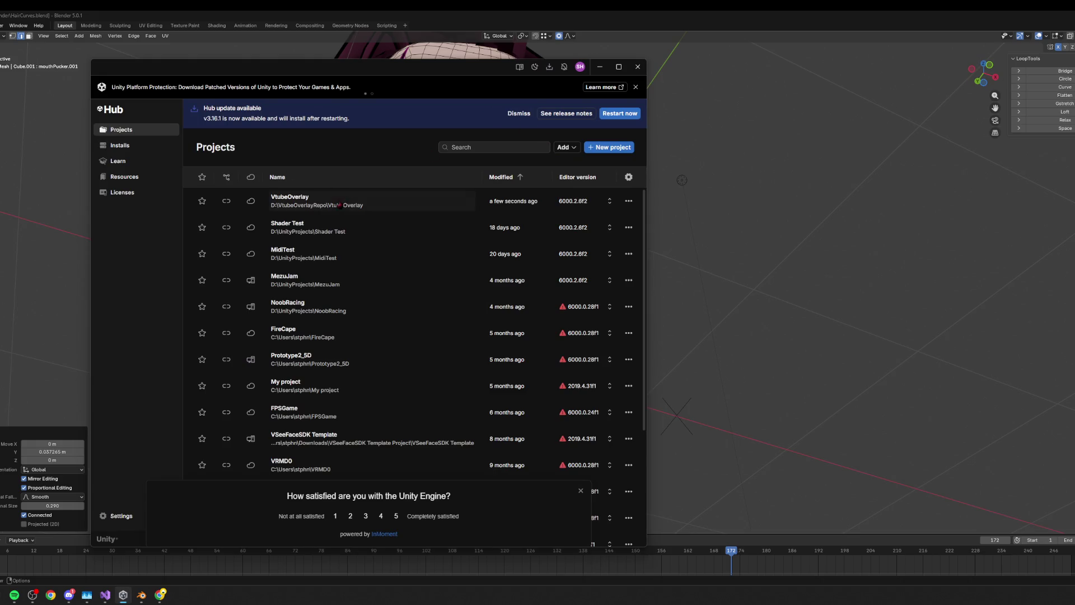
pyautogui.click(338, 205)
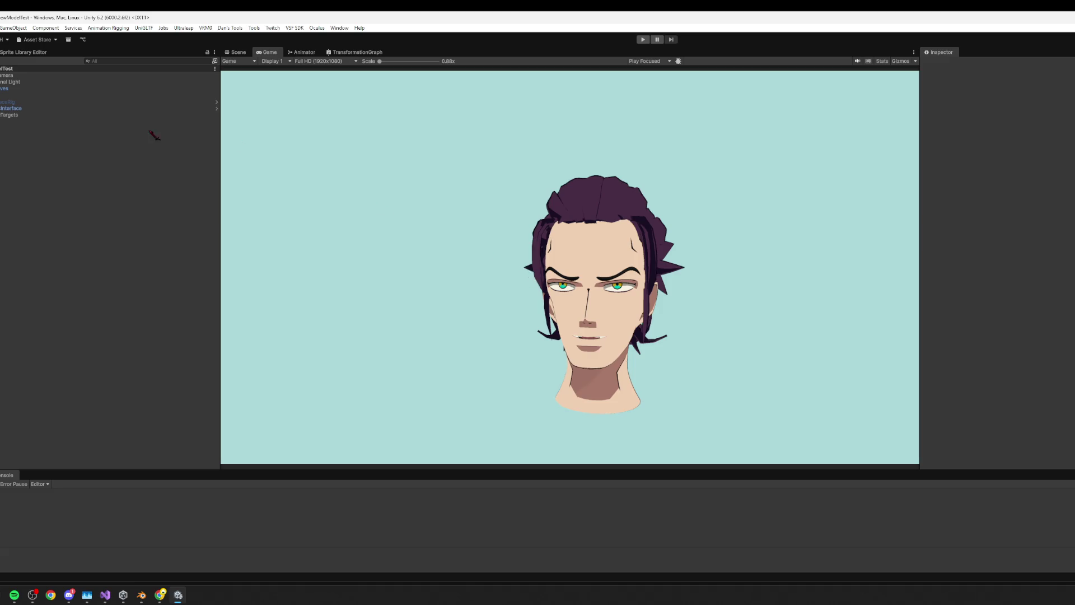
# - Start Play mode and switch to the Scene view to watch the lip-syncing head
pyautogui.click(644, 40)
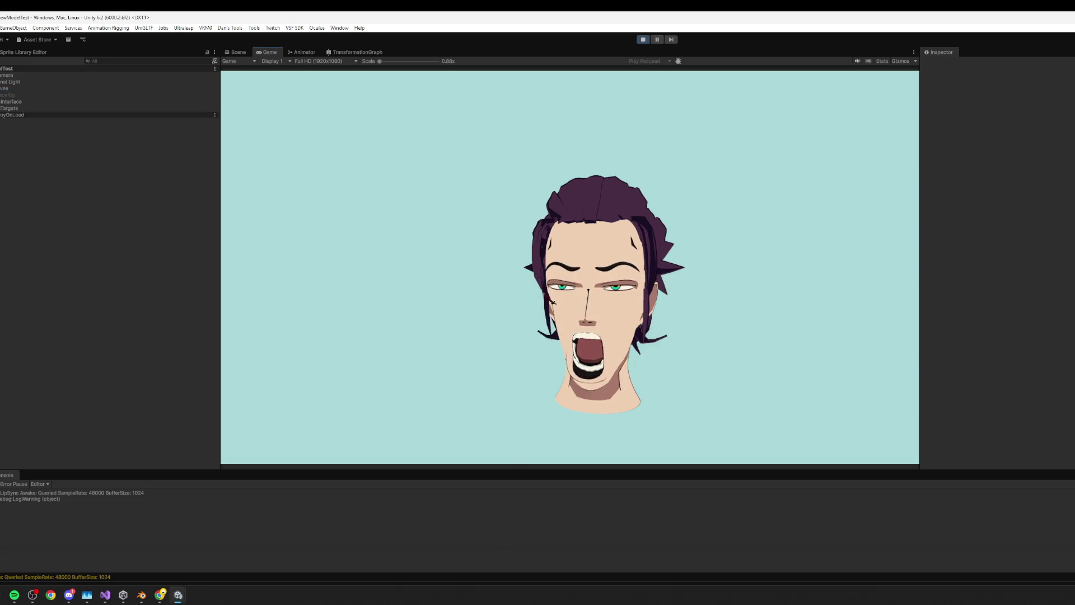
pyautogui.click(235, 51)
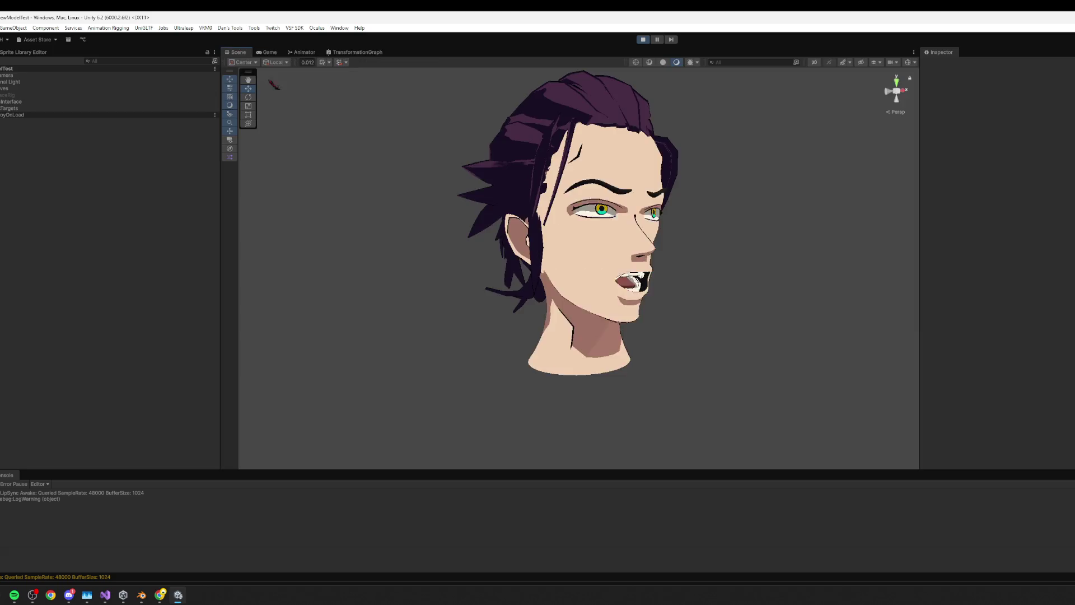
pyautogui.scroll(3, 569, 269)
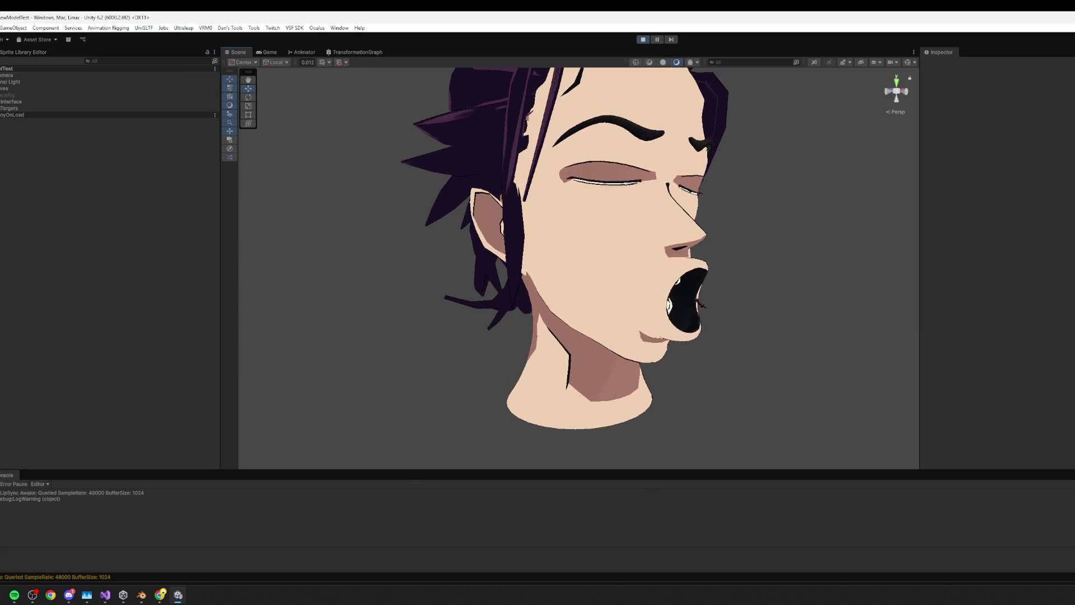
# - Orbit around the animated head from profile to frontal views and select HorseFaceRig
pyautogui.moveTo(727, 308)
pyautogui.keyDown('alt'); pyautogui.mouseDown()
pyautogui.moveTo(672, 308)
pyautogui.moveTo(773, 308)
pyautogui.moveTo(725, 281)
pyautogui.moveTo(677, 313)
pyautogui.moveTo(706, 310)
pyautogui.moveTo(648, 315)
pyautogui.moveTo(695, 295)
pyautogui.moveTo(538, 287)
pyautogui.moveTo(751, 307)
pyautogui.moveTo(787, 322)
pyautogui.moveTo(466, 304)
pyautogui.moveTo(660, 304)
pyautogui.mouseUp(); pyautogui.keyUp('alt')
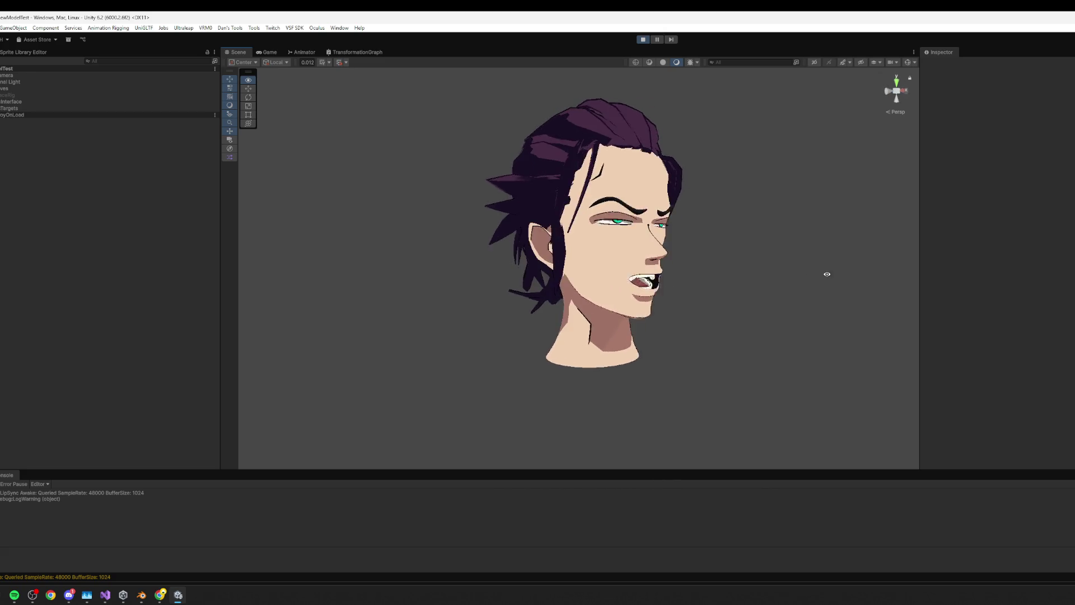
pyautogui.moveTo(691, 317)
pyautogui.keyDown('alt'); pyautogui.mouseDown()
pyautogui.moveTo(726, 232)
pyautogui.moveTo(698, 304)
pyautogui.mouseUp(); pyautogui.keyUp('alt')
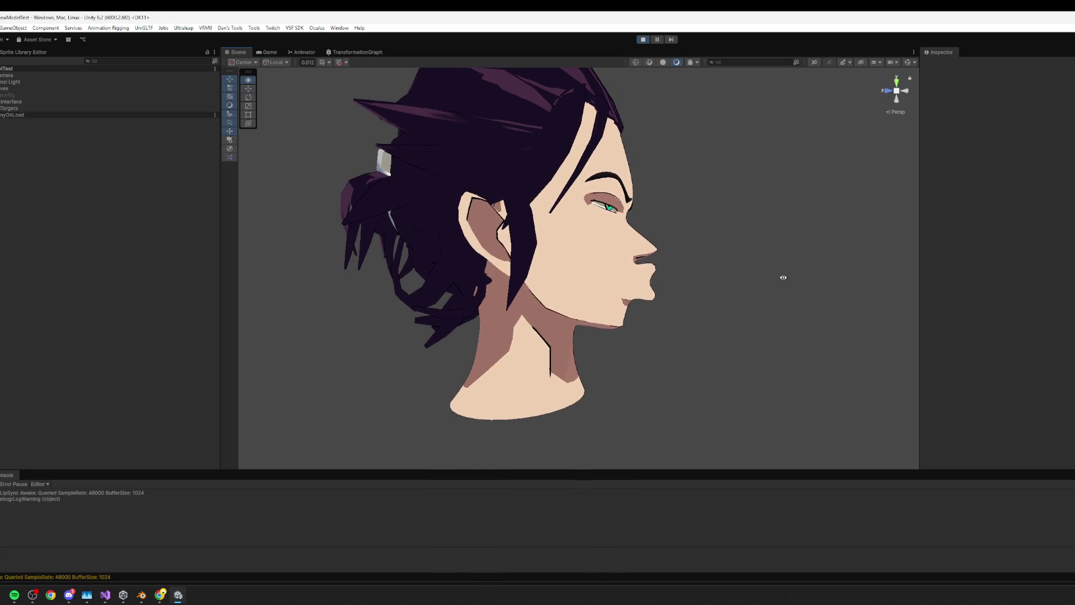
pyautogui.keyDown('alt'); pyautogui.moveTo(780, 276); pyautogui.dragTo(700, 280); pyautogui.keyUp('alt')
pyautogui.keyDown('alt'); pyautogui.moveTo(626, 257); pyautogui.dragTo(675, 298); pyautogui.keyUp('alt')
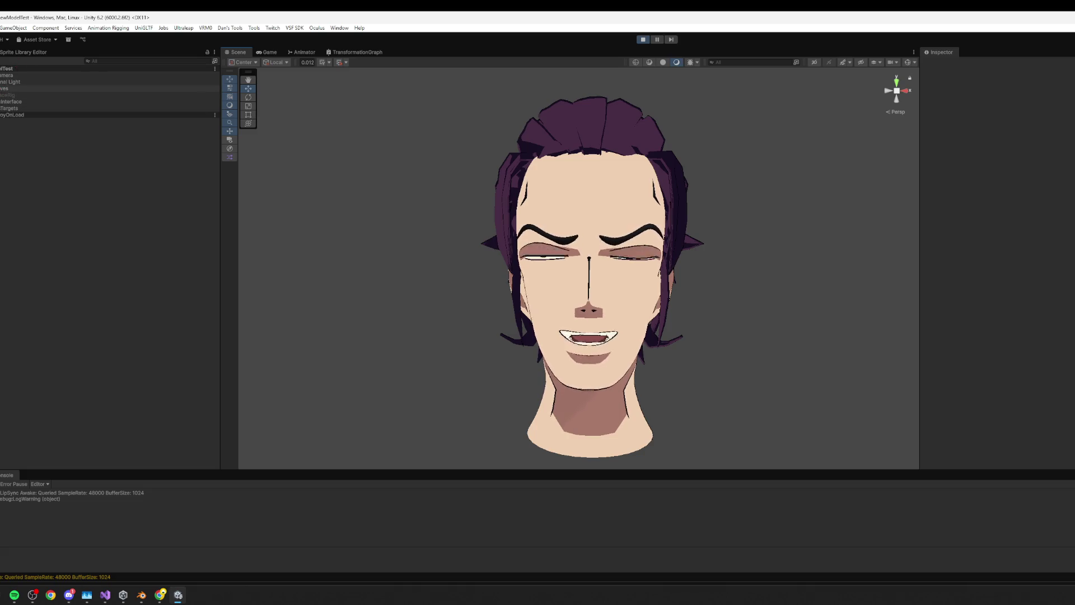
pyautogui.click(17, 88)
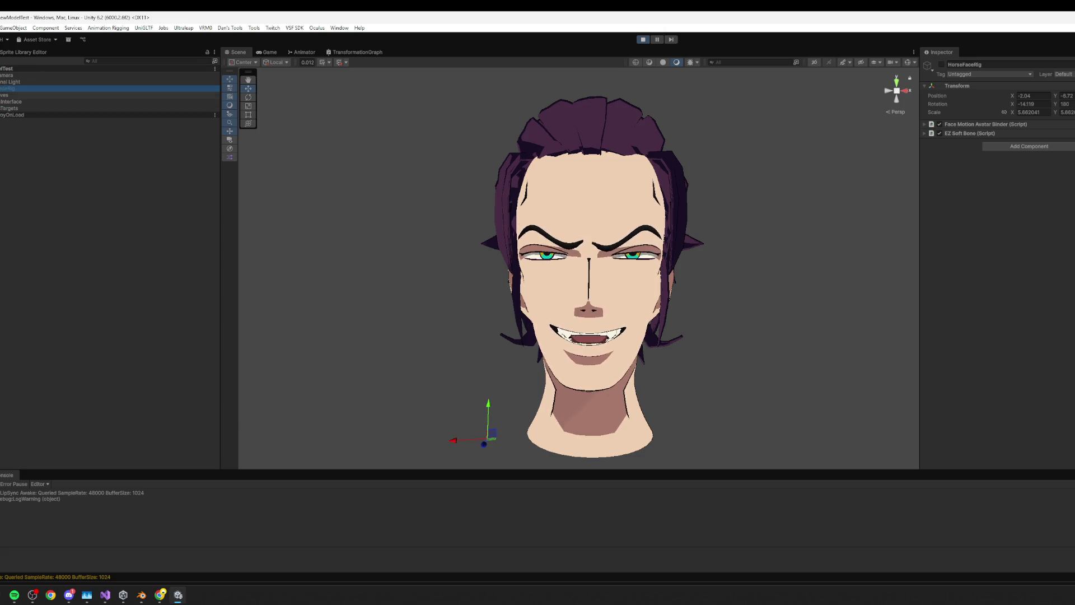
# - Expand the rig and Character in the Hierarchy and select FaceMesh to show its blend shapes
pyautogui.click(14, 114)
pyautogui.click(13, 108)
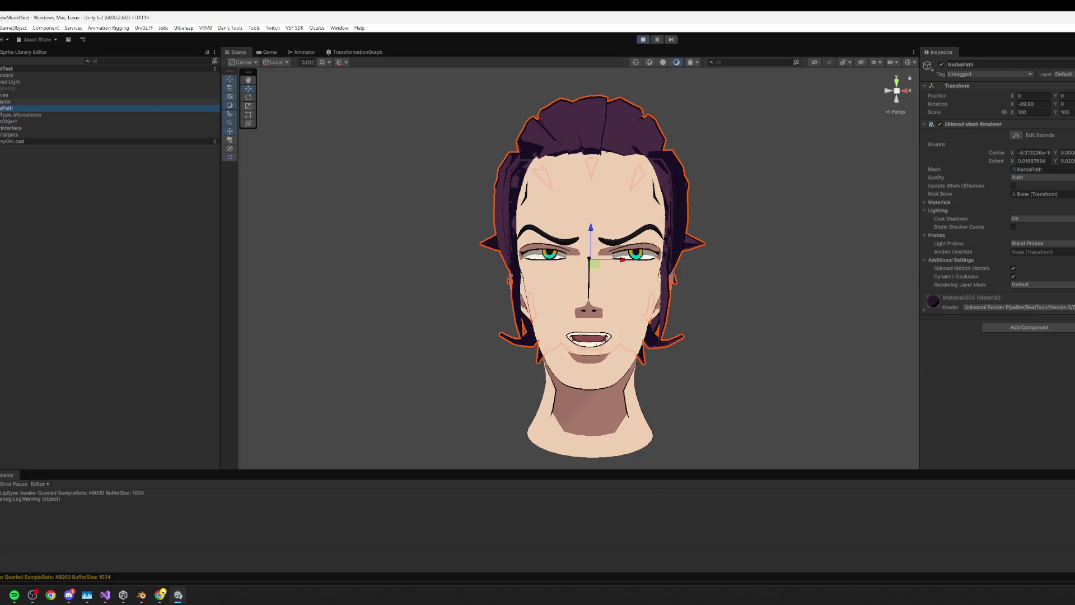
pyautogui.click(16, 121)
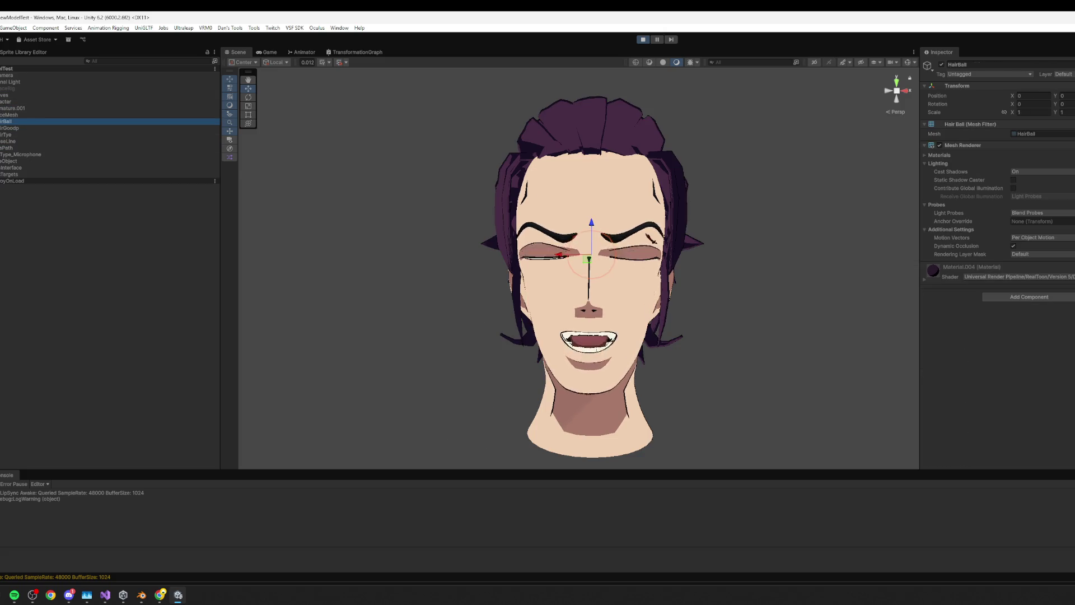
pyautogui.click(30, 115)
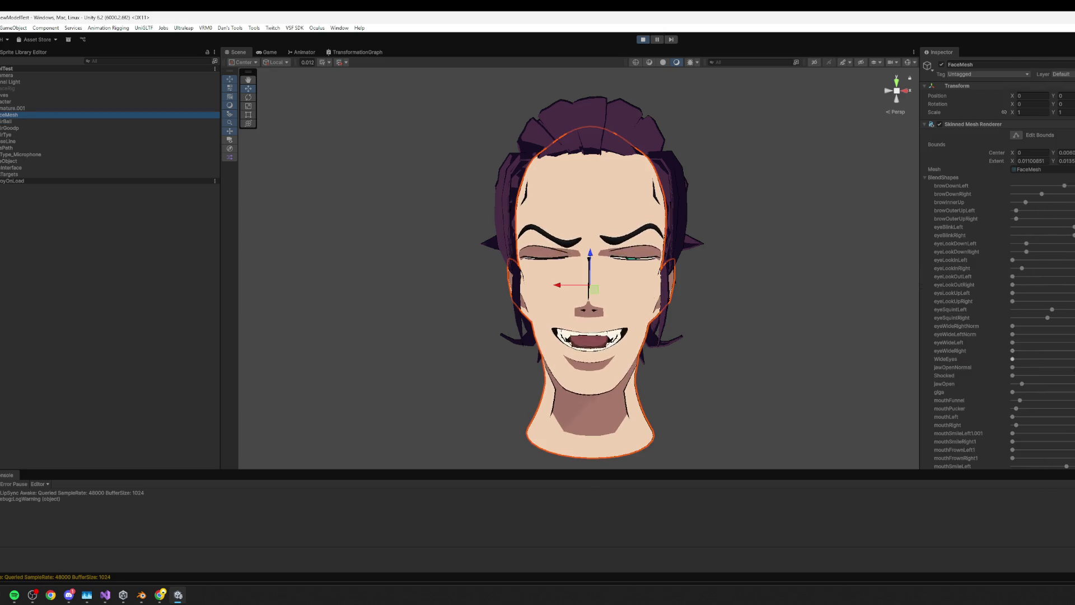
pyautogui.scroll(-3, 1016, 330)
# - Raise the giga blend shape weight on FaceMesh and compare it in the Game and Scene views
pyautogui.click(1015, 325)
pyautogui.moveTo(1015, 325); pyautogui.dragTo(1073, 327)
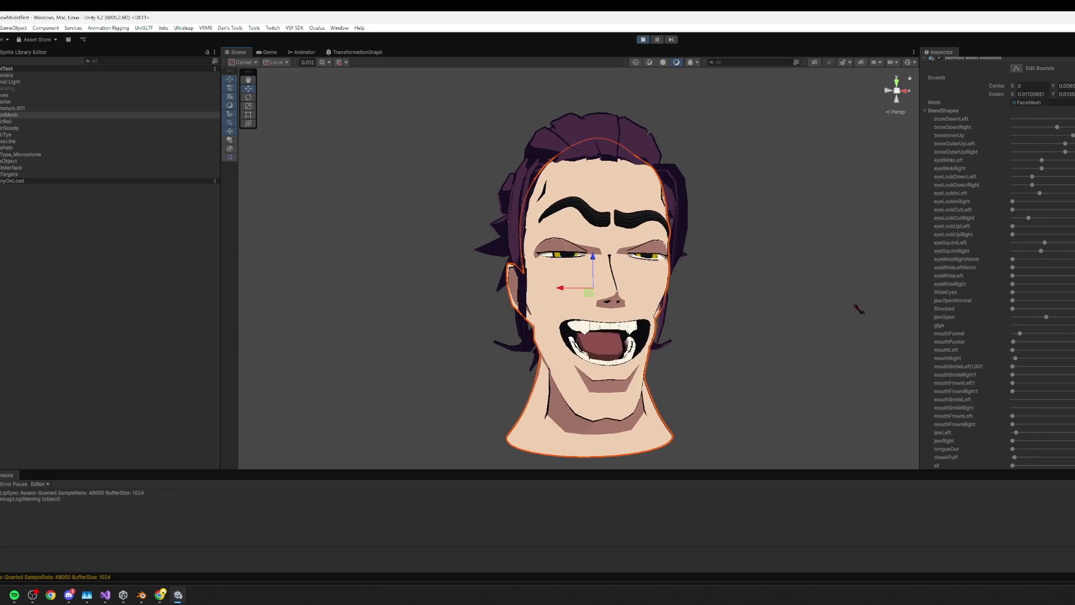
pyautogui.click(862, 309)
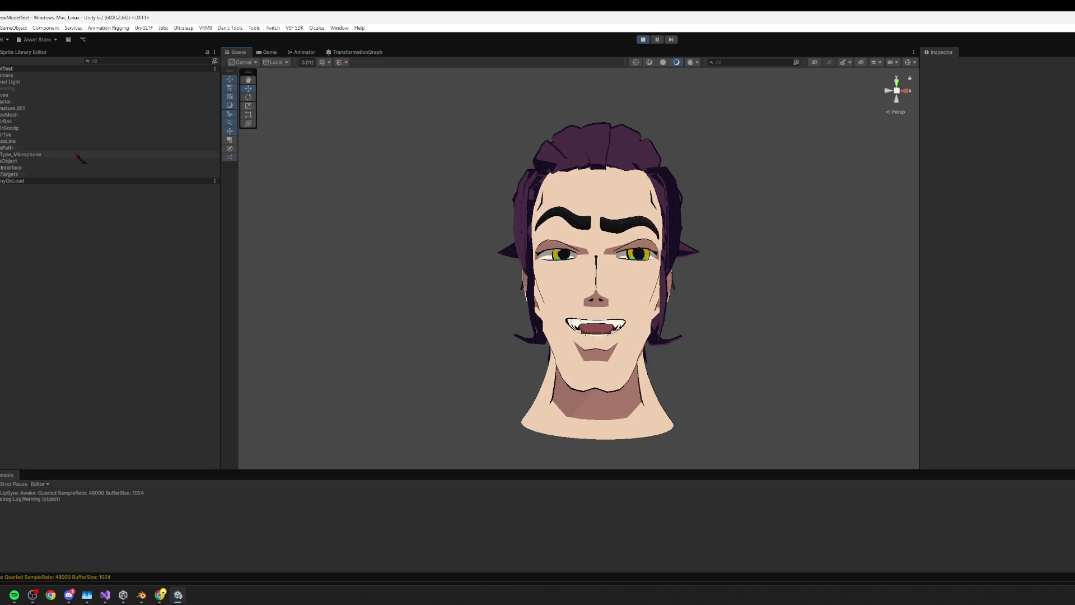
pyautogui.click(20, 115)
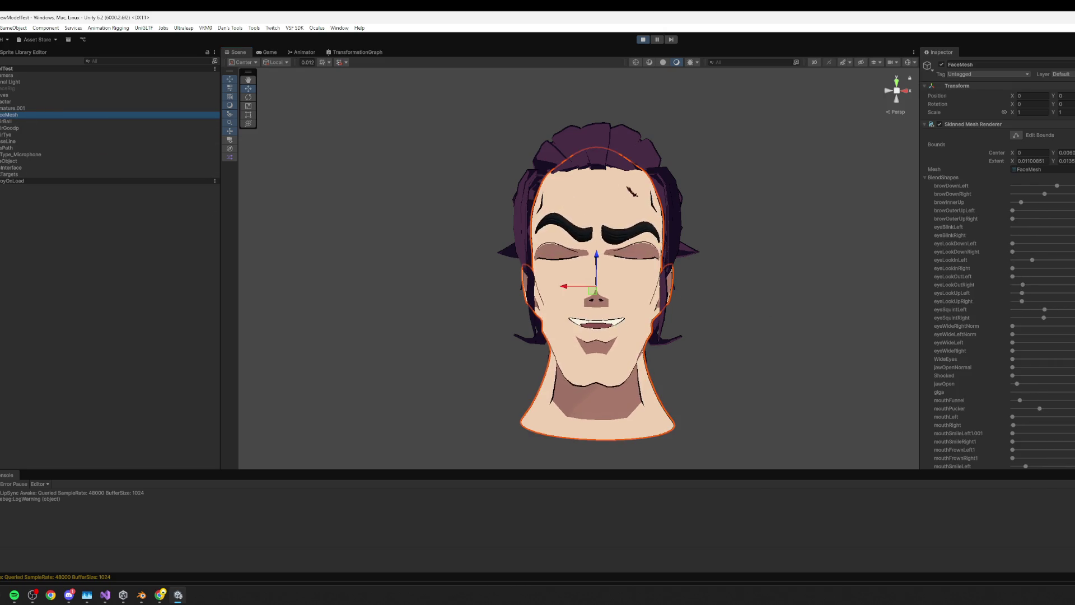
pyautogui.click(1003, 389)
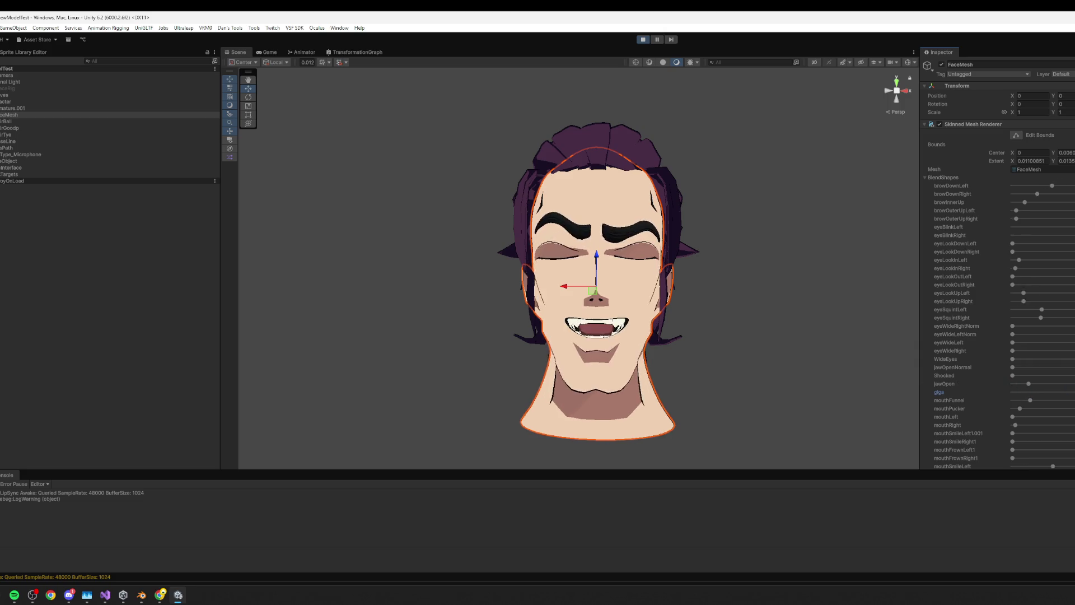
pyautogui.click(268, 52)
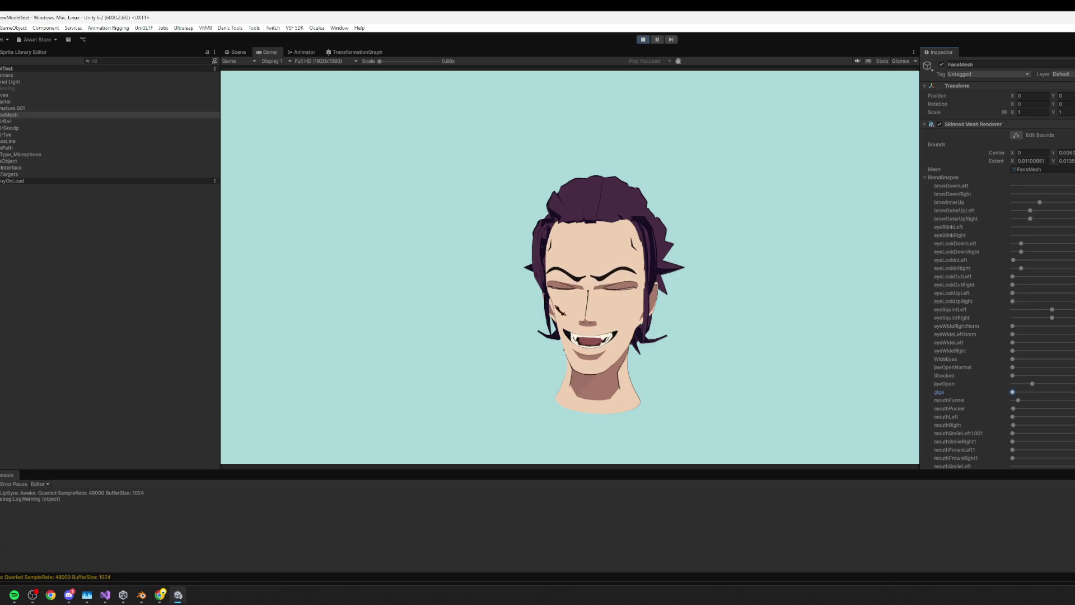
pyautogui.click(238, 52)
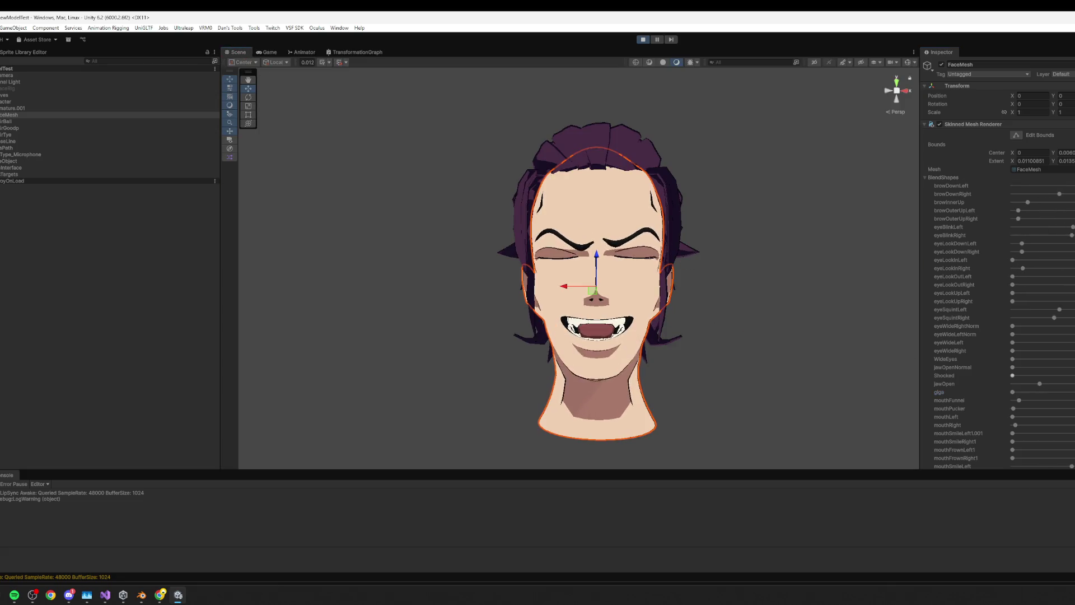
# - Push the giga blend shape slider to full on the animating face mesh
pyautogui.scroll(-3, 1066, 407)
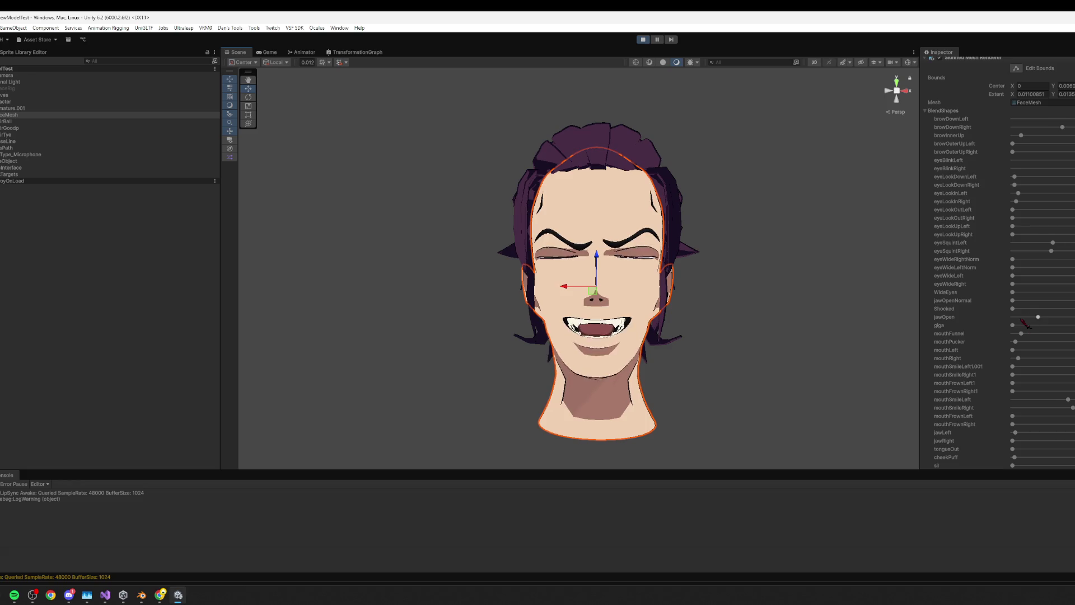
pyautogui.moveTo(1015, 326); pyautogui.dragTo(1074, 326)
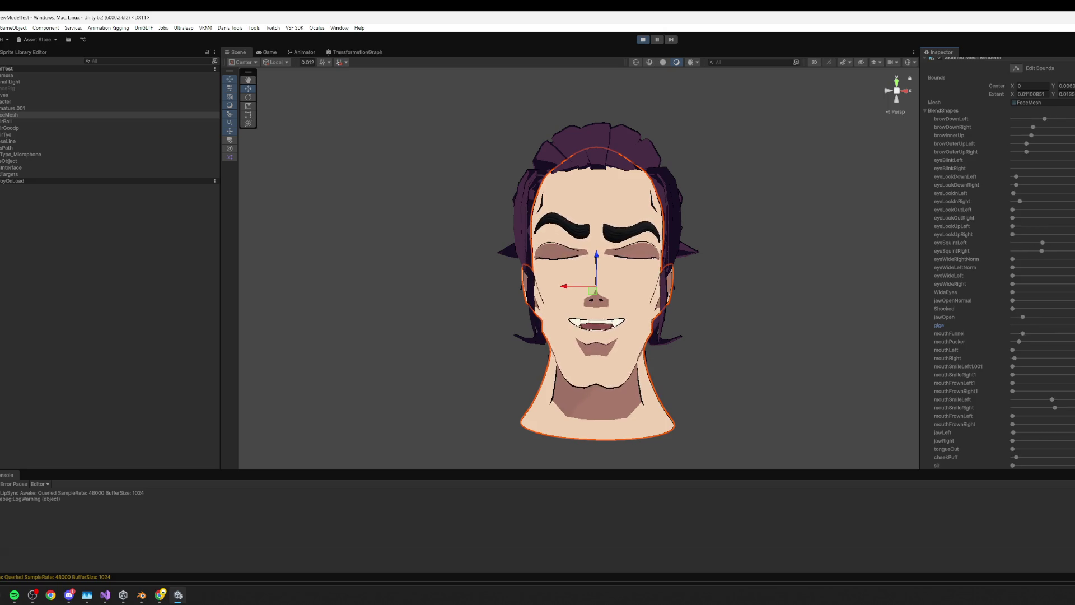
pyautogui.hotkey('alt', 'Tab')
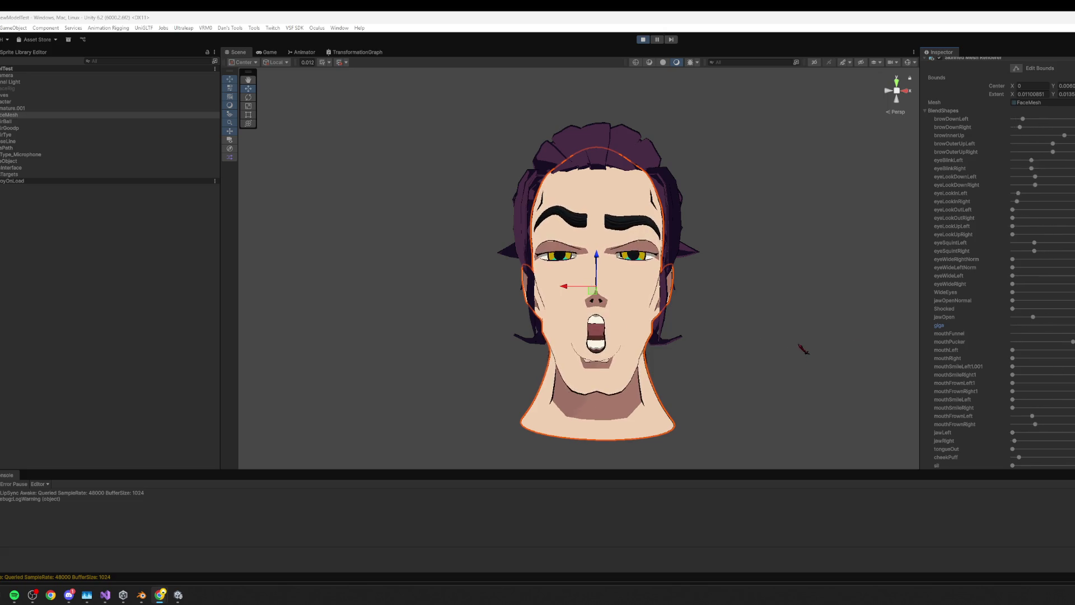
pyautogui.hotkey('alt', 'Tab')
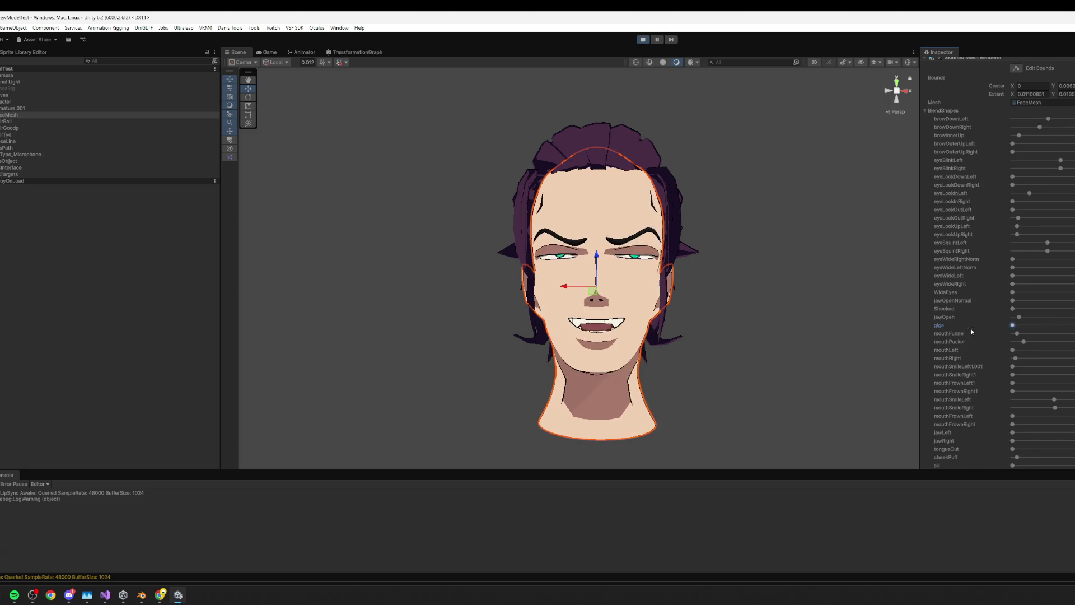
# - Raise giga again for a wide smile and orbit to a right three-quarter view to check it
pyautogui.moveTo(958, 323); pyautogui.dragTo(1067, 332)
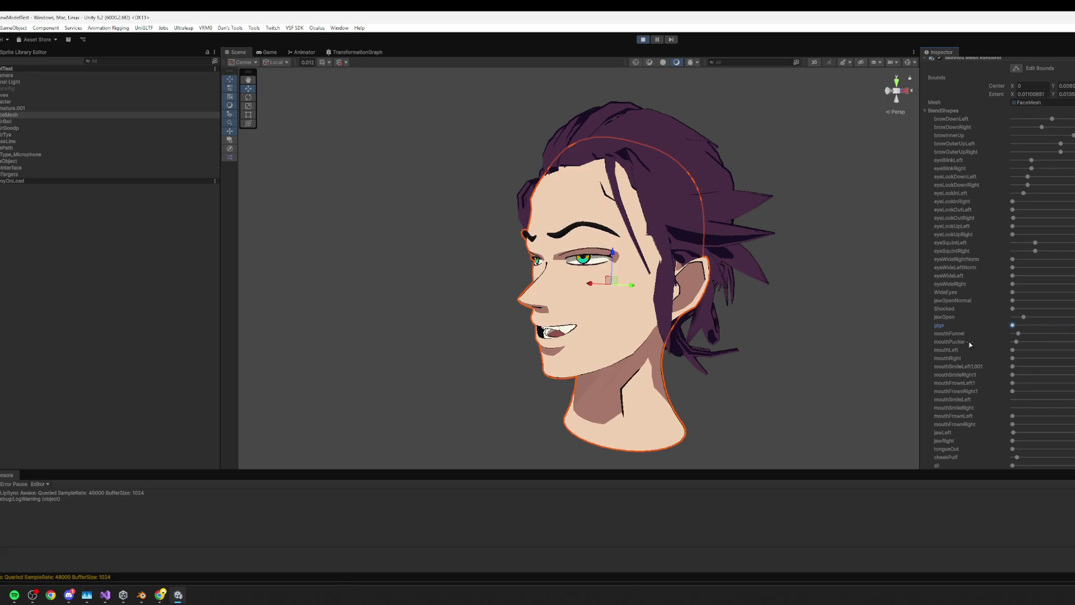
pyautogui.moveTo(672, 314)
pyautogui.keyDown('alt'); pyautogui.mouseDown()
pyautogui.moveTo(743, 308)
pyautogui.moveTo(811, 264)
pyautogui.mouseUp(); pyautogui.keyUp('alt')
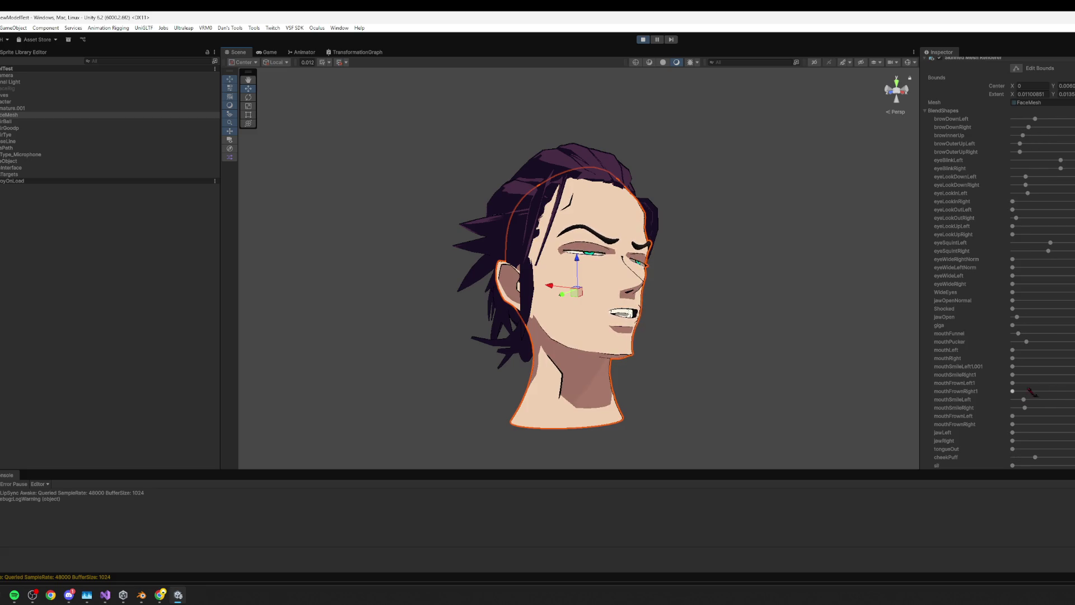
pyautogui.moveTo(830, 308)
pyautogui.keyDown('alt'); pyautogui.mouseDown()
pyautogui.moveTo(744, 314)
pyautogui.moveTo(791, 297)
pyautogui.moveTo(822, 304)
pyautogui.moveTo(768, 307)
pyautogui.moveTo(866, 310)
pyautogui.moveTo(680, 302)
pyautogui.mouseUp(); pyautogui.keyUp('alt')
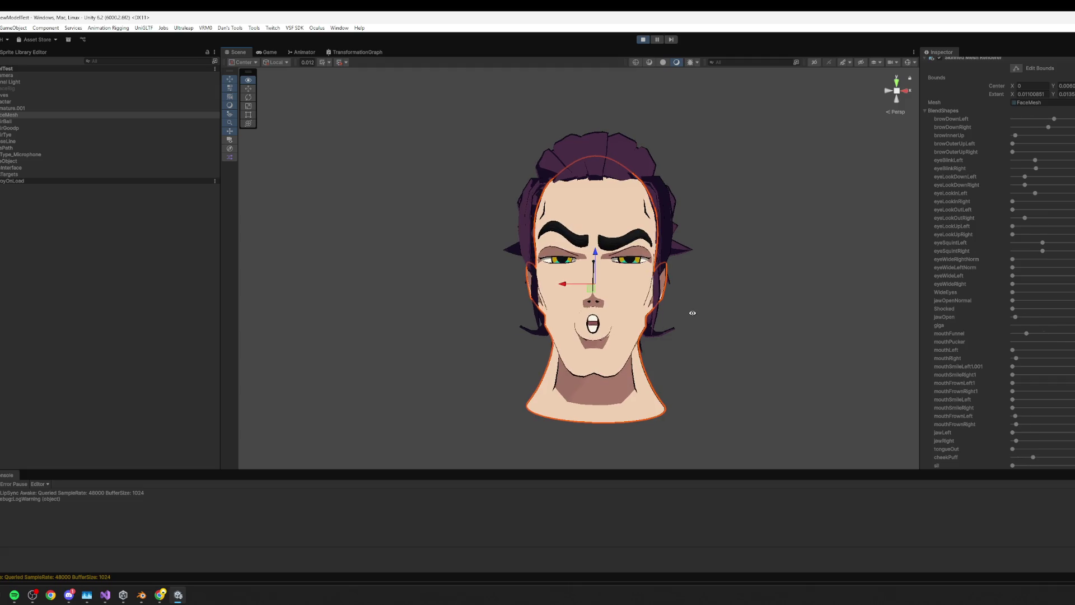
pyautogui.click(764, 292)
# - Exit Play mode by closing the VtuberOverlay window, leaving the head in a neutral pose
pyautogui.hotkey('alt', 'Tab')
pyautogui.press('super')
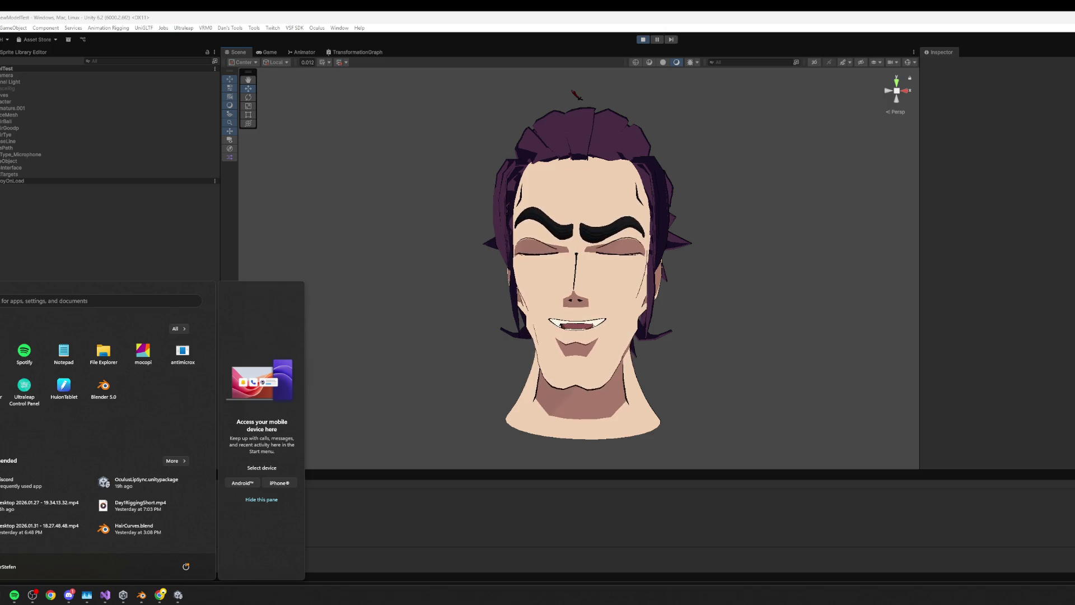
pyautogui.press('super')
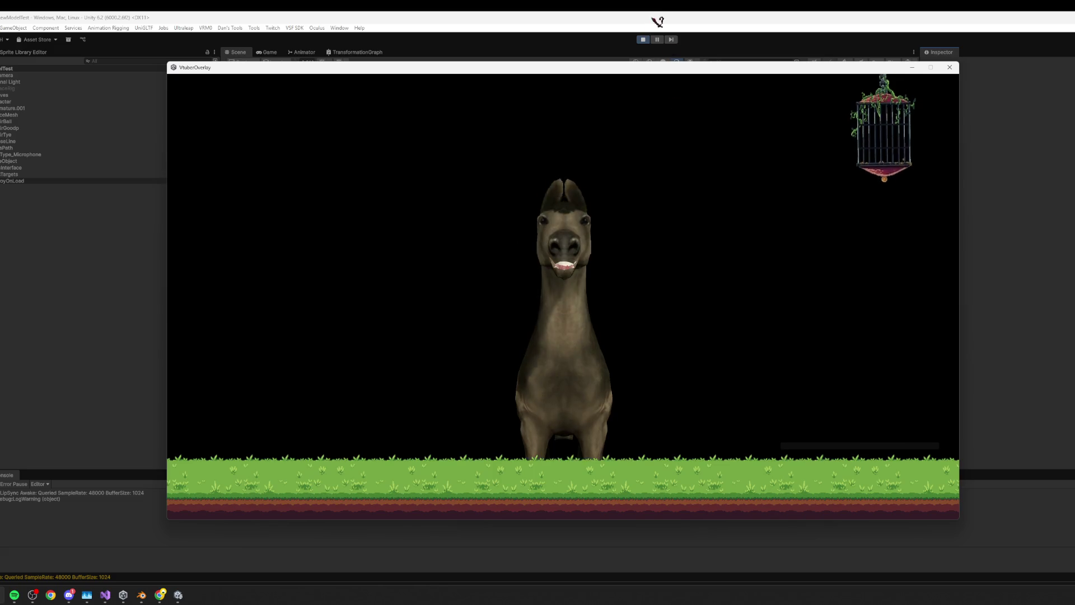
pyautogui.click(643, 39)
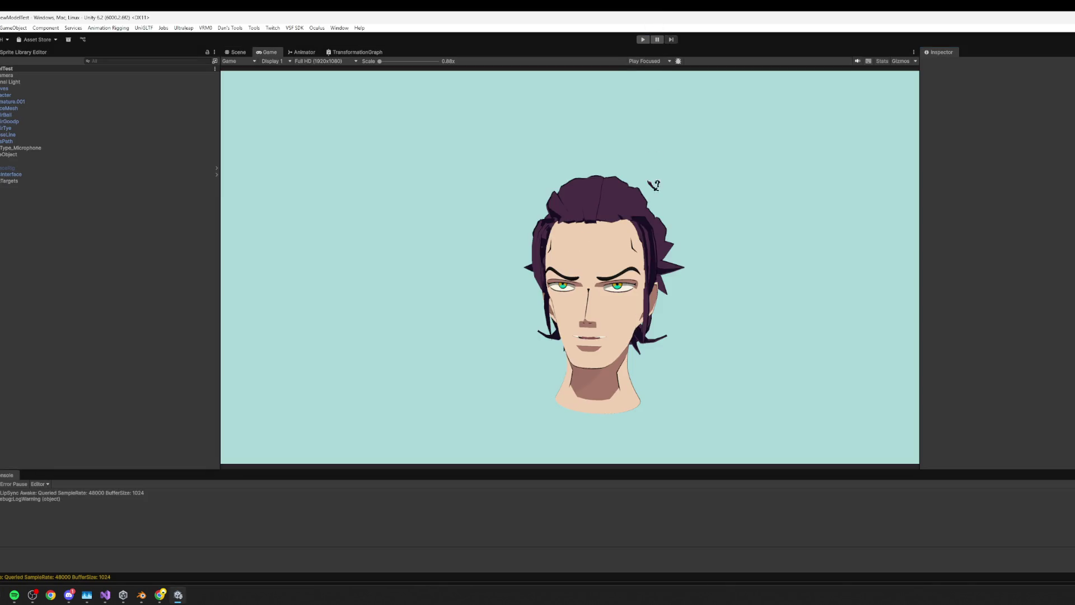
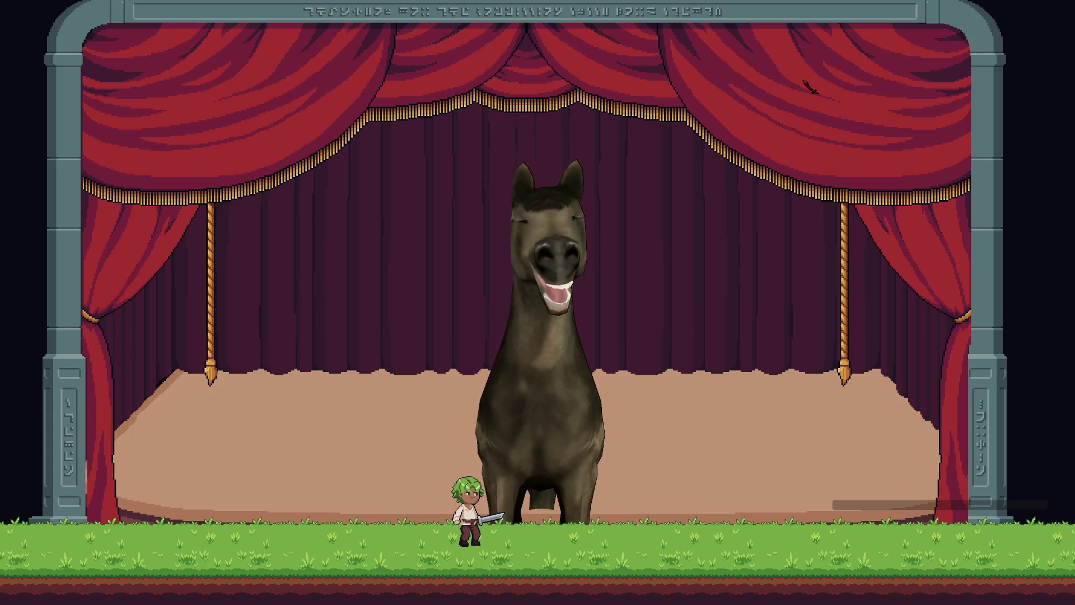
# - Run and jump the green-haired swordsman right across the stage toward the giant horse
pyautogui.press('Right')
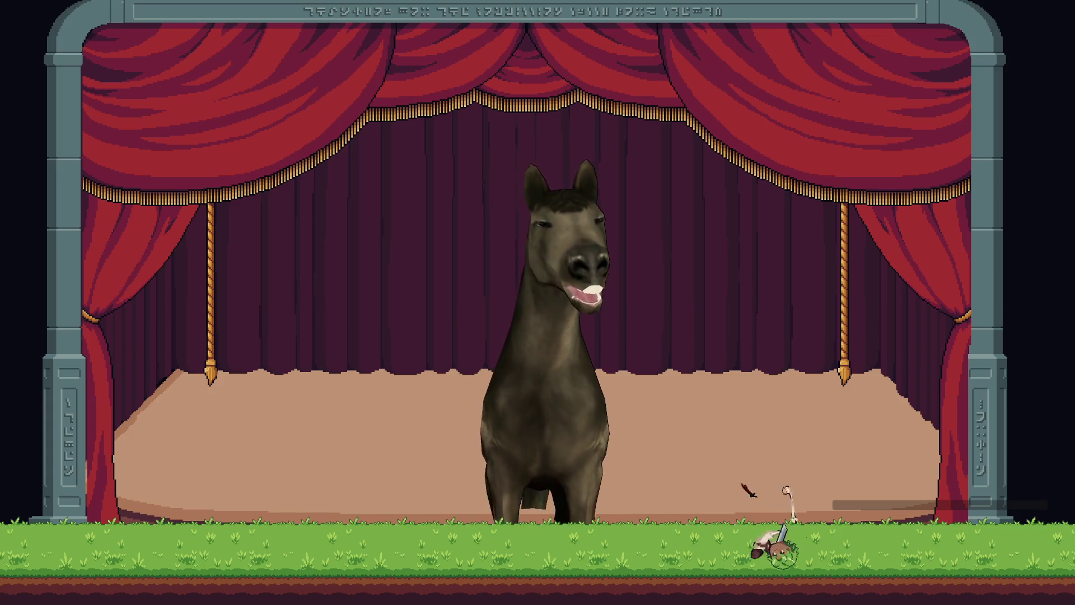
pyautogui.press('space')
pyautogui.press('Left')
pyautogui.press('space')
pyautogui.press('Right')
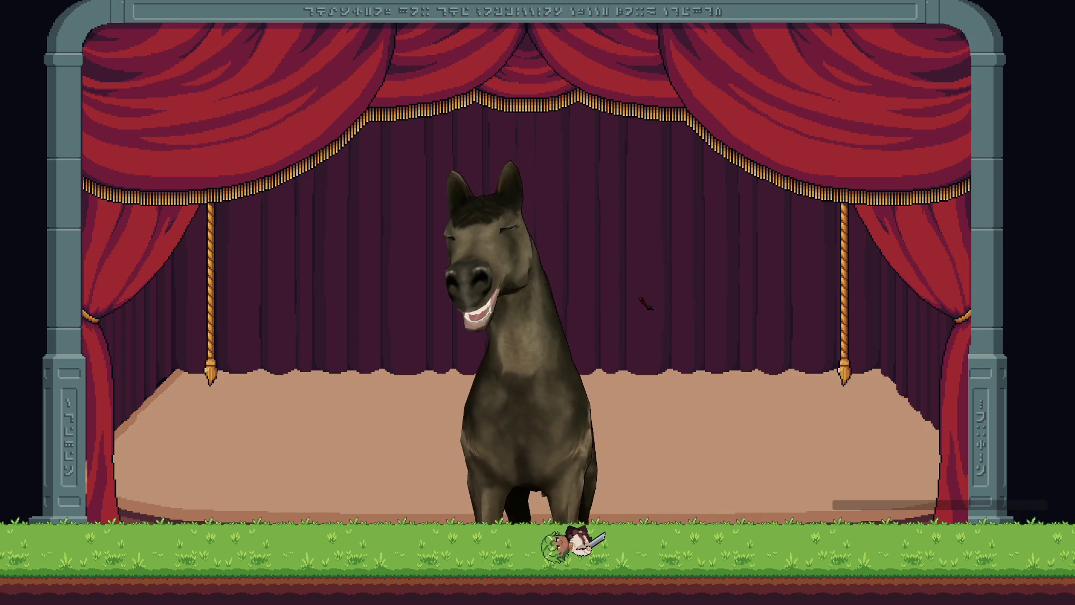
pyautogui.press('d')
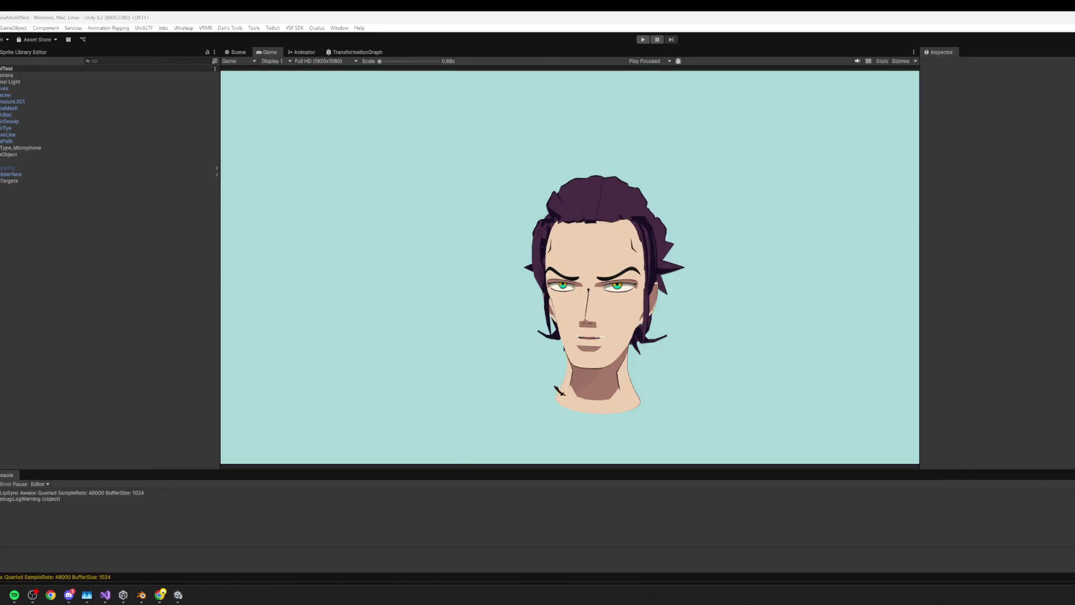
pyautogui.press('super')
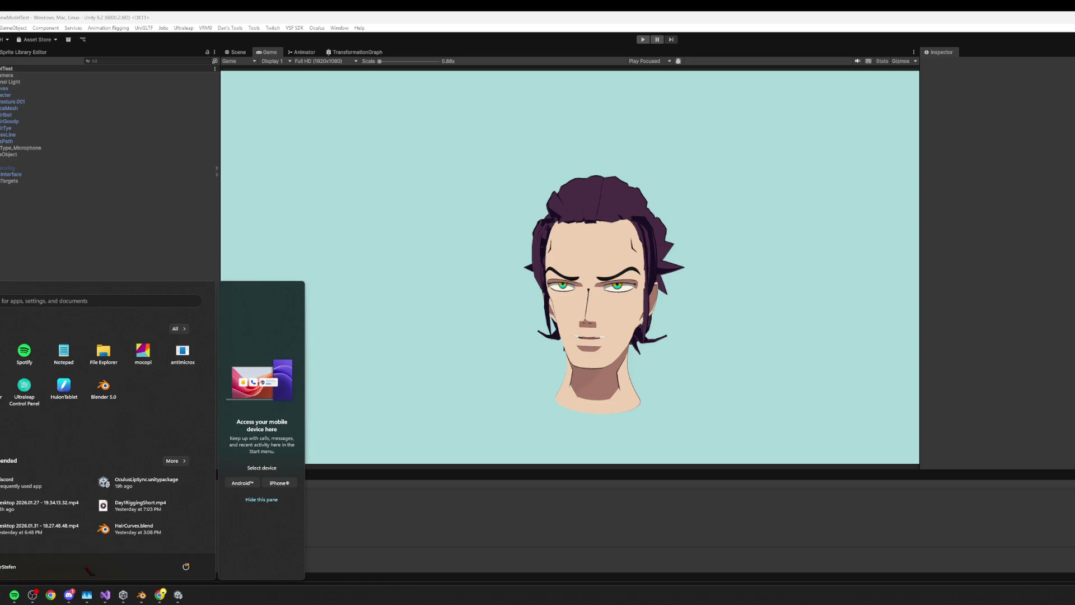
pyautogui.moveTo(160, 594)
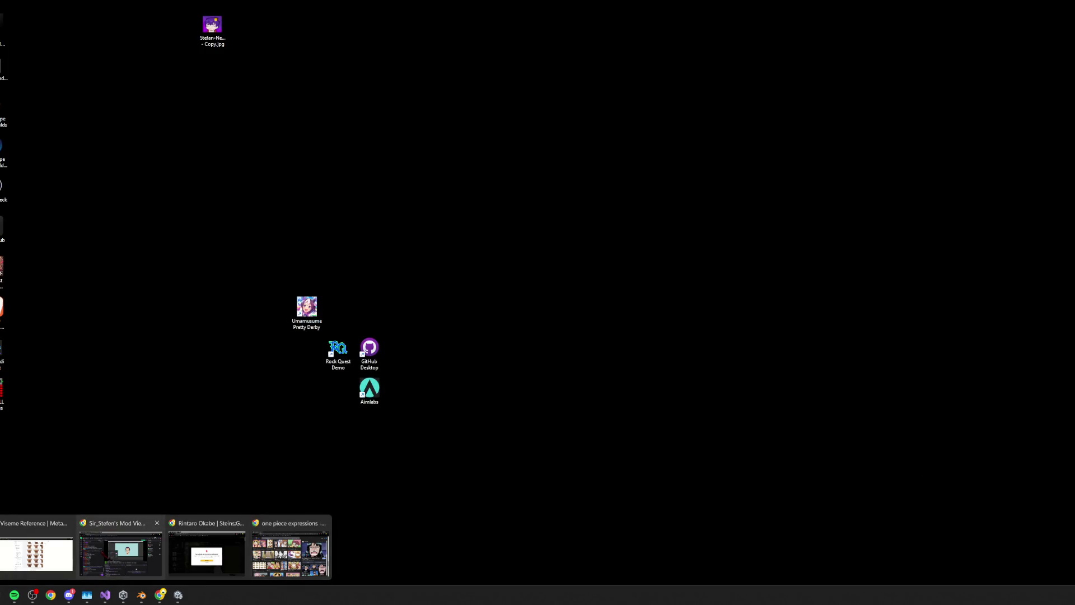
pyautogui.click(120, 551)
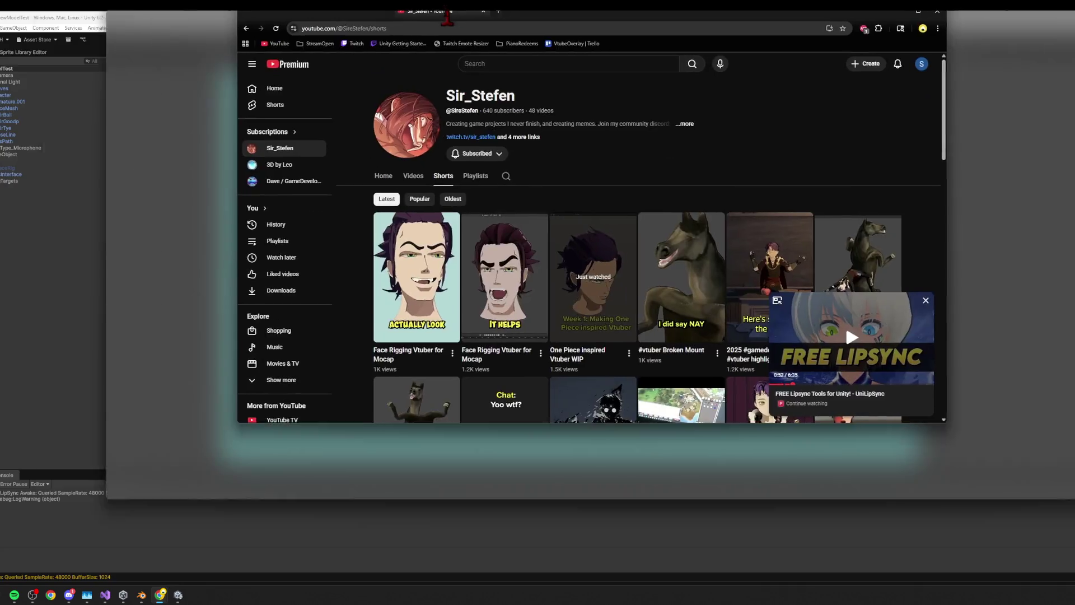
# - Open the '#vtuber horse mount working perfectly' Short from the Shorts tab and pause it partway
pyautogui.scroll(2, 501, 377)
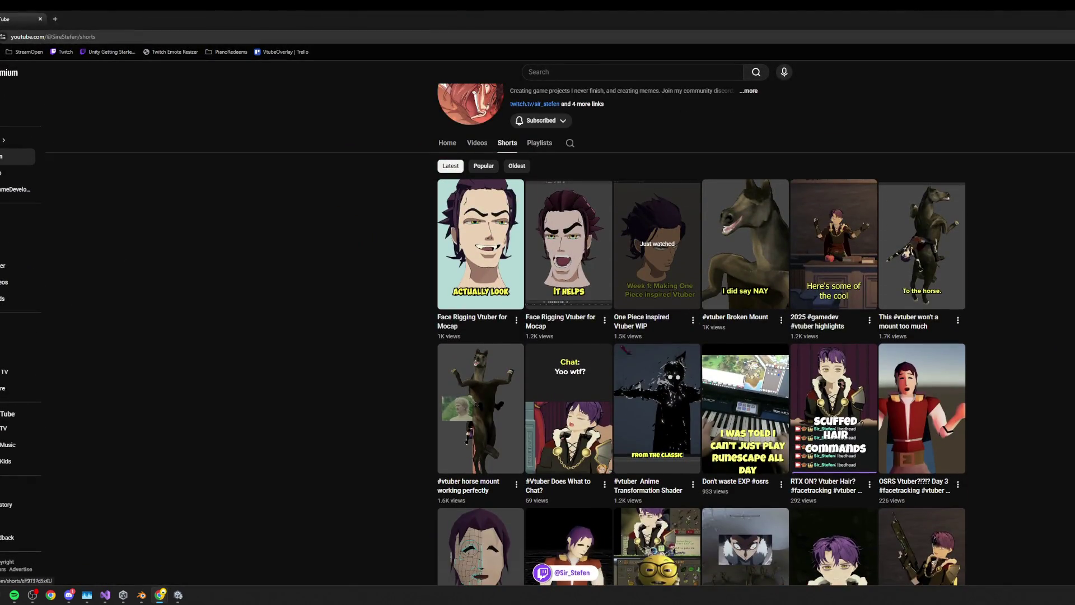
pyautogui.click(502, 377)
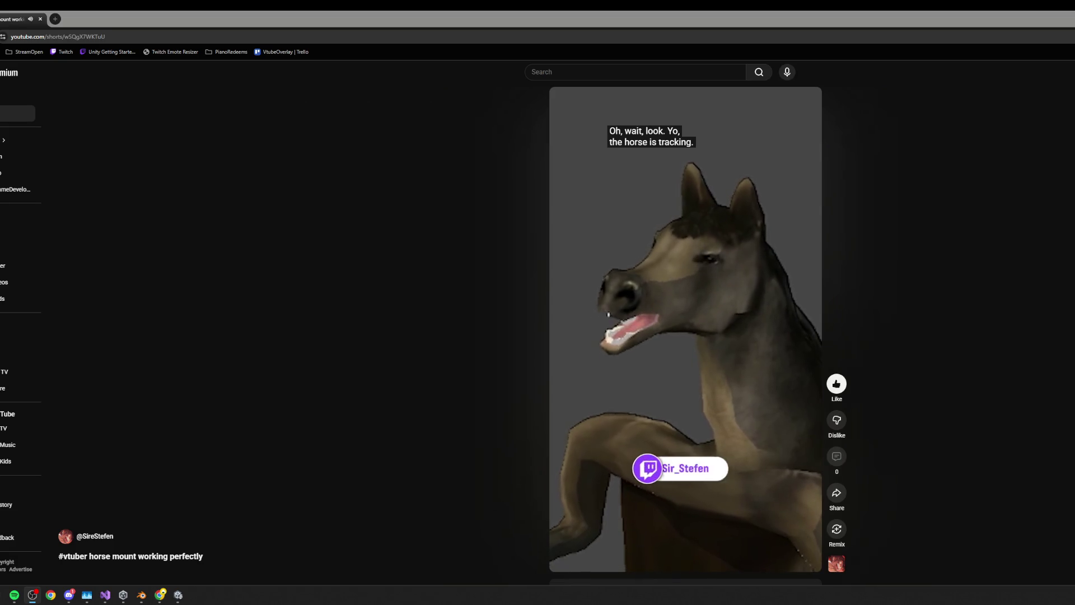
pyautogui.click(684, 329)
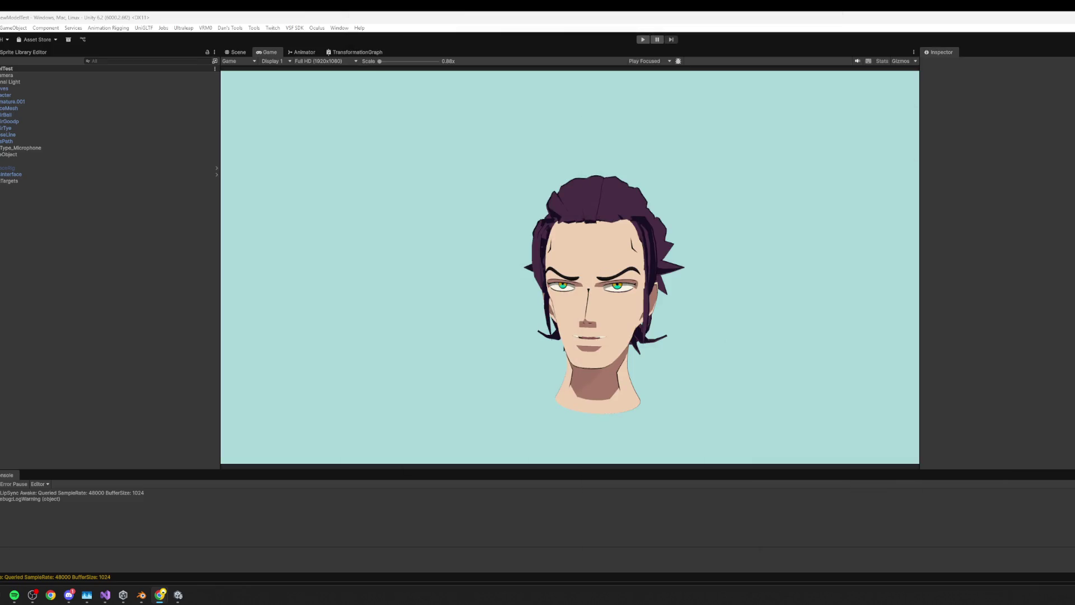
# - Minimize the Unity Hub project list so Blender's anime head mesh comes forward
pyautogui.hotkey('alt', 'Tab')
pyautogui.hotkey('alt', 'Tab')
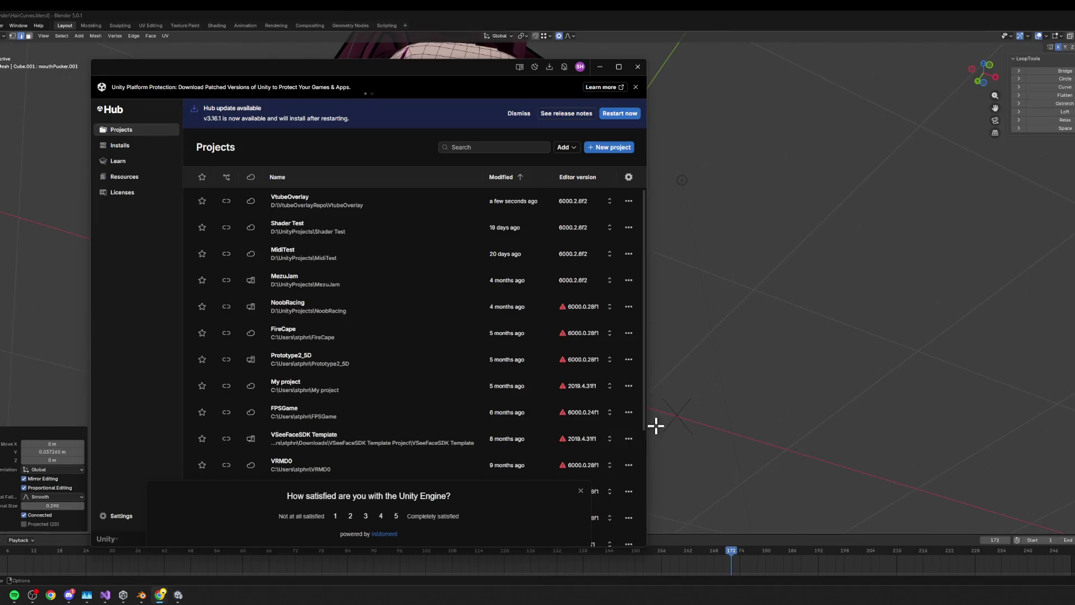
pyautogui.click(600, 67)
pyautogui.scroll(-4, 610, 246)
pyautogui.scroll(4, 602, 233)
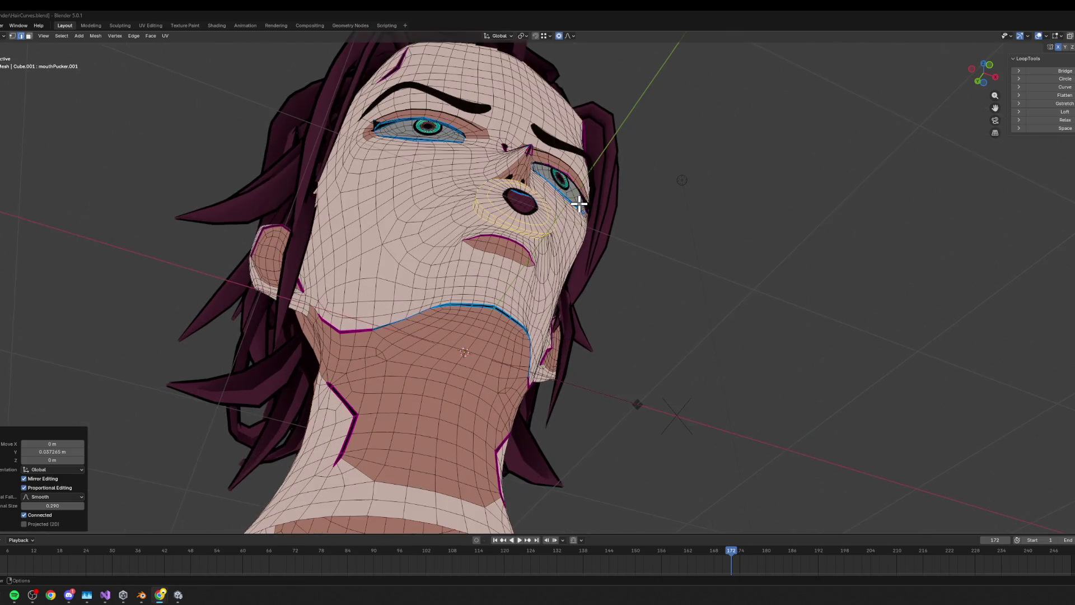
# - From a side view, try scaling and moving the lips along Y, cancelling each attempt
pyautogui.moveTo(571, 189); pyautogui.dragTo(610, 213, button='middle')
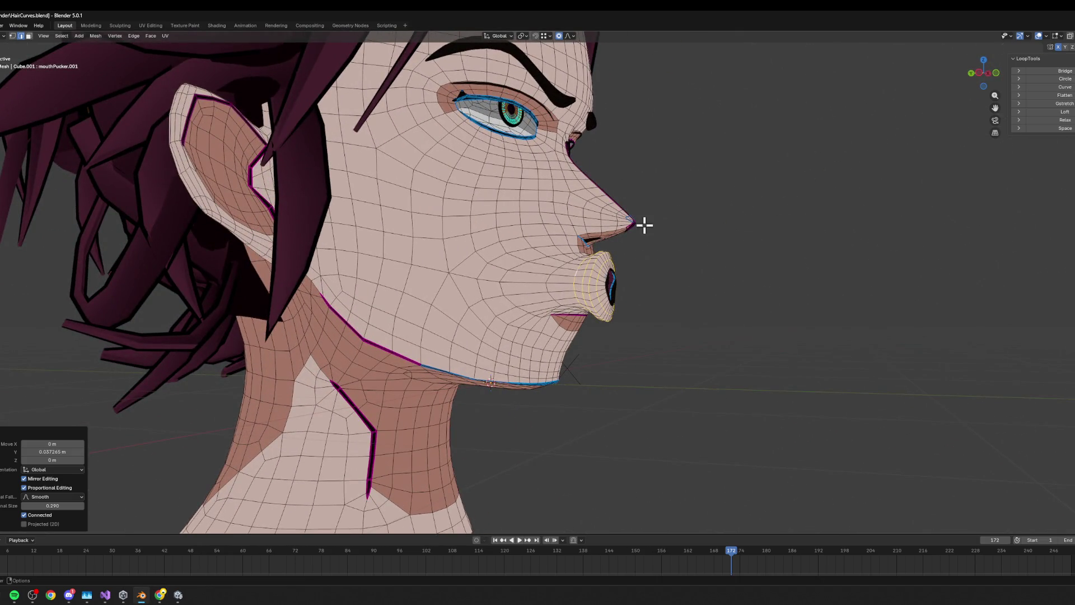
pyautogui.scroll(1, 644, 224)
pyautogui.press('s')
pyautogui.press('y')
pyautogui.press('Escape')
pyautogui.moveTo(734, 286)
pyautogui.mouseDown(button='middle')
pyautogui.moveTo(765, 265)
pyautogui.moveTo(694, 252)
pyautogui.moveTo(667, 278)
pyautogui.moveTo(675, 288)
pyautogui.moveTo(732, 285)
pyautogui.mouseUp(button='middle')
pyautogui.press('g')
pyautogui.press('y')
pyautogui.press('Escape')
pyautogui.press('g')
pyautogui.press('y')
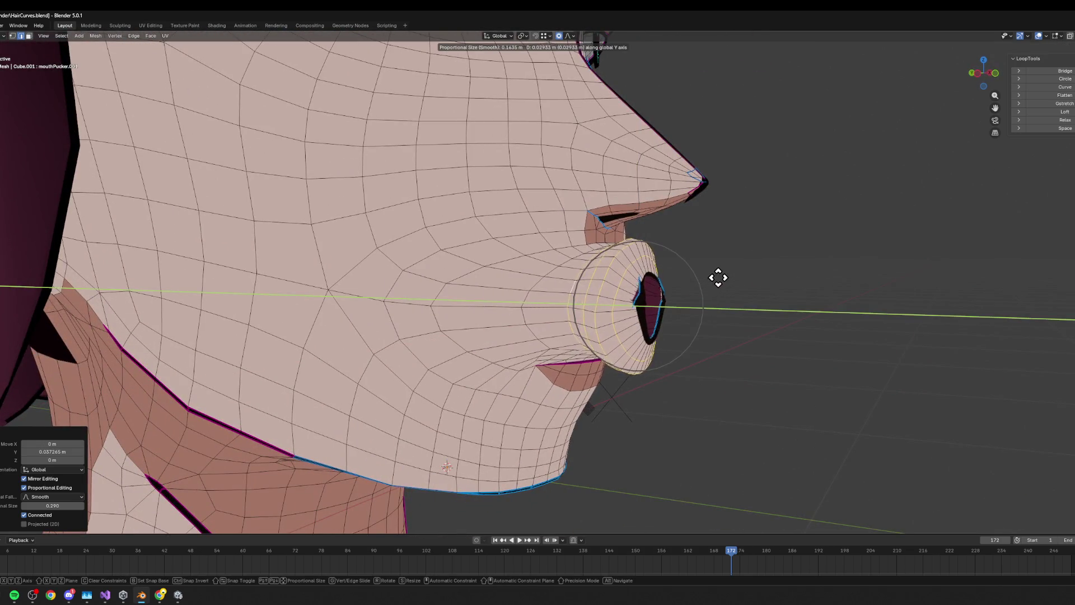
pyautogui.press('Escape')
pyautogui.scroll(2, 721, 283)
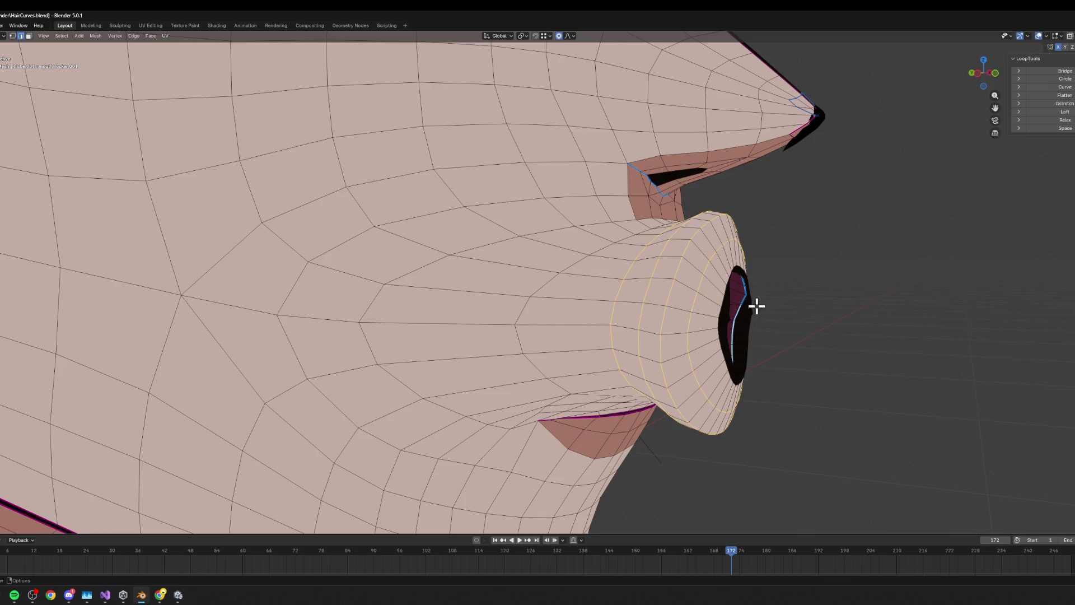
# - Push the pursed lips forward along Y, then view the face from the front in Object Mode
pyautogui.moveTo(789, 305); pyautogui.dragTo(812, 297, button='middle')
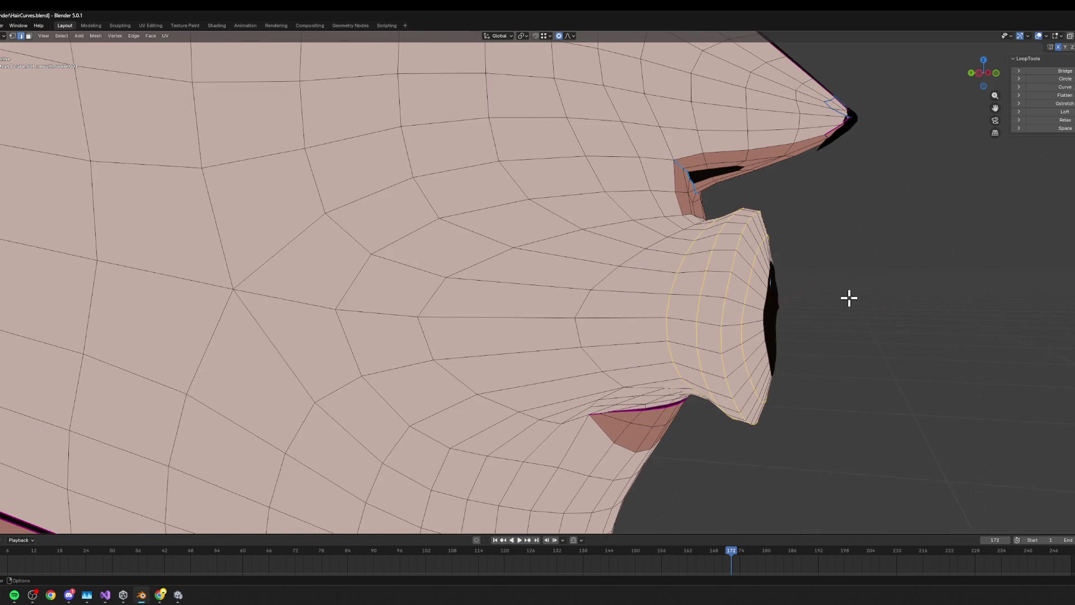
pyautogui.press('g')
pyautogui.press('y')
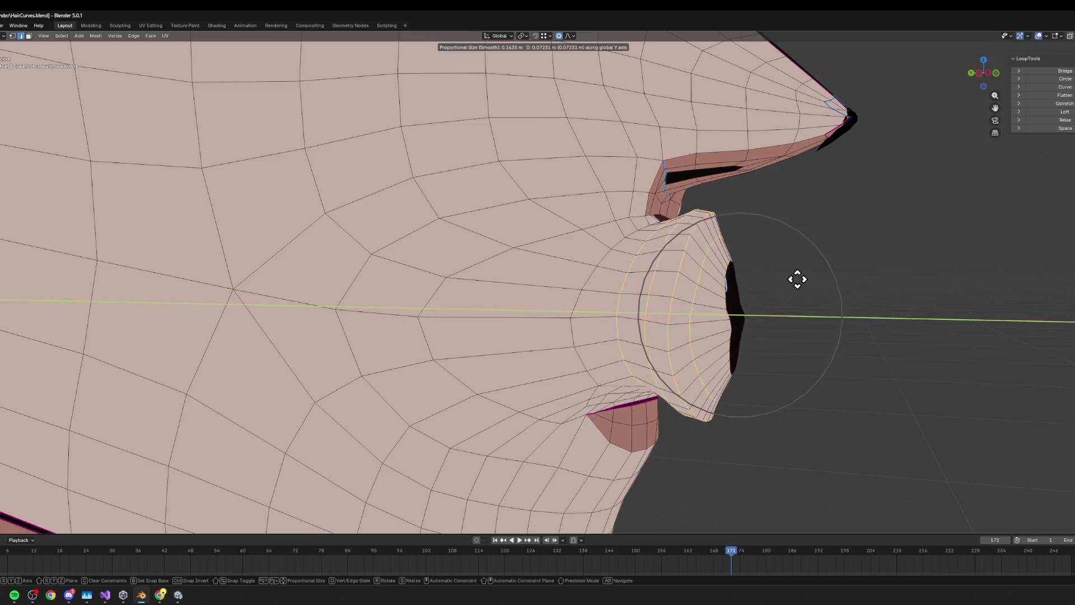
pyautogui.click(825, 287)
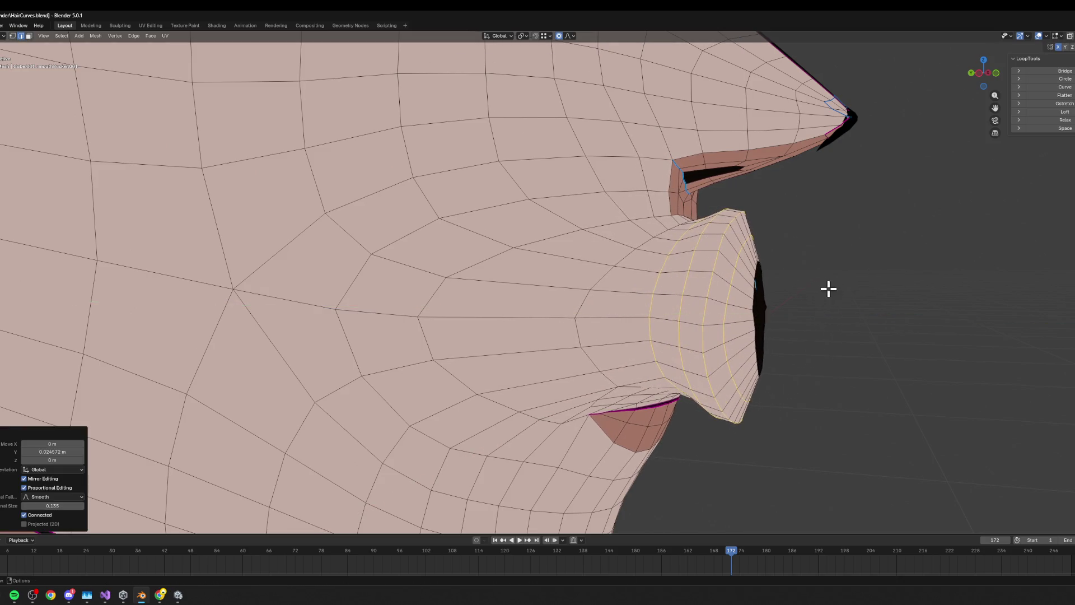
pyautogui.scroll(-3, 825, 287)
pyautogui.moveTo(825, 288); pyautogui.dragTo(725, 307, button='middle')
pyautogui.press('KP_1')
pyautogui.press('Tab')
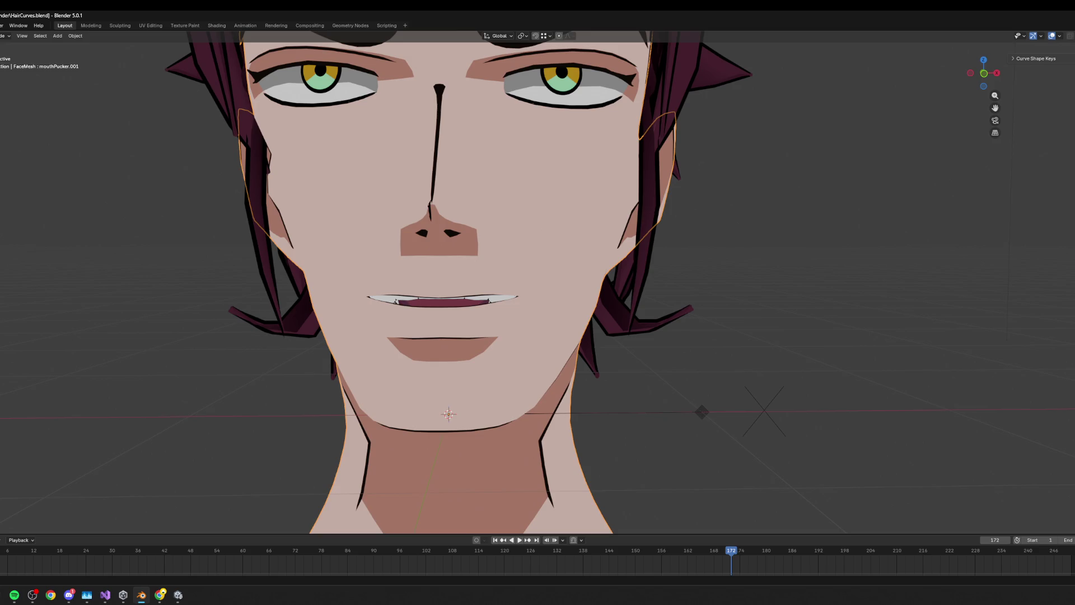
# - With the O shape key active in Blender, start Unity's Play mode to test live lip sync
pyautogui.hotkey('alt', 'Tab')
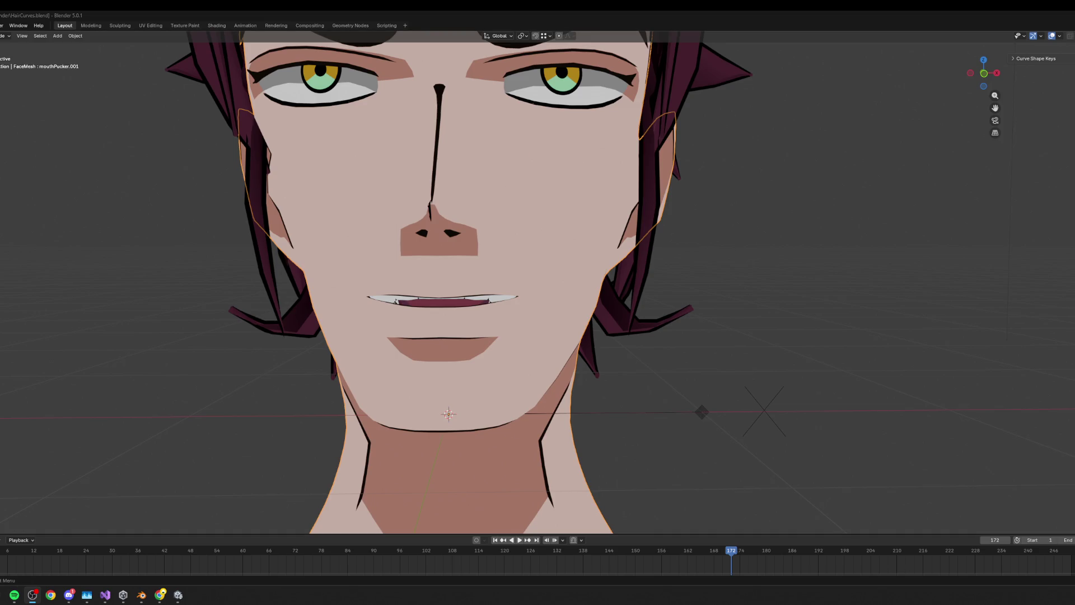
pyautogui.hotkey('alt', 'Tab')
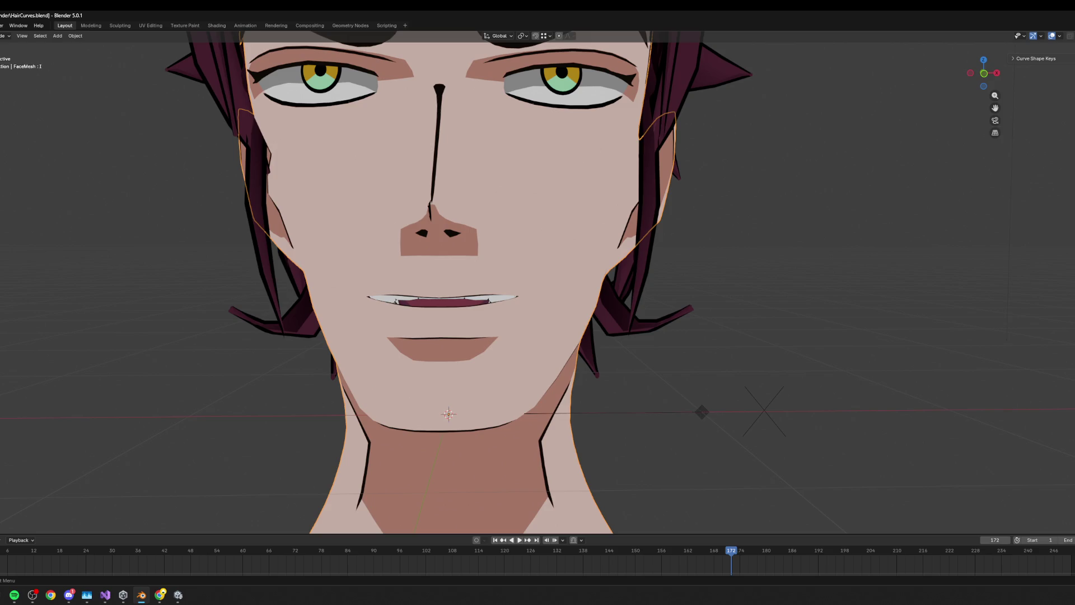
pyautogui.hotkey('alt', 'Tab')
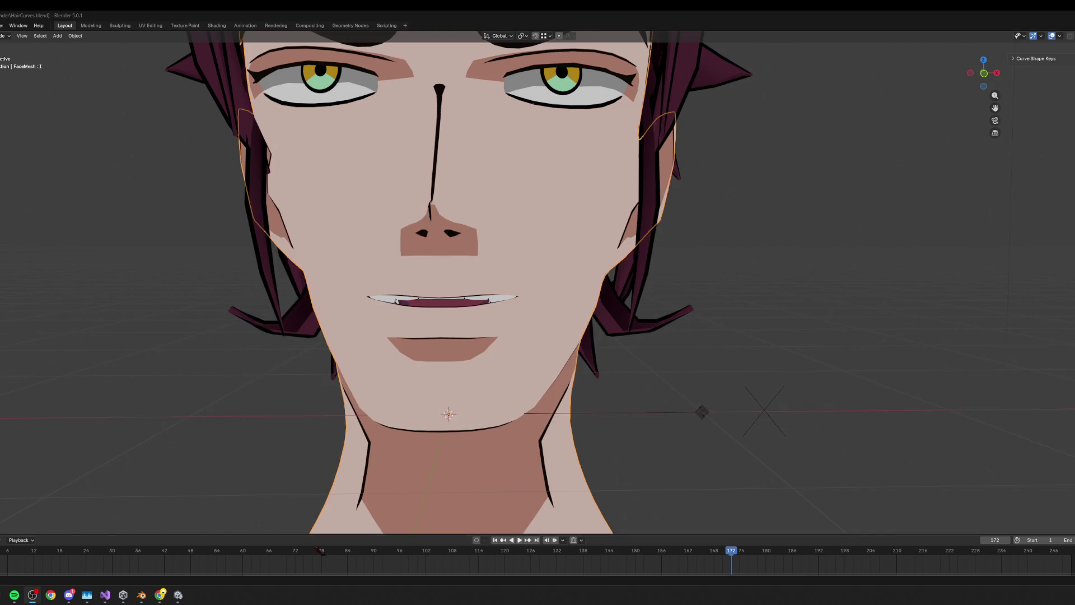
pyautogui.click(178, 594)
pyautogui.click(643, 39)
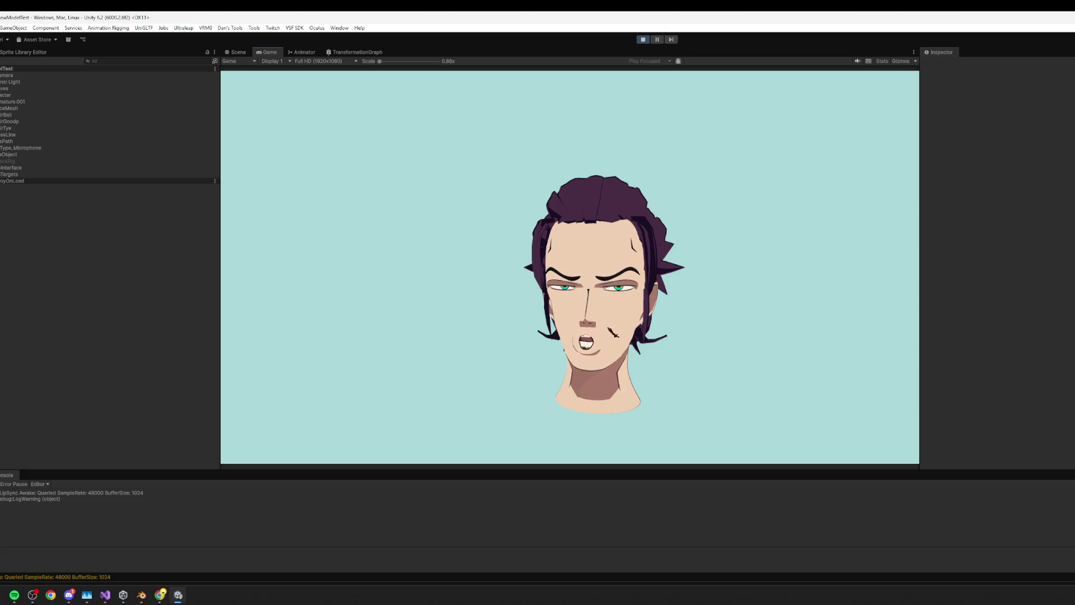
# - Exit Unity's Play mode and switch back to the head in Blender
pyautogui.click(648, 40)
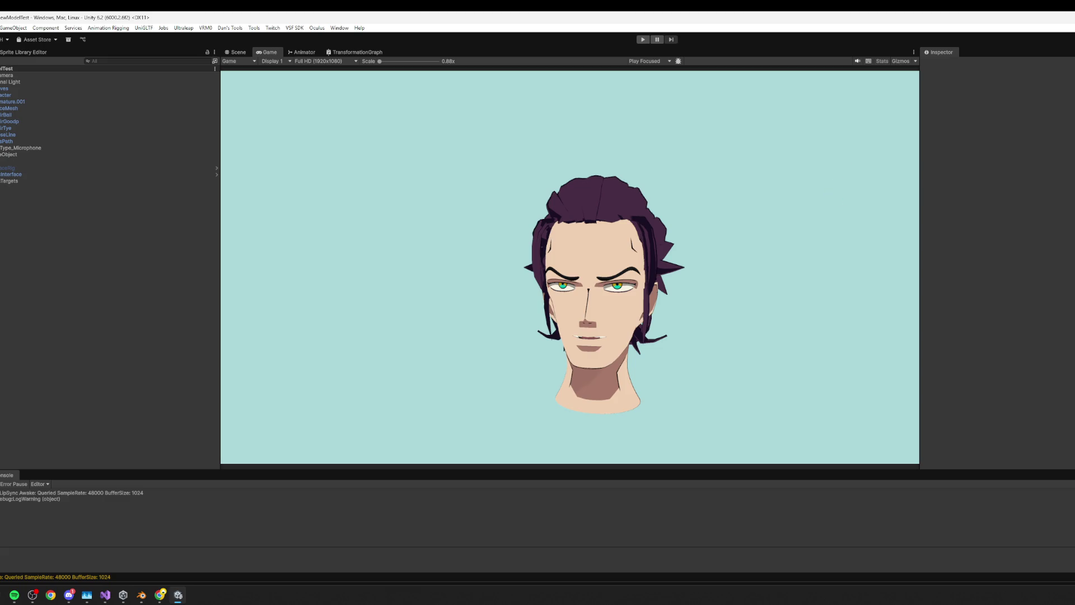
pyautogui.hotkey('alt', 'Tab')
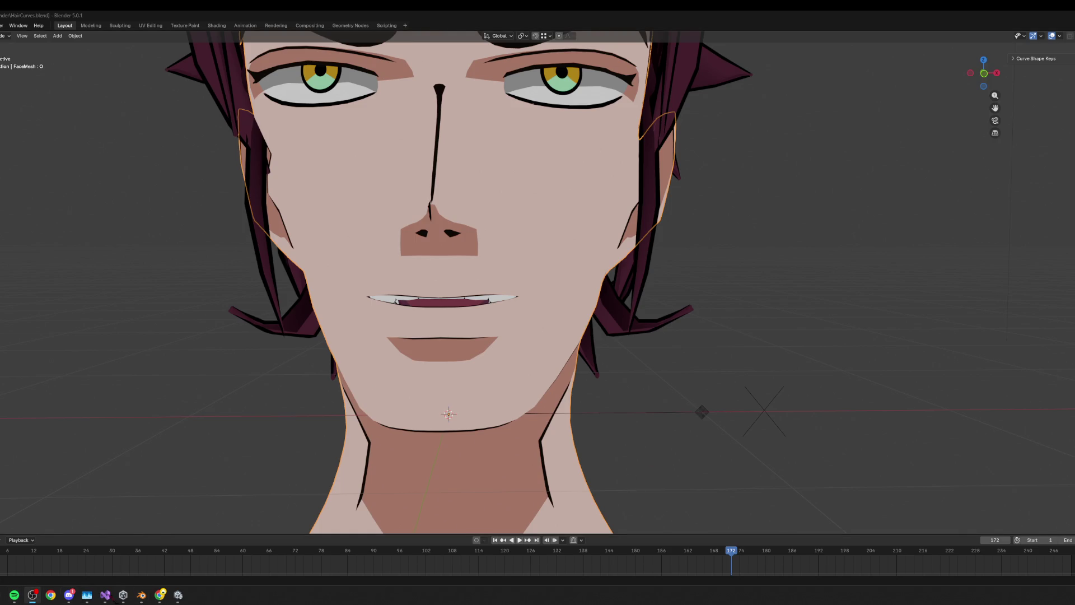
# - Browse the Viseme Reference mouth photos in Chrome, then return to Blender
pyautogui.moveTo(160, 595)
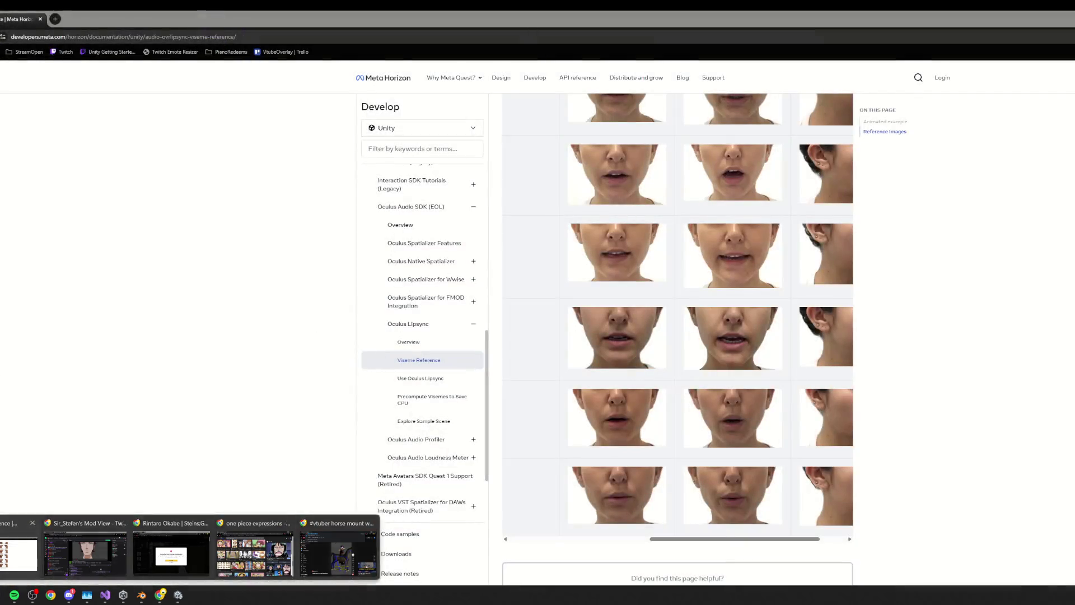
pyautogui.click(18, 555)
pyautogui.scroll(-3, 694, 444)
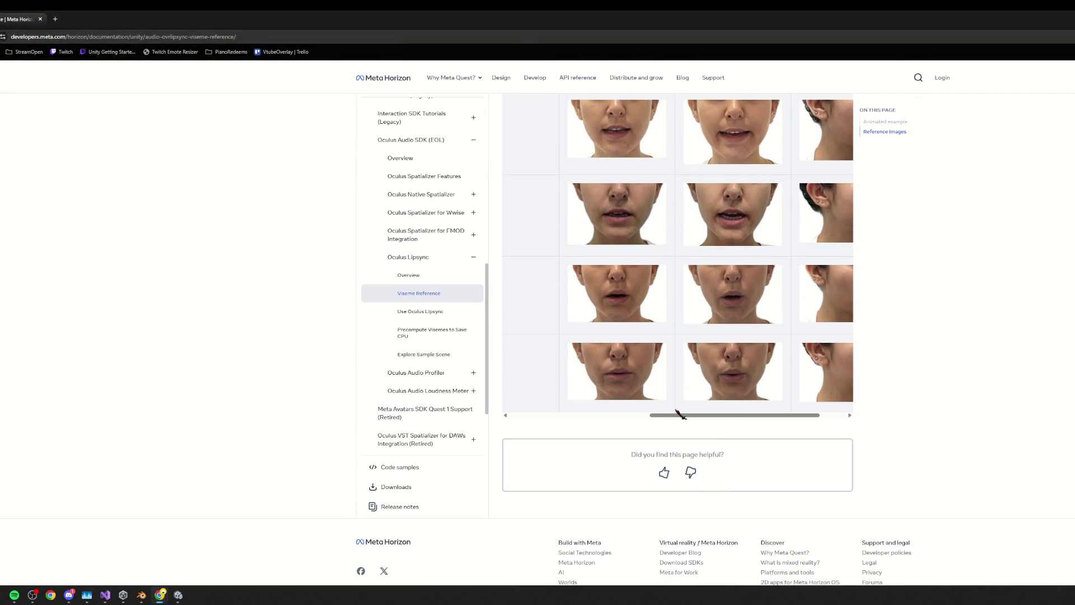
pyautogui.moveTo(685, 414); pyautogui.dragTo(640, 407)
pyautogui.hotkey('alt', 'Tab')
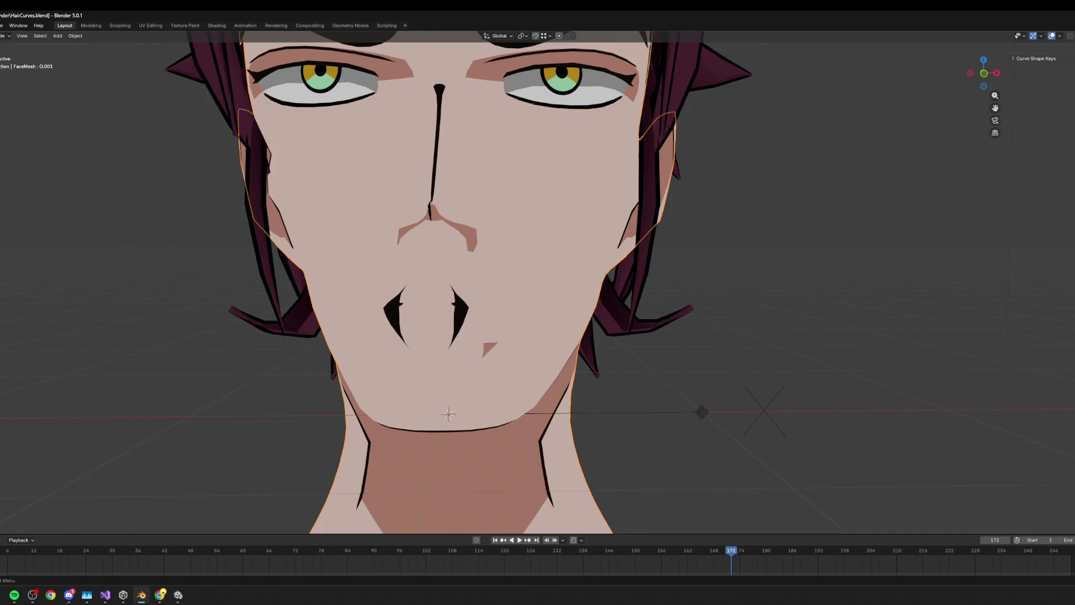
# - Make O the active shape key and raise a lower-lip vertex along Z in Edit Mode
pyautogui.press('Return')
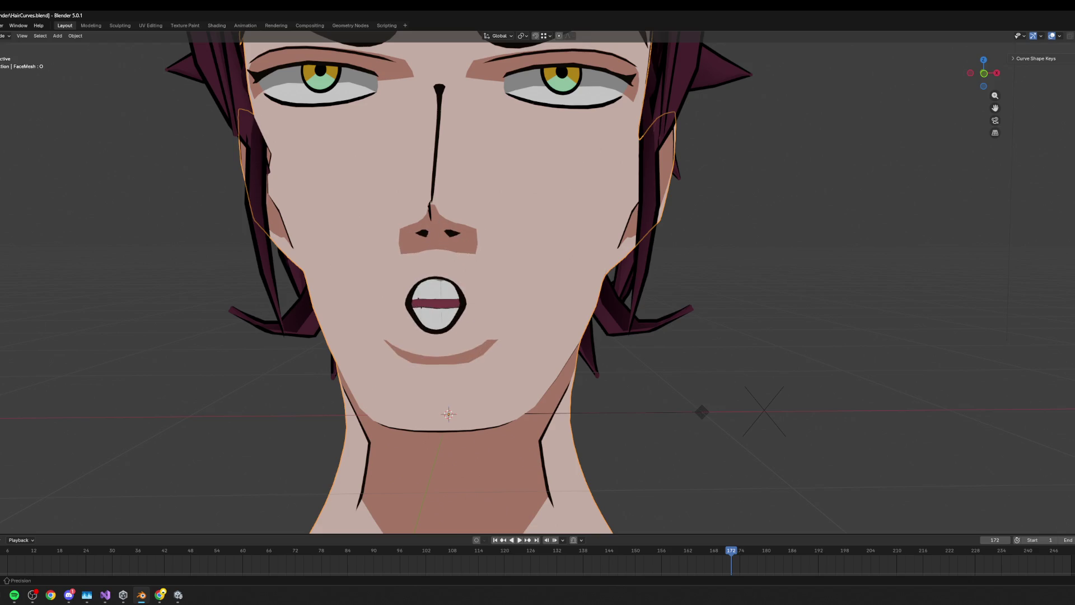
pyautogui.press('Tab')
pyautogui.press('g')
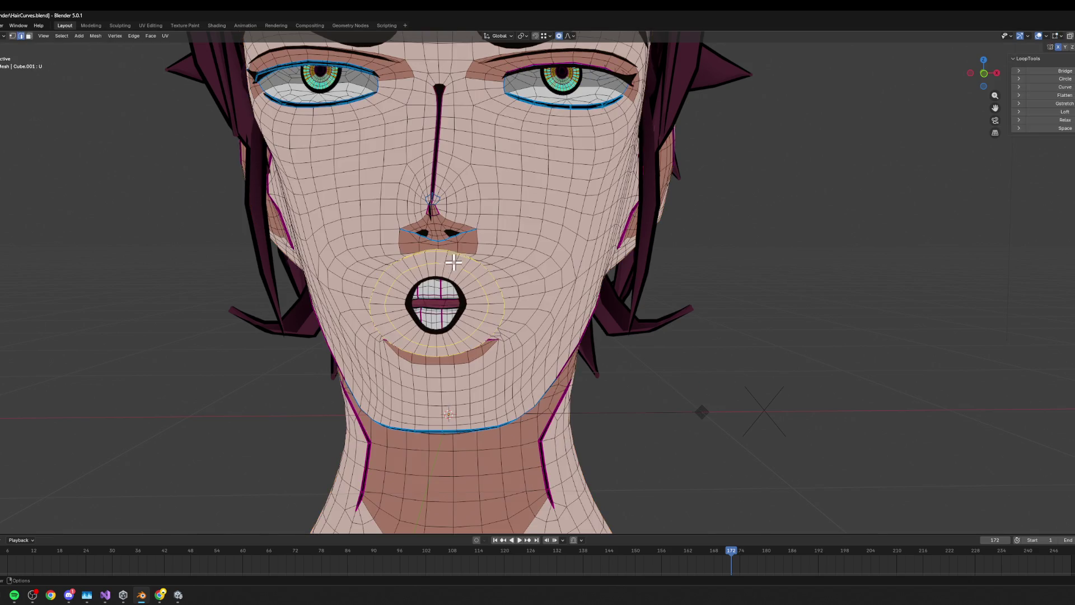
pyautogui.press('Escape')
pyautogui.press('1')
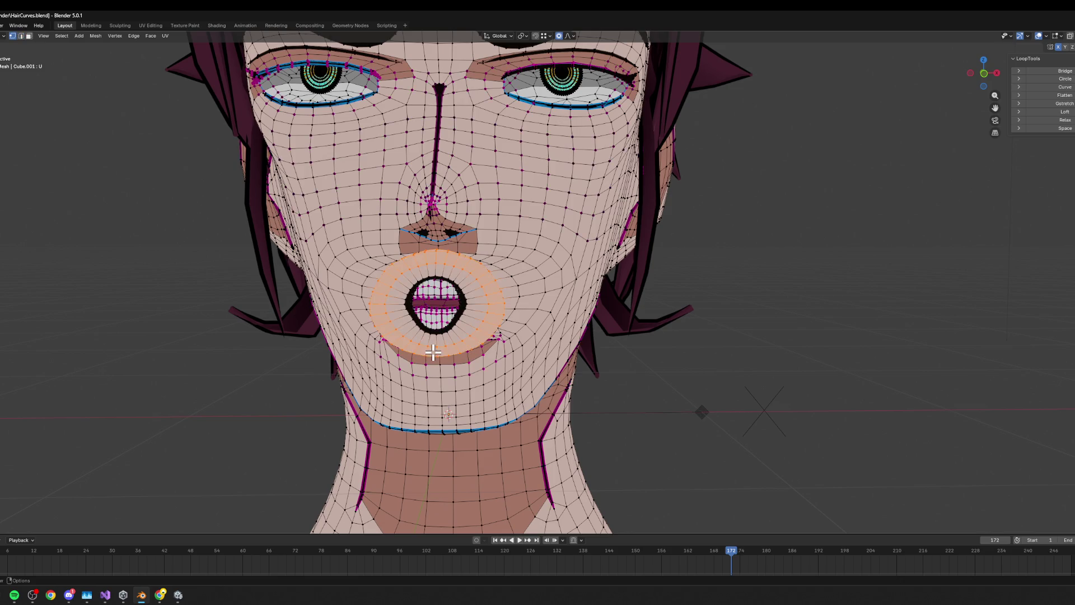
pyautogui.click(428, 344)
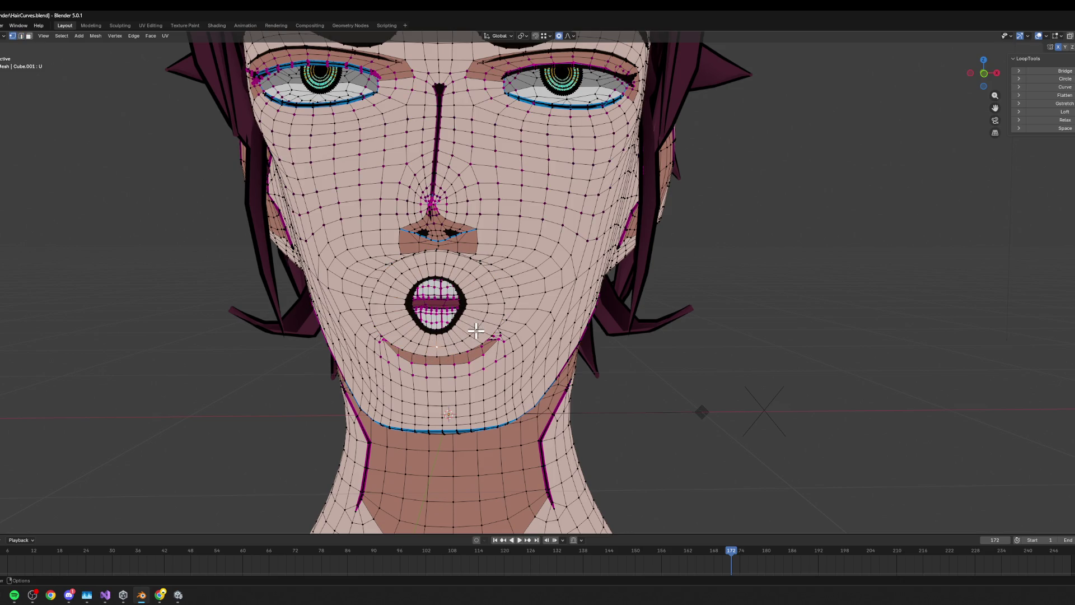
pyautogui.press('g')
pyautogui.press('Escape')
pyautogui.press('g')
pyautogui.press('z')
pyautogui.click(490, 327)
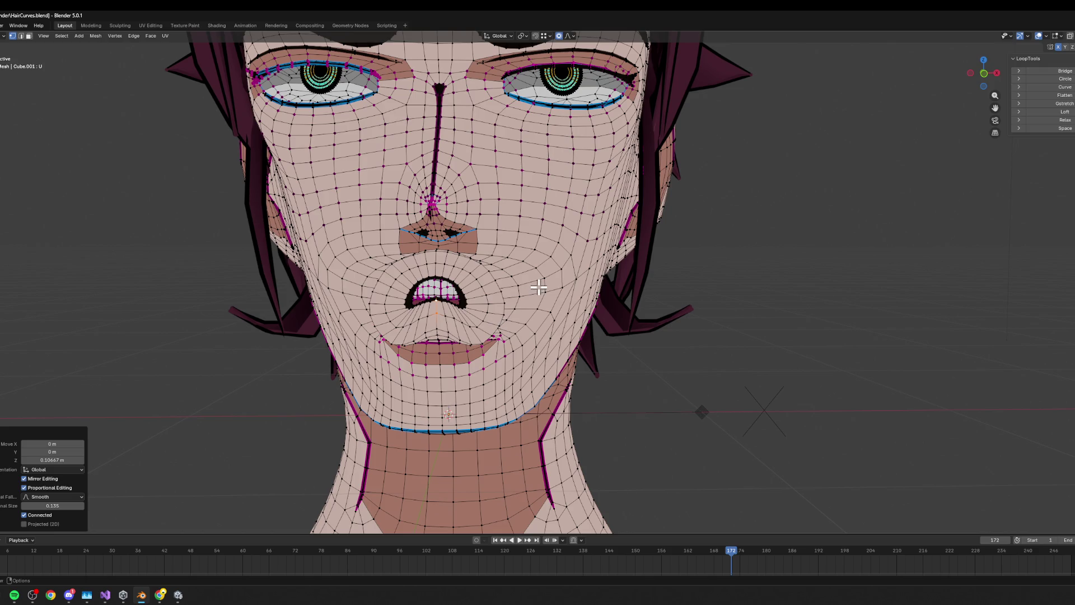
# - Check the reshaped lips in Object Mode, then return to Edit Mode
pyautogui.moveTo(560, 282)
pyautogui.mouseDown(button='middle')
pyautogui.moveTo(687, 290)
pyautogui.moveTo(633, 281)
pyautogui.mouseUp(button='middle')
pyautogui.scroll(2, 632, 280)
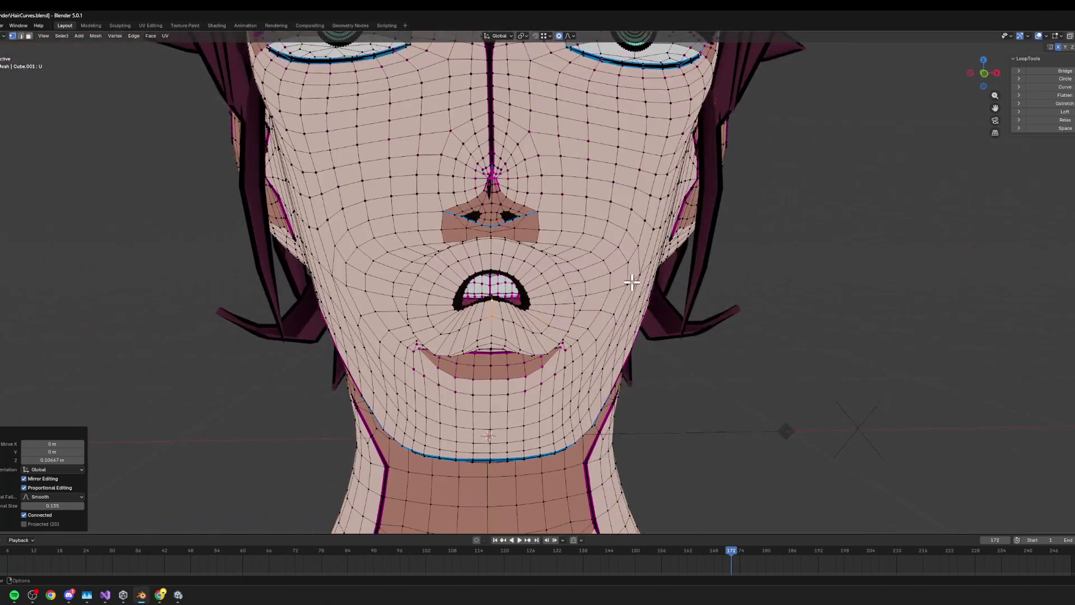
pyautogui.scroll(-2, 636, 280)
pyautogui.press('Tab')
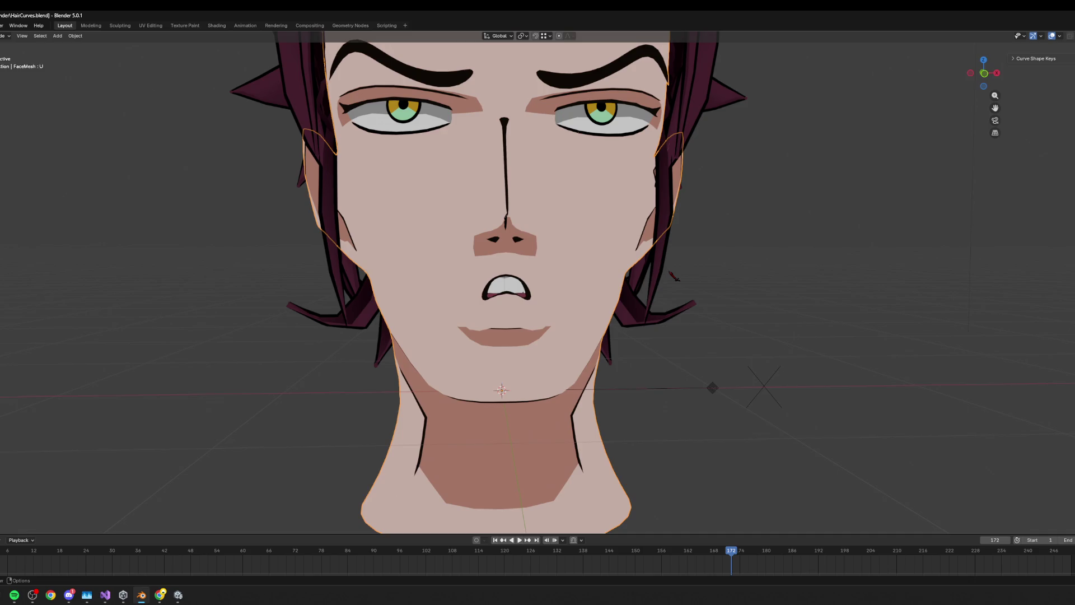
pyautogui.press('Tab')
# - Select the lip edge loop and pull it forward with Y- and X-constrained moves
pyautogui.moveTo(666, 264)
pyautogui.mouseDown(button='middle')
pyautogui.moveTo(643, 251)
pyautogui.moveTo(658, 293)
pyautogui.moveTo(640, 271)
pyautogui.mouseUp(button='middle')
pyautogui.keyDown('alt'); pyautogui.click(641, 274); pyautogui.keyUp('alt')
pyautogui.press('g')
pyautogui.press('y')
pyautogui.press('y')
pyautogui.press('y')
pyautogui.scroll(-4, 680, 288)
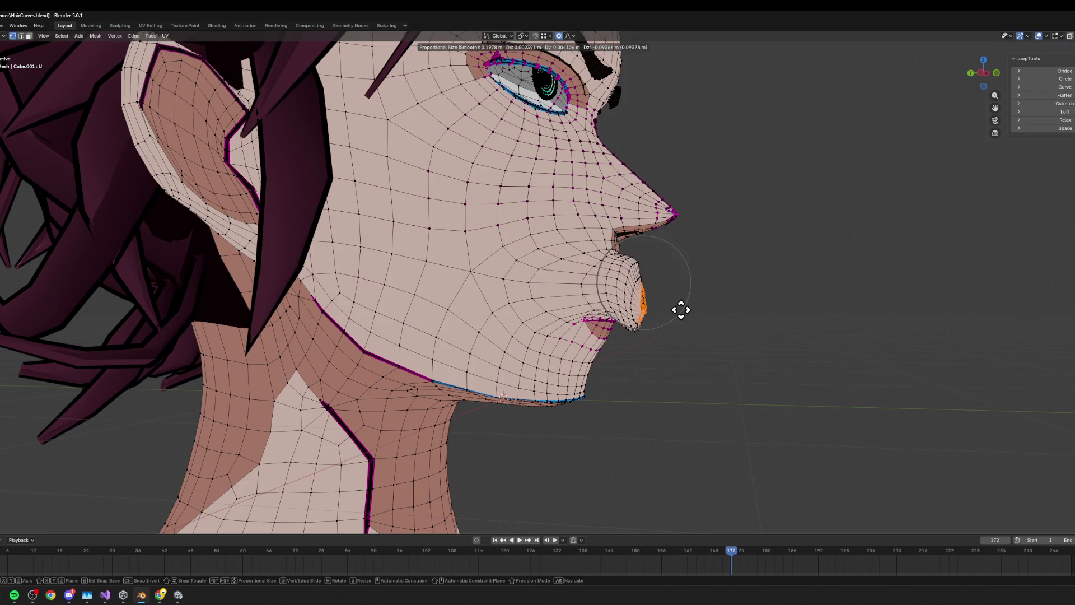
pyautogui.press('x')
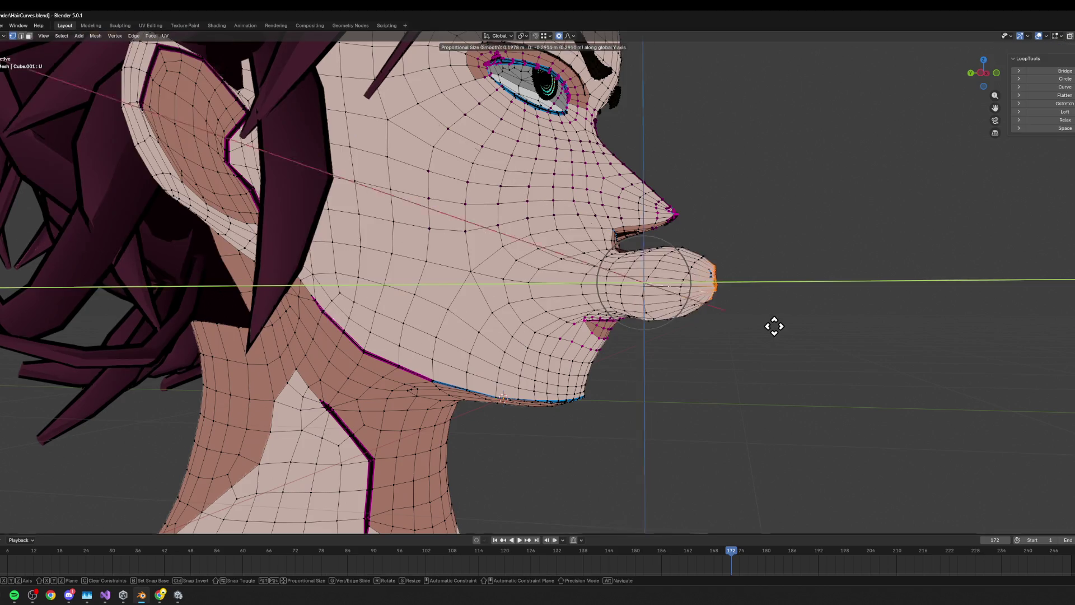
pyautogui.click(795, 314)
# - Leave Edit Mode, view the face from the front and save HairCurves.blend
pyautogui.moveTo(794, 314)
pyautogui.mouseDown(button='middle')
pyautogui.moveTo(744, 310)
pyautogui.moveTo(753, 316)
pyautogui.mouseUp(button='middle')
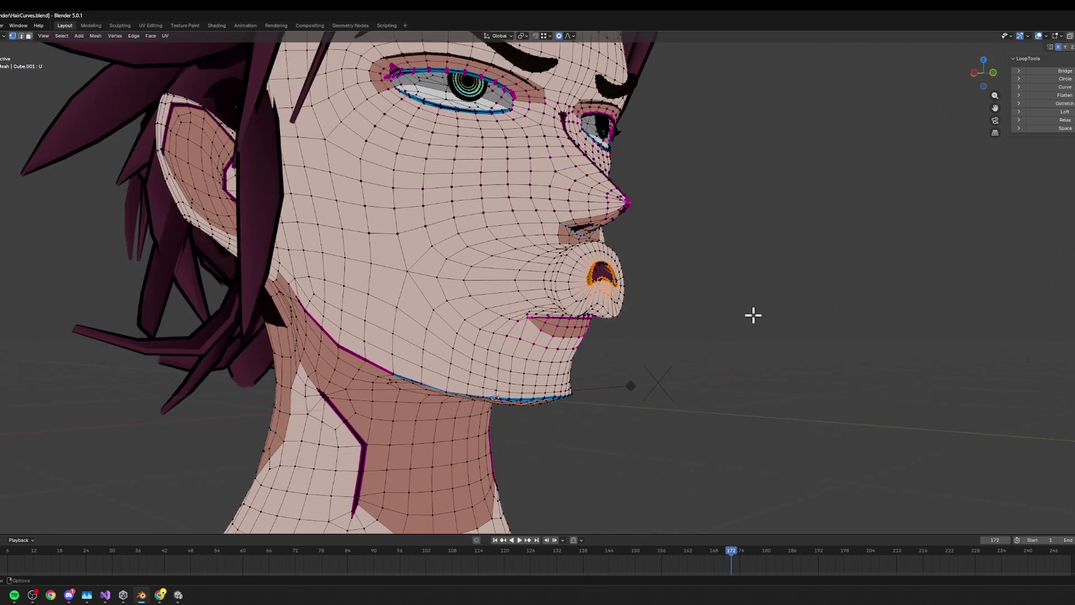
pyautogui.moveTo(602, 297); pyautogui.dragTo(630, 294, button='middle')
pyautogui.press('Tab')
pyautogui.press('KP_1')
pyautogui.scroll(2, 714, 344)
pyautogui.moveTo(713, 343); pyautogui.dragTo(718, 333, button='middle')
pyautogui.hotkey('ctrl', 's')
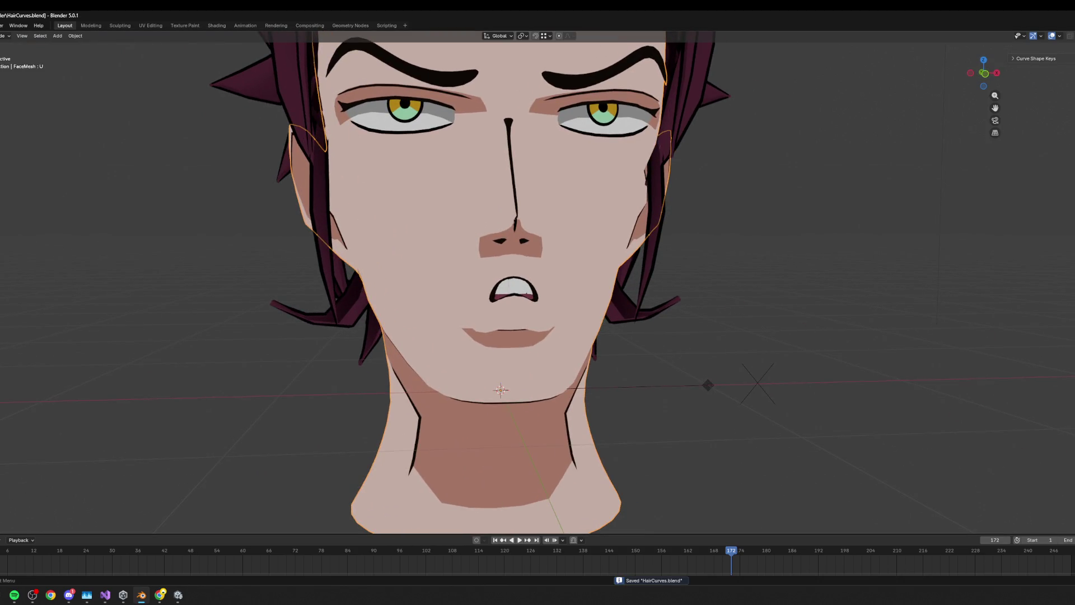
pyautogui.hotkey('ctrl', 'z')
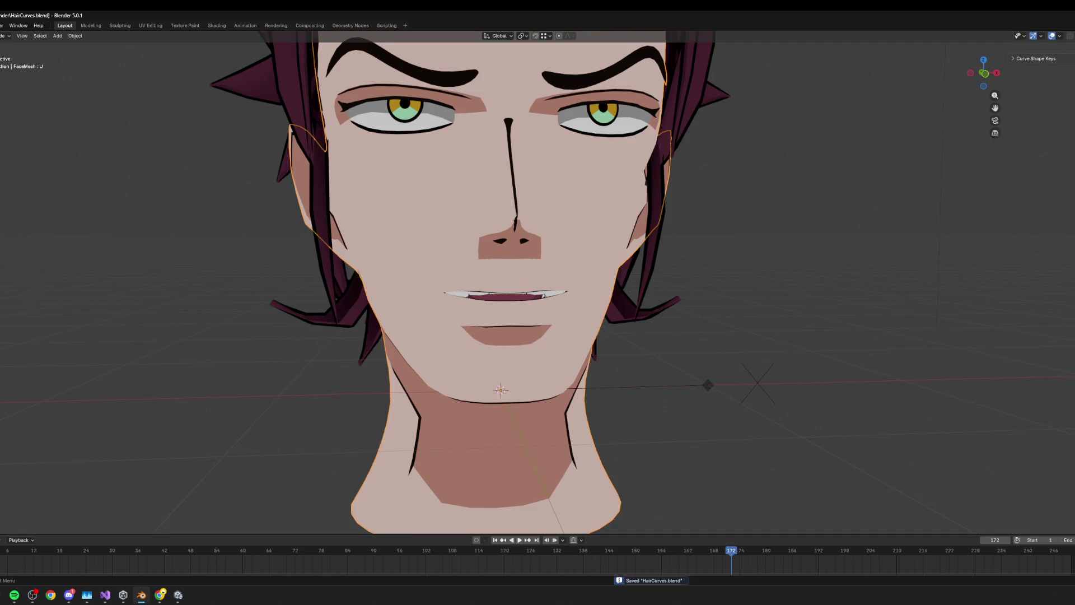
pyautogui.hotkey('alt', 'h')
# - Select everything and export the head with its hair as HairCurves.fbx, then switch to Unity
pyautogui.click(757, 383)
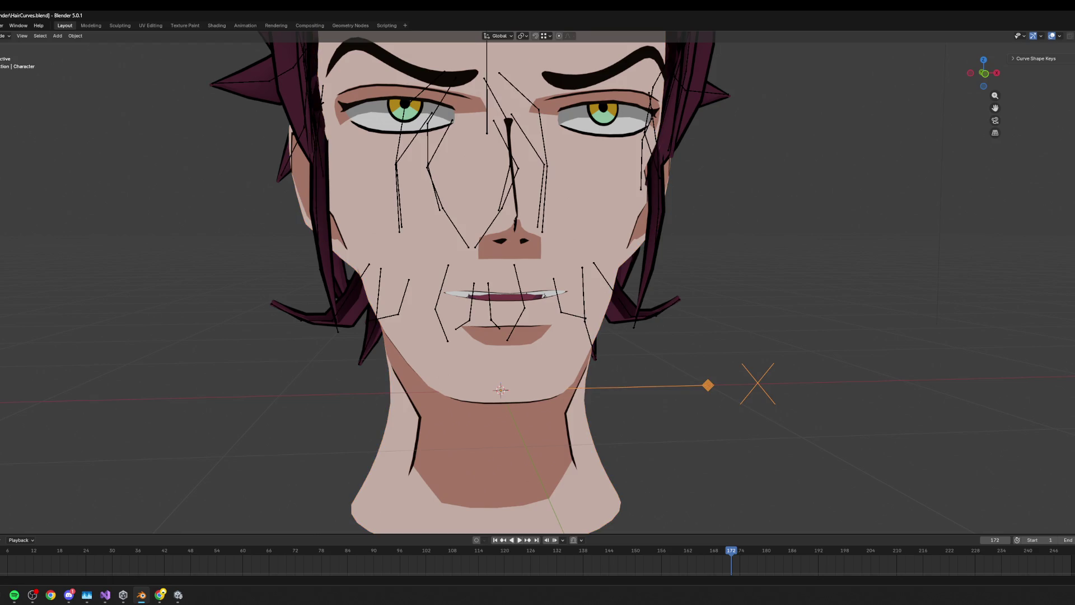
pyautogui.press('a')
pyautogui.press('Home')
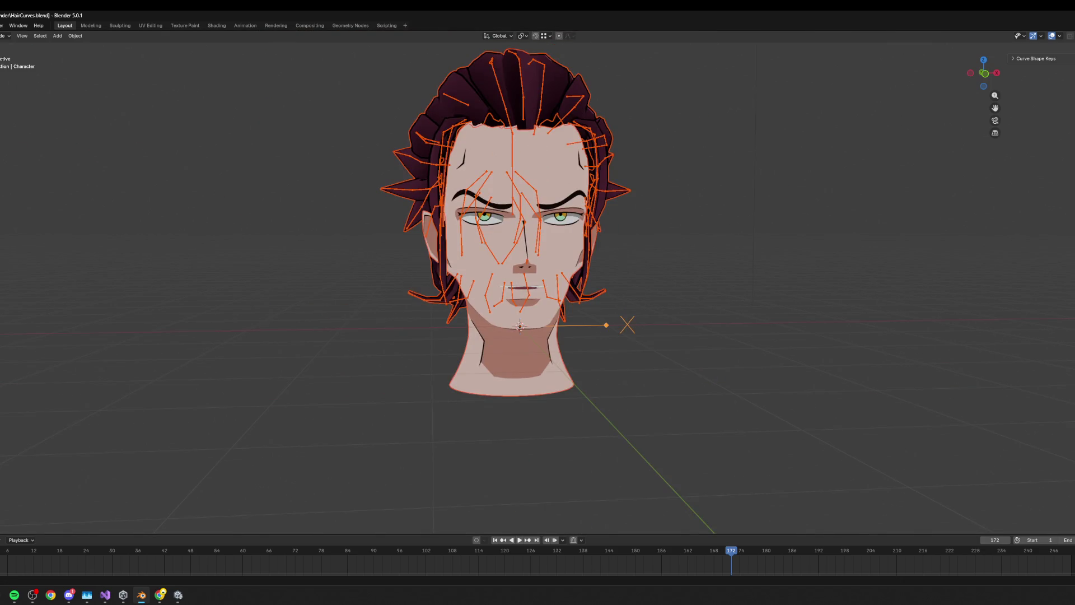
pyautogui.click(1, 25)
pyautogui.moveTo(23, 151)
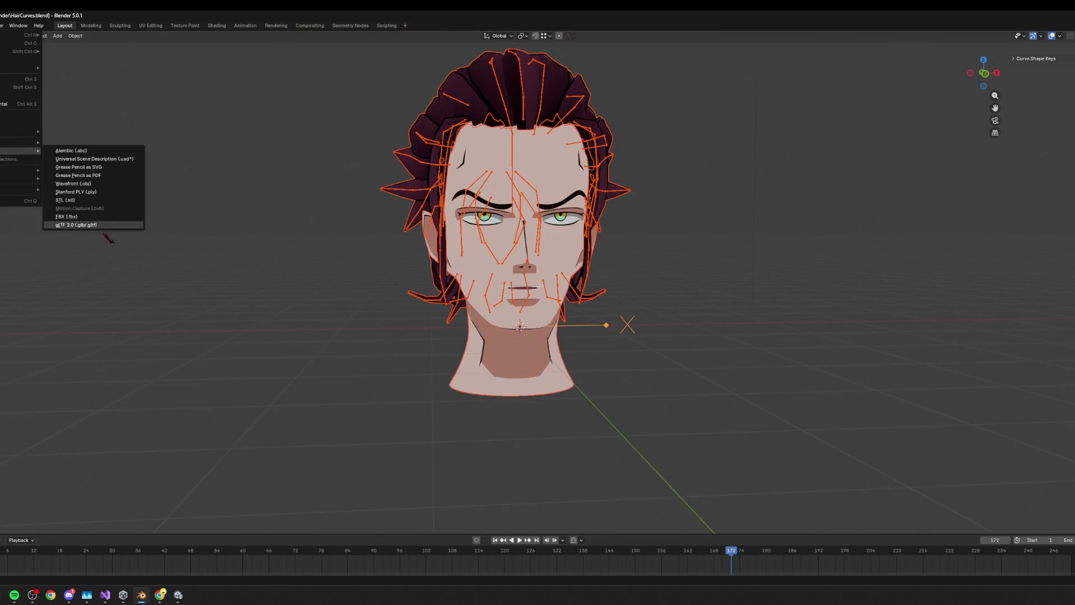
pyautogui.click(66, 216)
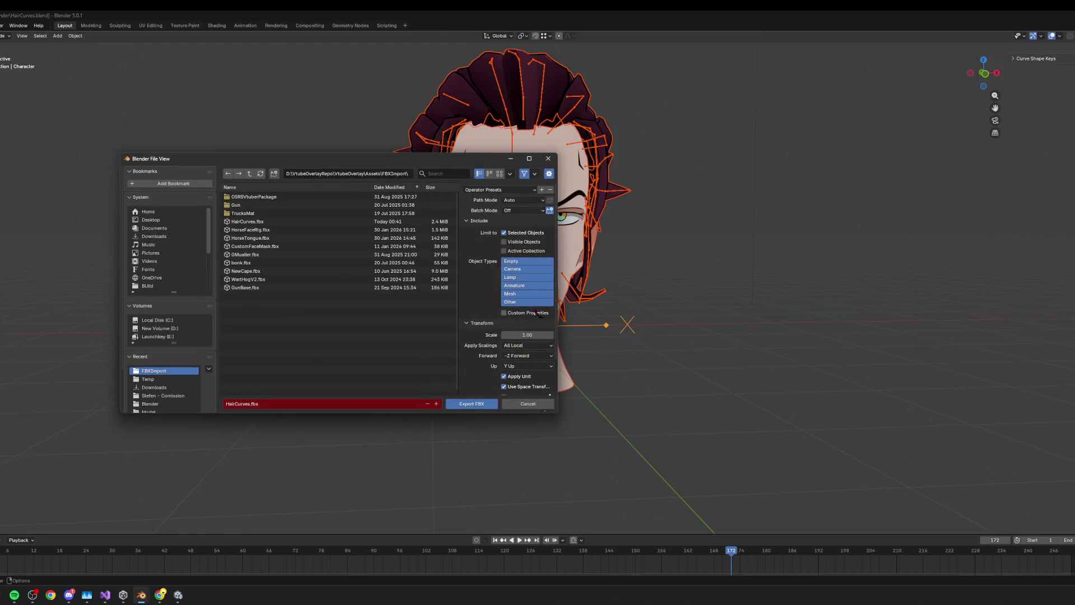
pyautogui.click(470, 402)
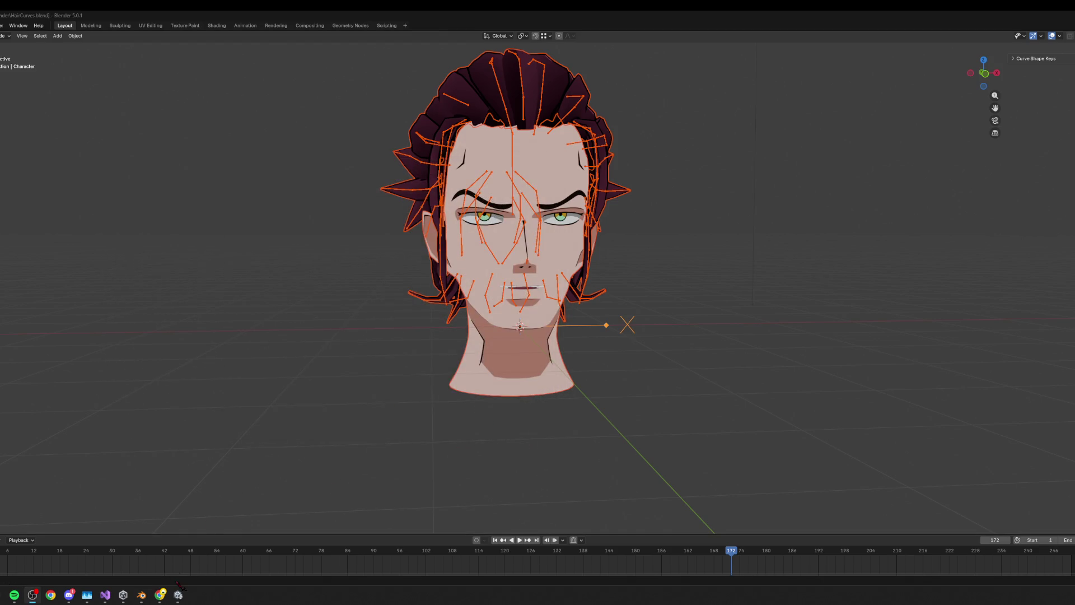
pyautogui.click(178, 594)
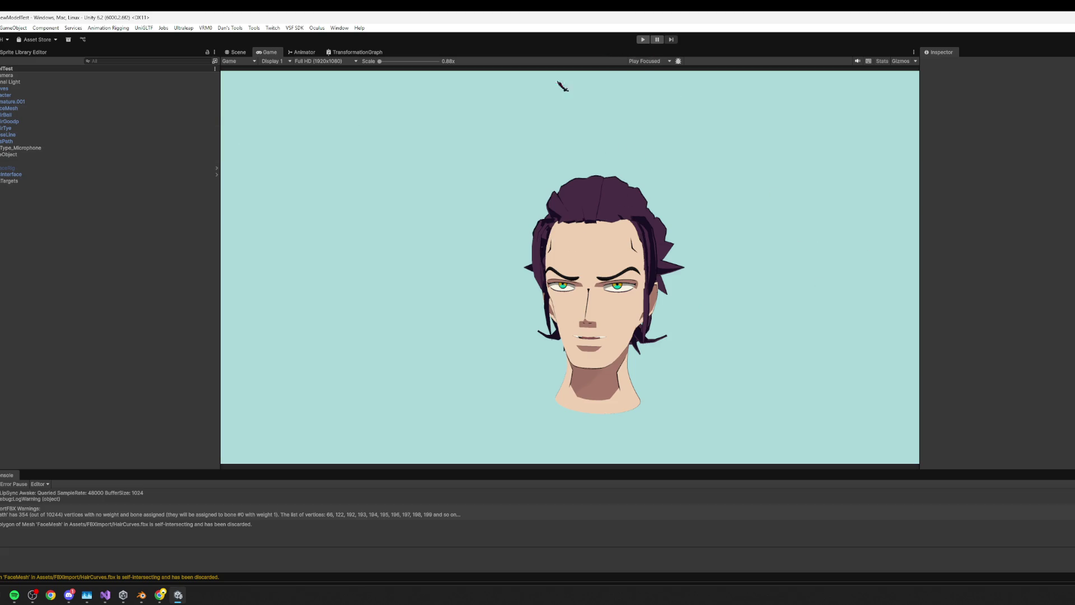
# - Run and stop a quick lip-sync test, then select InputType_Microphone and scroll its Inspector
pyautogui.click(643, 39)
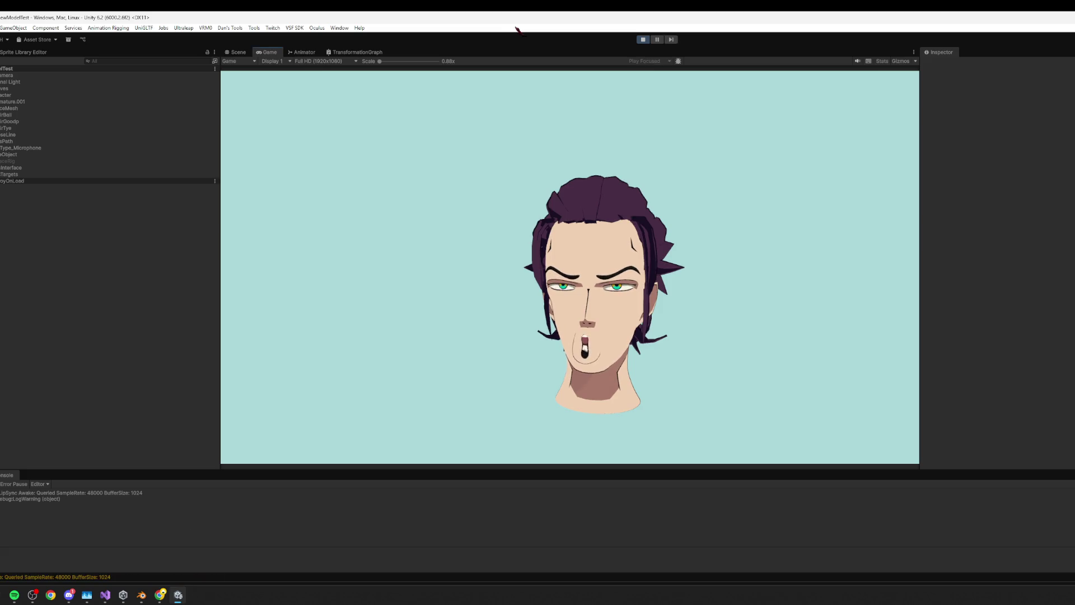
pyautogui.click(643, 40)
pyautogui.click(10, 108)
pyautogui.click(12, 89)
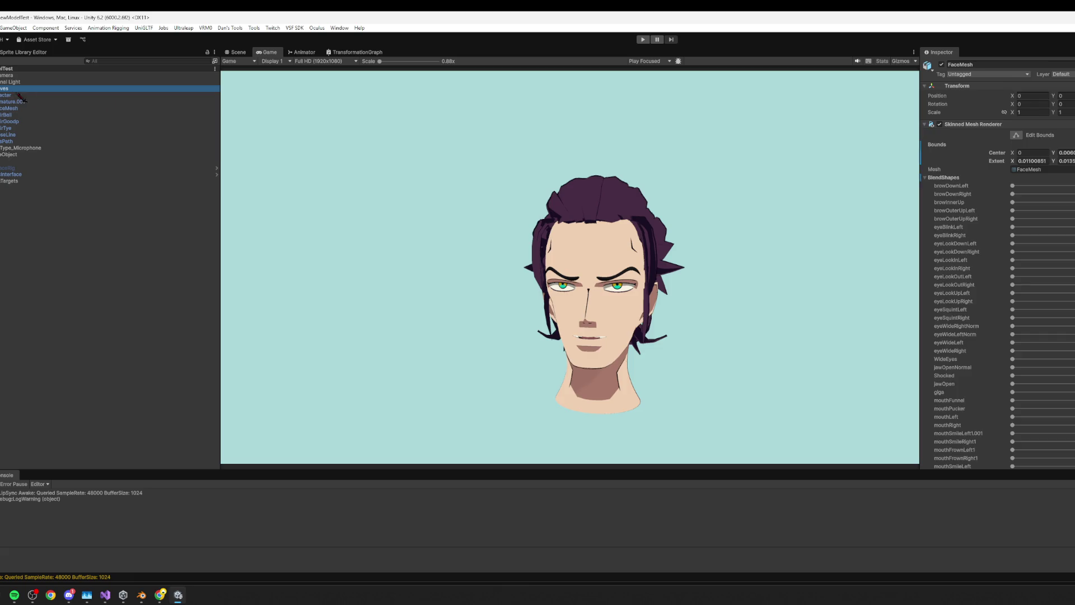
pyautogui.click(20, 147)
pyautogui.scroll(-15, 997, 330)
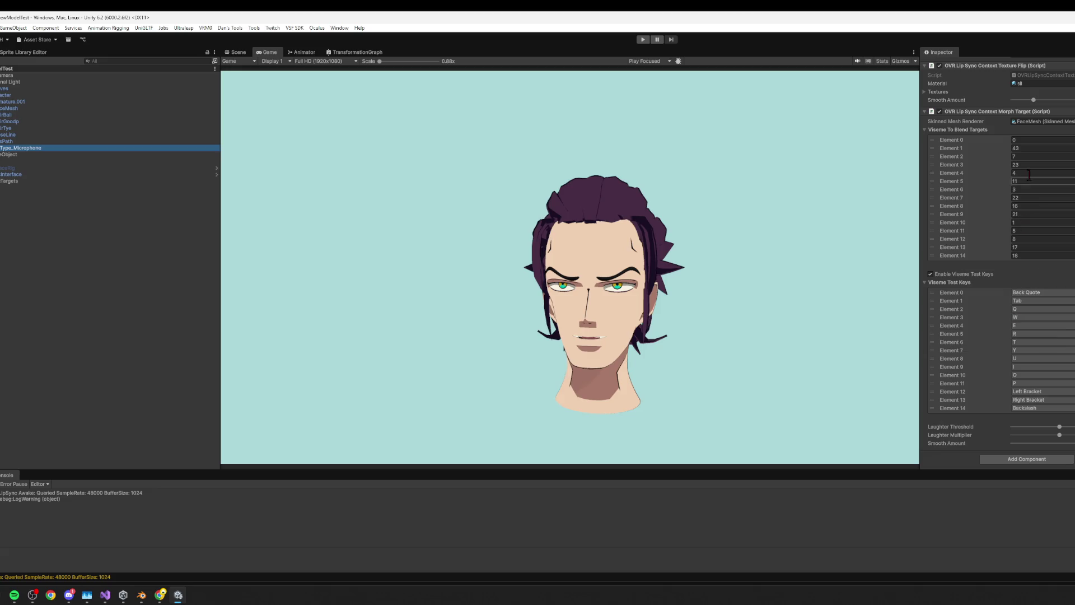
# - Set Viseme To Blend Targets Elements 2–6 to shape keys 44–48
pyautogui.click(1024, 157)
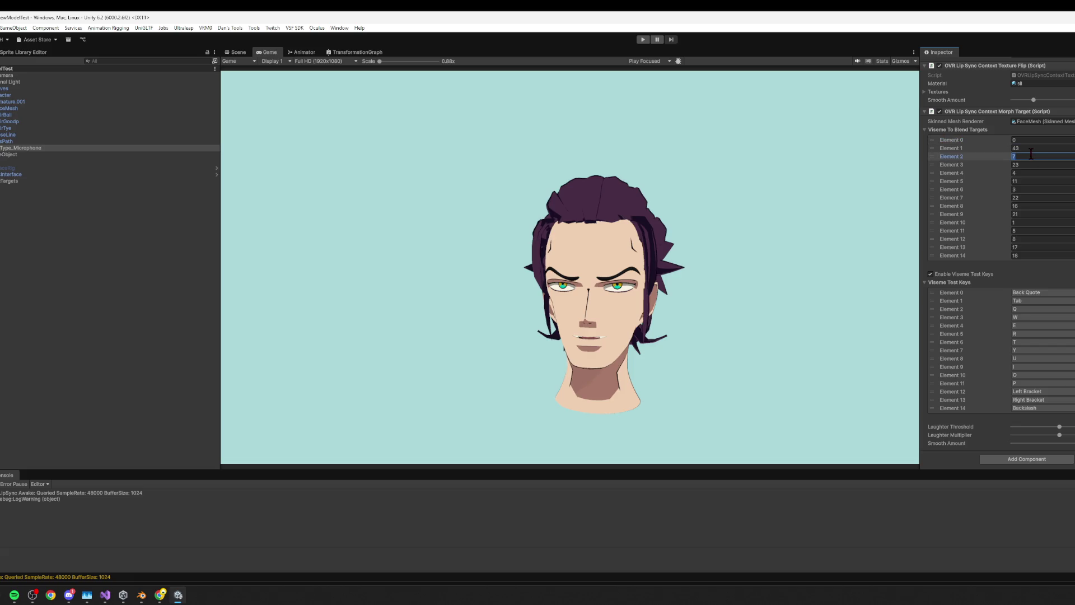
pyautogui.write('44')
pyautogui.press('Tab')
pyautogui.write('45')
pyautogui.press('Tab')
pyautogui.write('6')
pyautogui.press('Tab')
pyautogui.write('47')
pyautogui.press('Tab')
pyautogui.press('Tab')
pyautogui.write('49')
# - Set Elements 7–14 to shape keys 49–55, save the scene and start Play
pyautogui.press('Tab')
pyautogui.write('50')
pyautogui.press('Tab')
pyautogui.write('51')
pyautogui.press('Tab')
pyautogui.write('52')
pyautogui.press('Tab')
pyautogui.press('Tab')
pyautogui.press('Tab')
pyautogui.write('54')
pyautogui.press('Tab')
pyautogui.write('5')
pyautogui.press('Return')
pyautogui.hotkey('ctrl', 's')
pyautogui.click(643, 39)
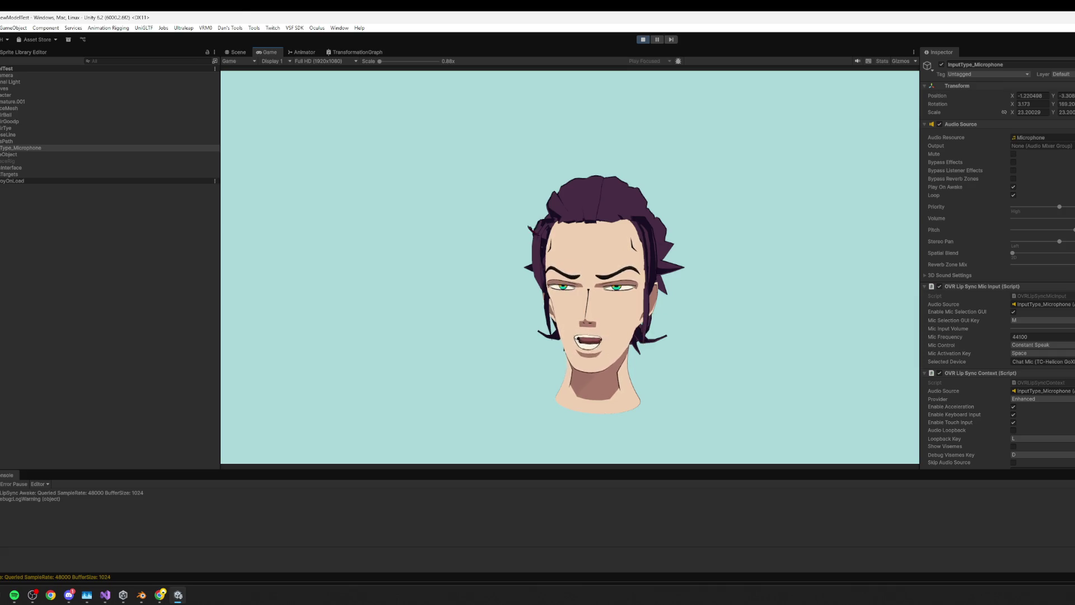
# - Set OVR Lip Sync Provider to Original, Gain to 8.75, adjust Smooth Amount, and toggle loopback
pyautogui.scroll(-5, 1060, 274)
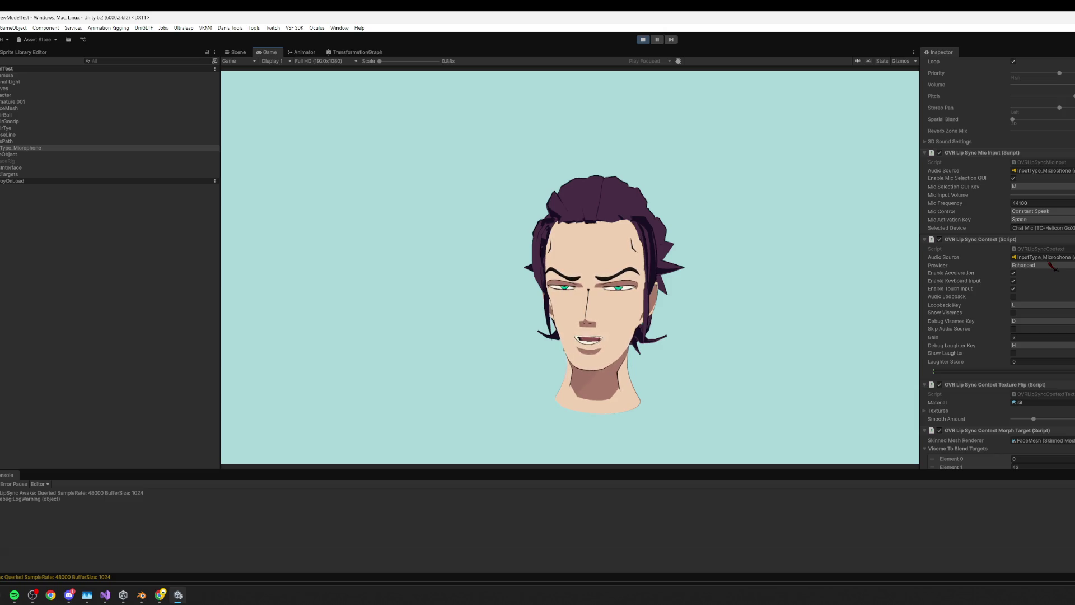
pyautogui.click(1054, 267)
pyautogui.click(1044, 279)
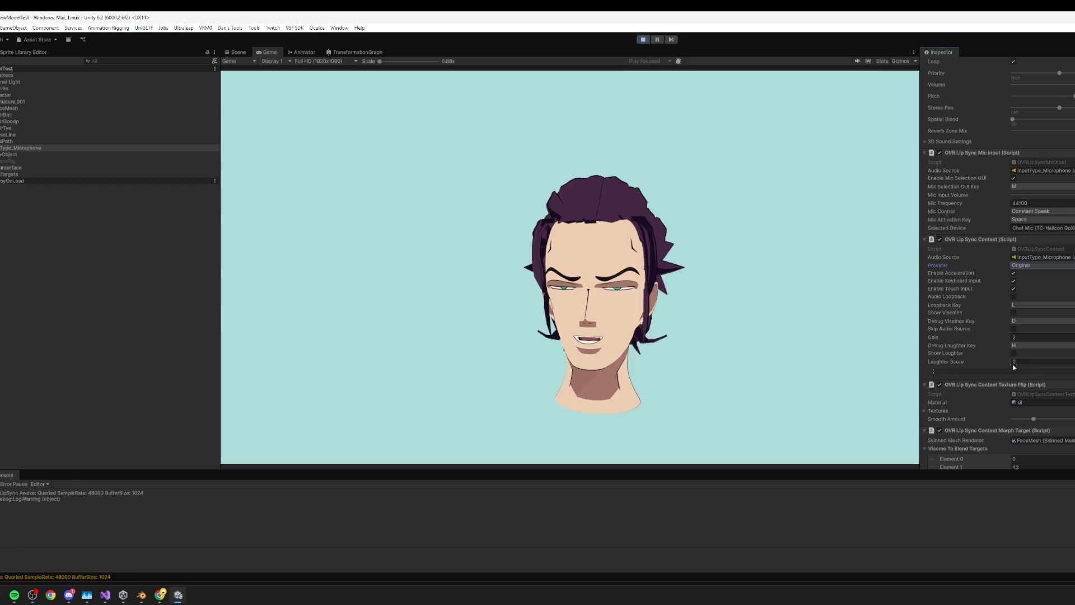
pyautogui.moveTo(1000, 338); pyautogui.dragTo(1073, 334)
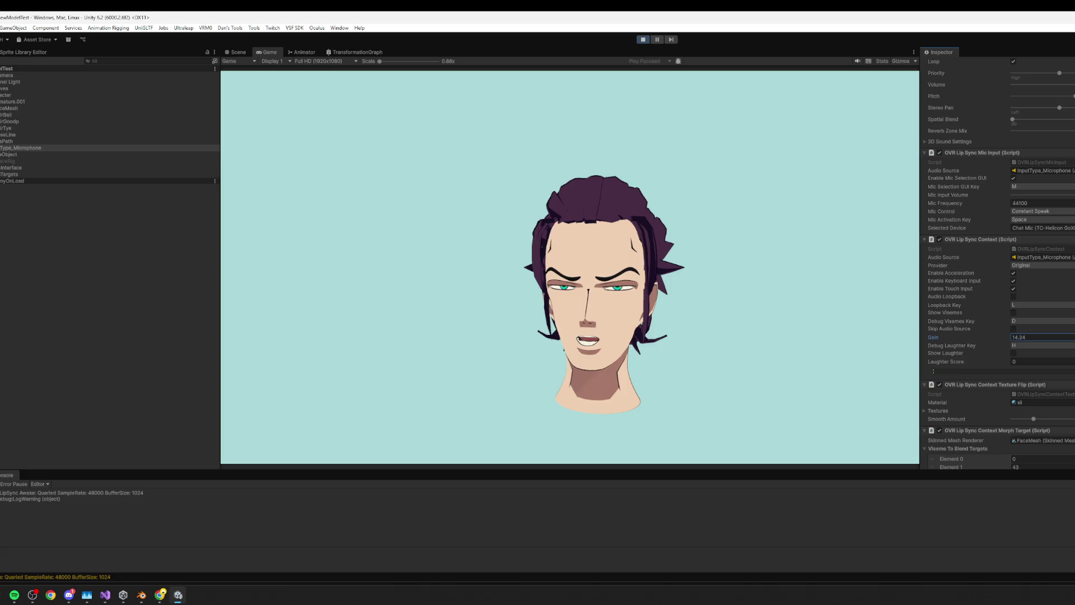
pyautogui.scroll(-3, 1066, 331)
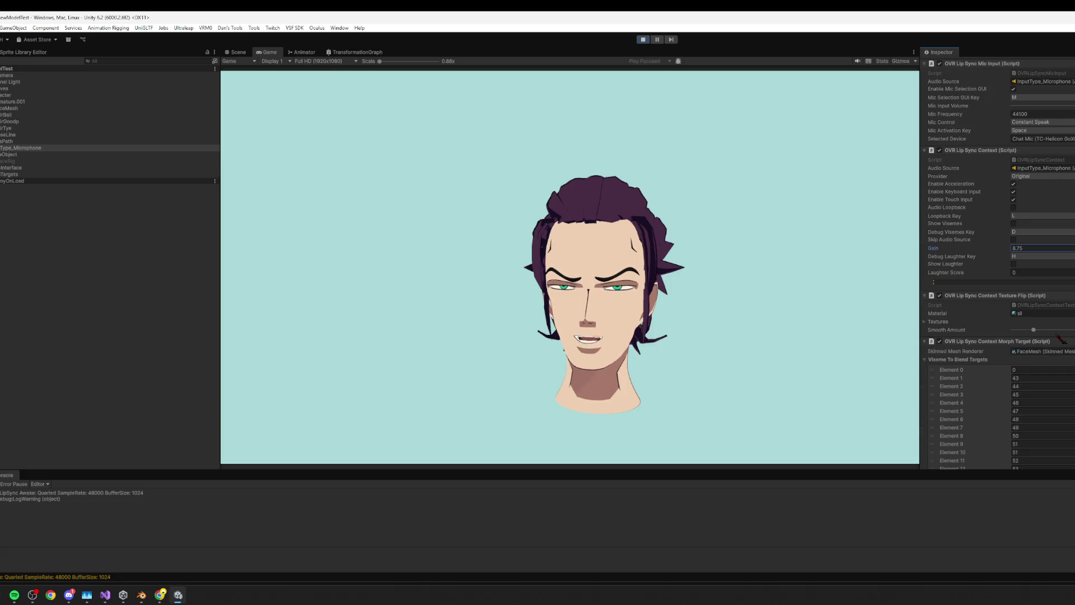
pyautogui.moveTo(1034, 330); pyautogui.dragTo(1071, 329)
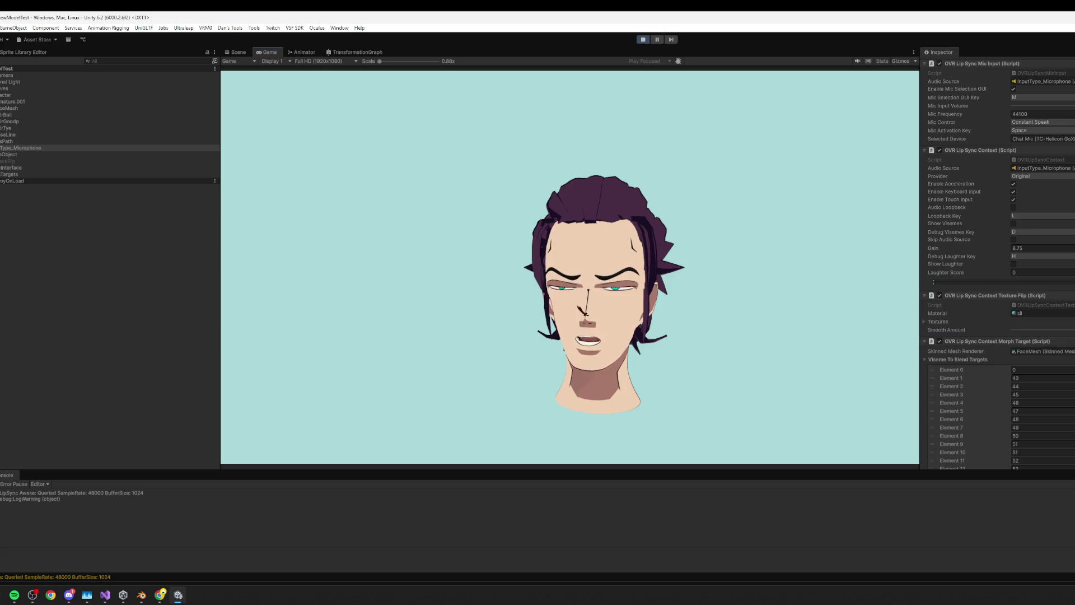
pyautogui.press('l')
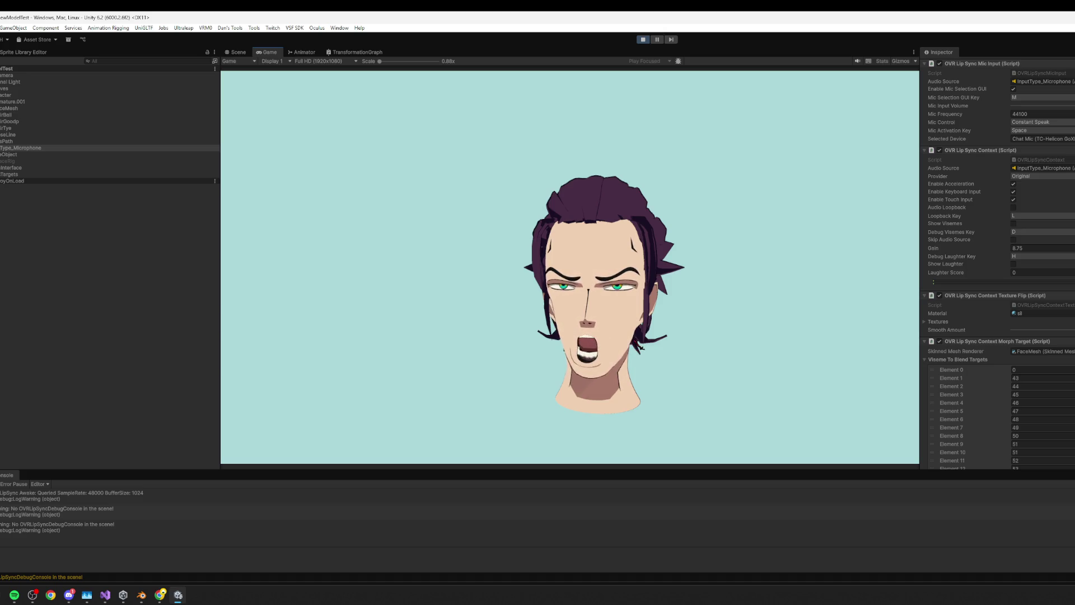
# - Switch to the Scene view while the head lip-syncs live to the microphone
pyautogui.click(235, 52)
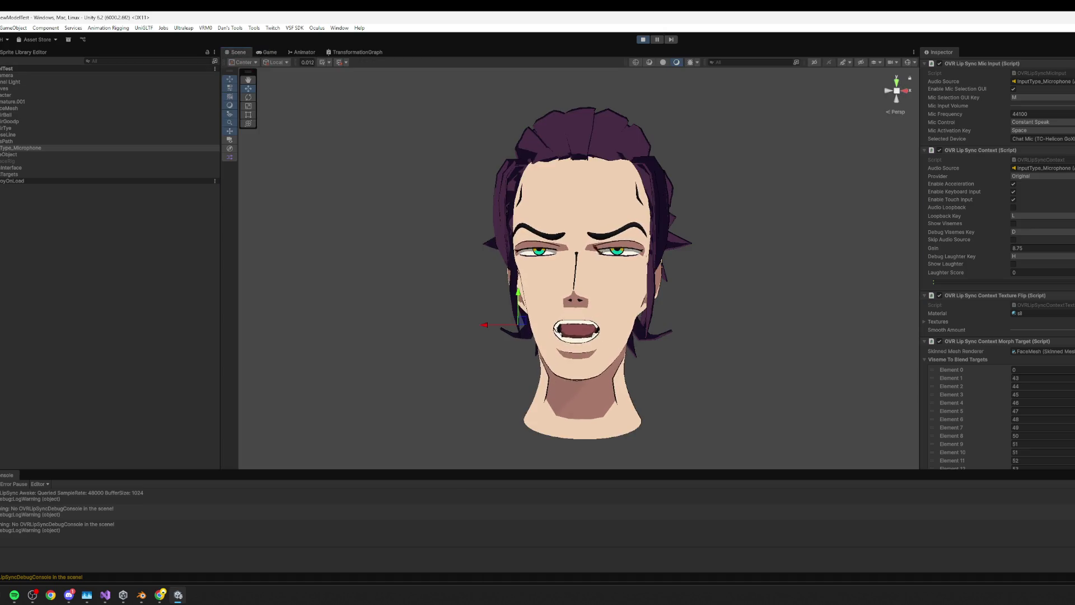
# - Orbit around the head and back to front, deselect the microphone, then return to the Game view
pyautogui.keyDown('alt'); pyautogui.moveTo(678, 338); pyautogui.dragTo(750, 332); pyautogui.keyUp('alt')
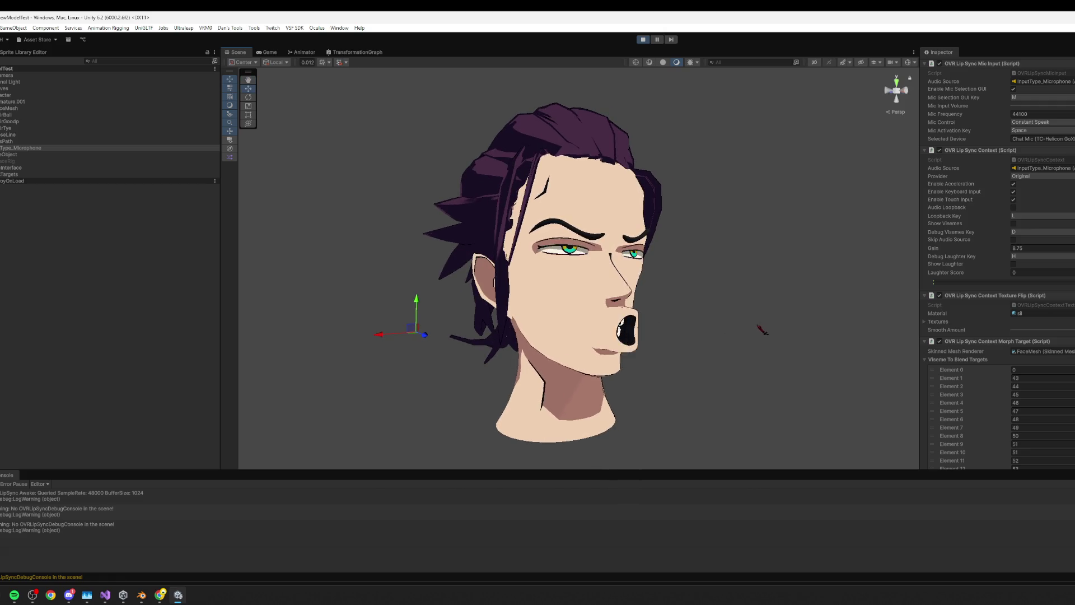
pyautogui.click(757, 330)
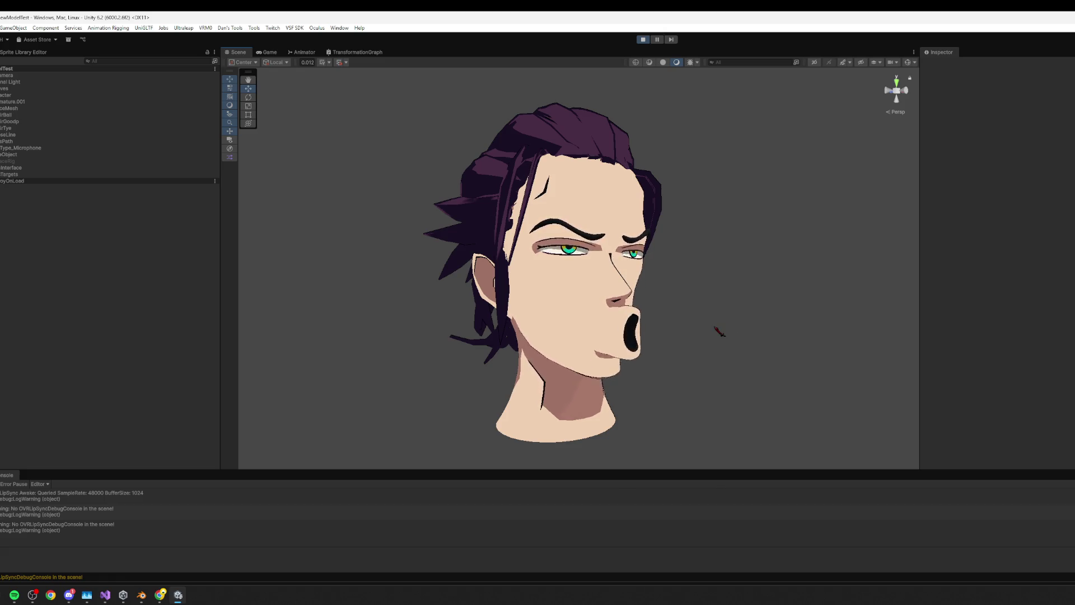
pyautogui.keyDown('alt'); pyautogui.moveTo(718, 314); pyautogui.dragTo(612, 314); pyautogui.keyUp('alt')
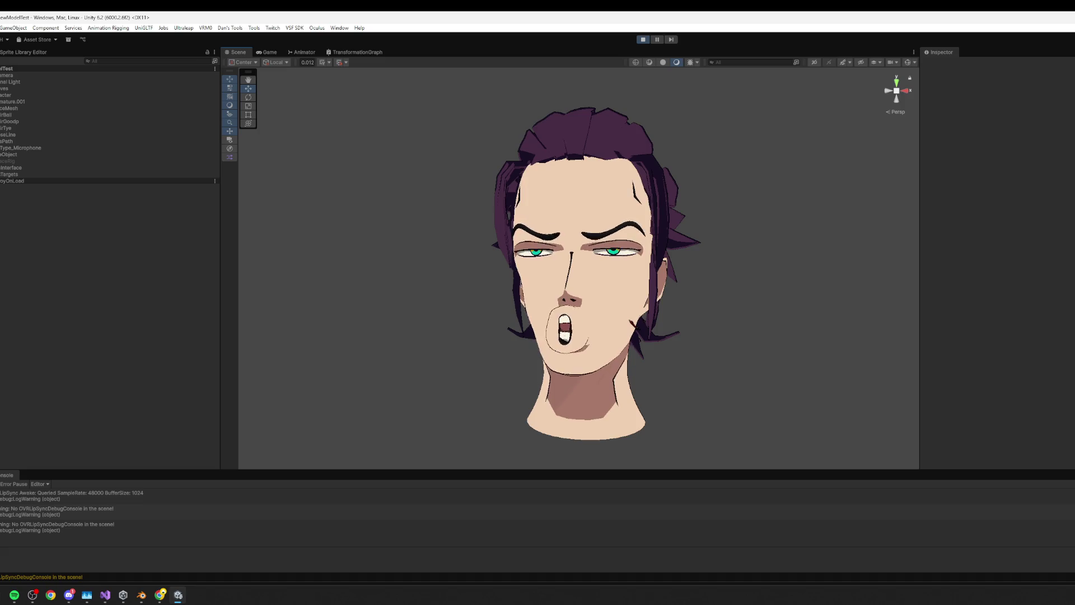
pyautogui.click(268, 52)
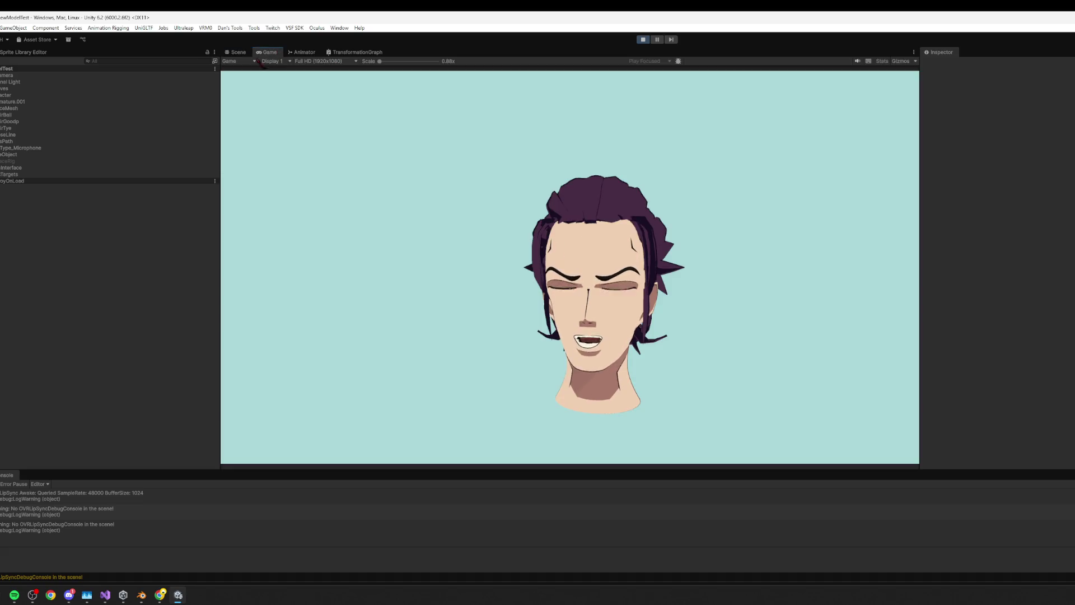
# - In the Scene view, raise Type_Microphone's Smooth Amount slider, then deselect it
pyautogui.click(234, 52)
pyautogui.click(15, 108)
pyautogui.click(20, 122)
pyautogui.click(22, 149)
pyautogui.scroll(-5, 1061, 296)
pyautogui.scroll(-3, 997, 280)
pyautogui.scroll(-3, 997, 280)
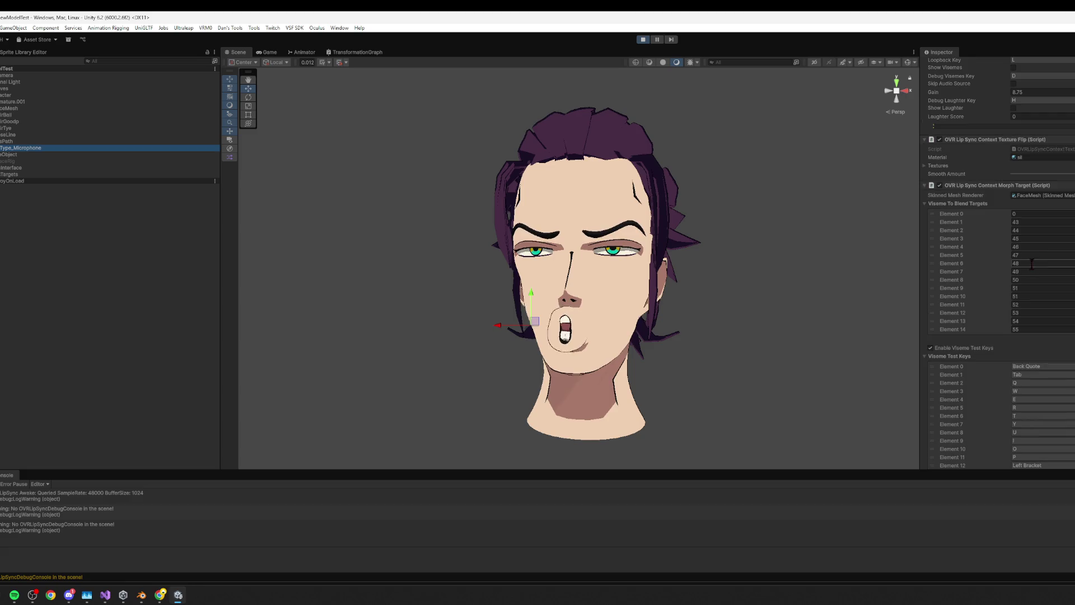
pyautogui.click(1011, 173)
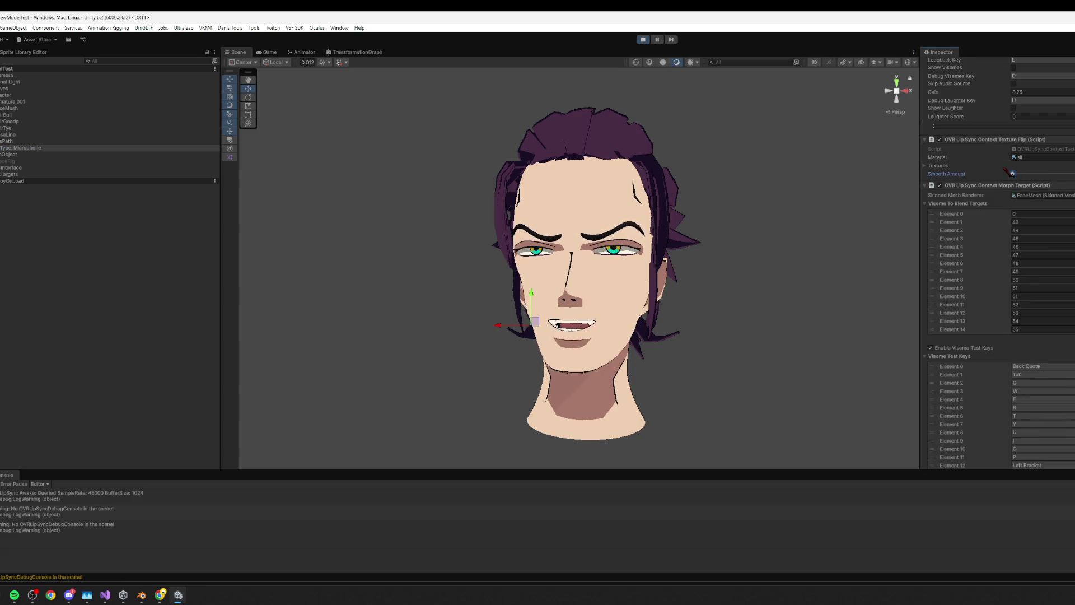
pyautogui.moveTo(1011, 173); pyautogui.dragTo(1022, 174)
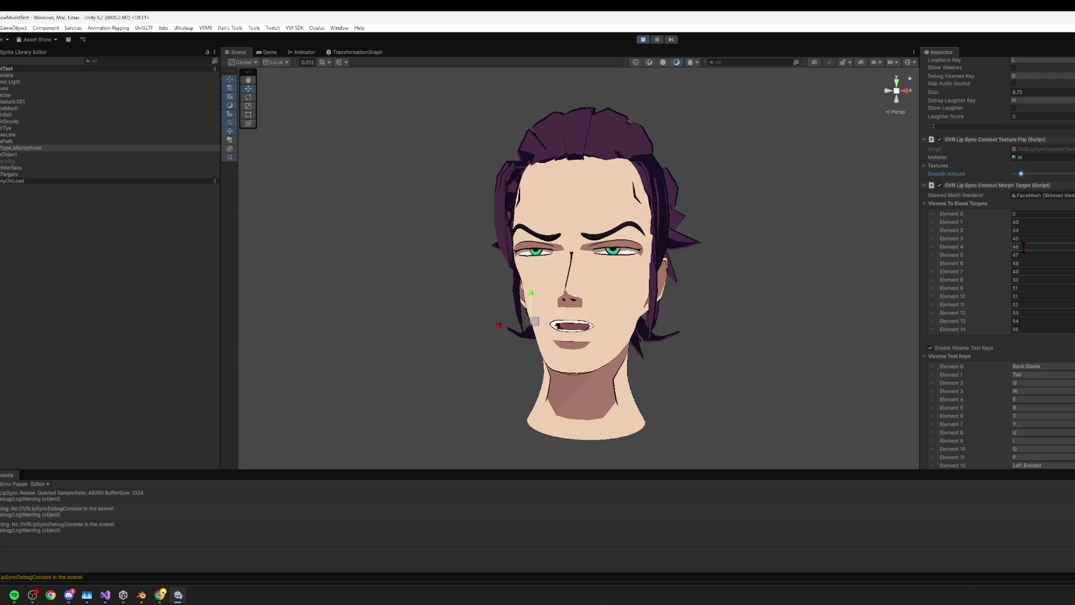
pyautogui.scroll(-3, 1036, 250)
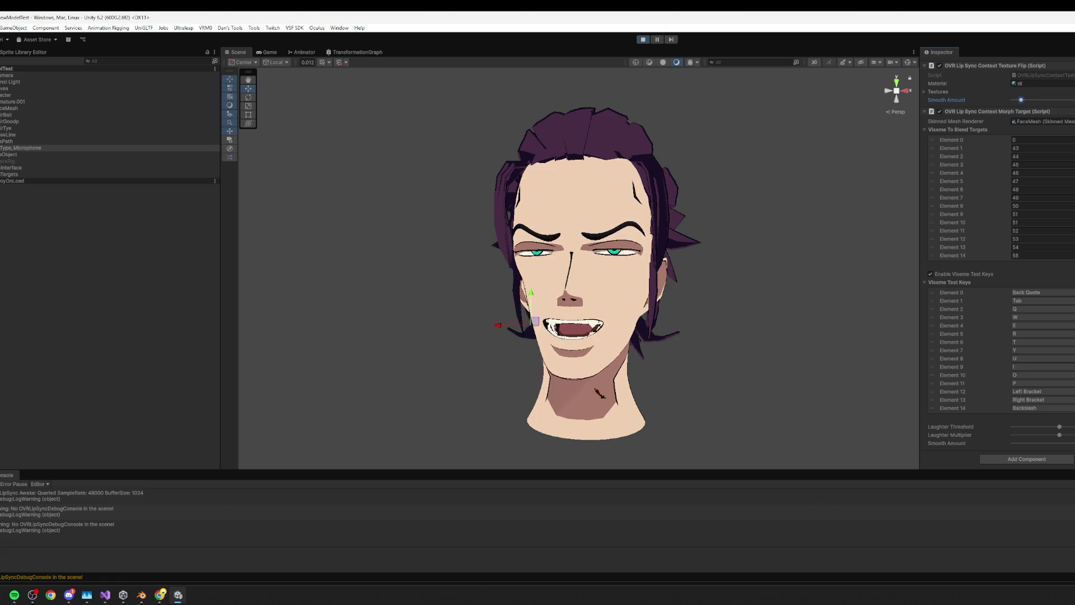
pyautogui.click(697, 329)
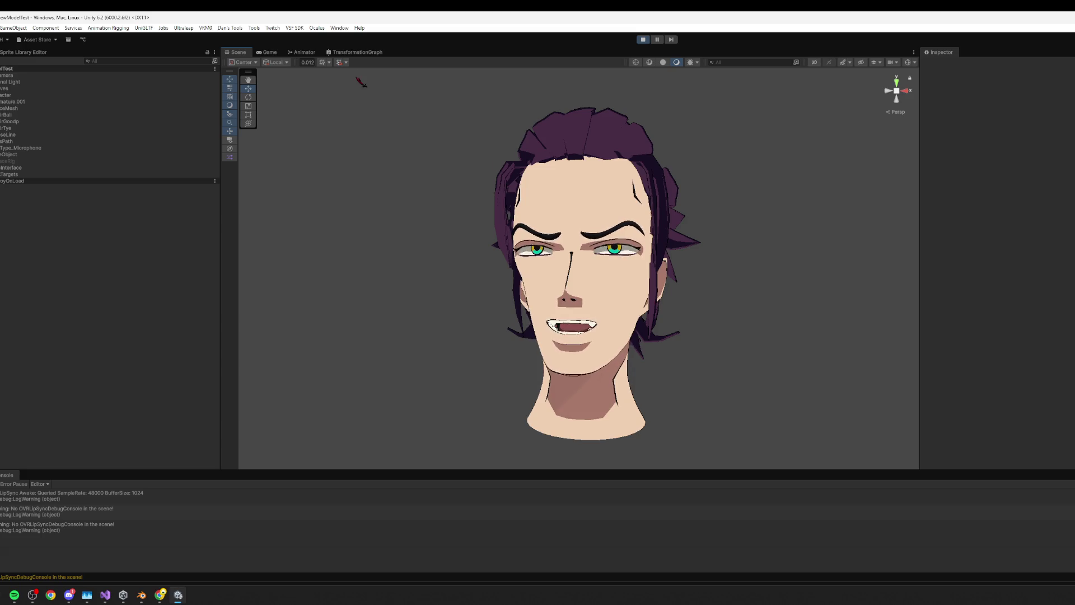
# - Return to the Game view, exit Play mode with Ctrl+P, and bring Blender to the front
pyautogui.click(269, 51)
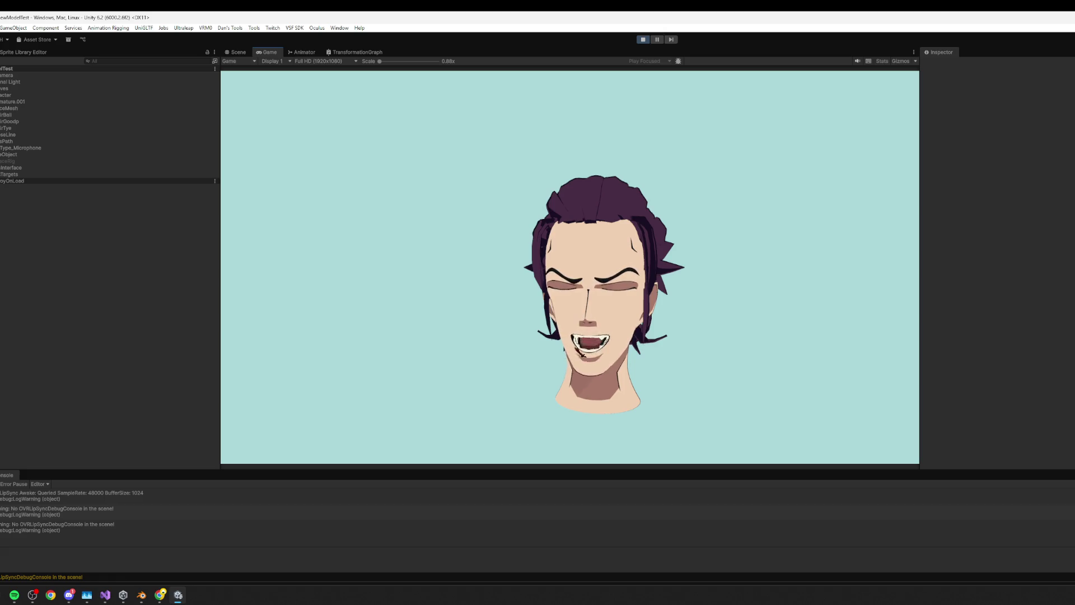
pyautogui.hotkey('ctrl', 'p')
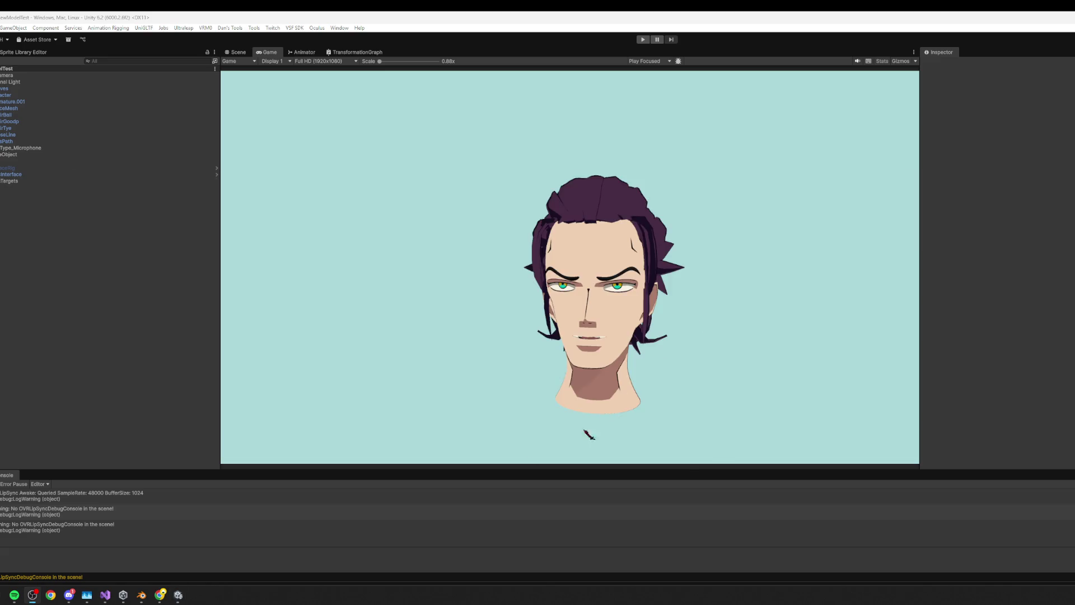
pyautogui.click(124, 594)
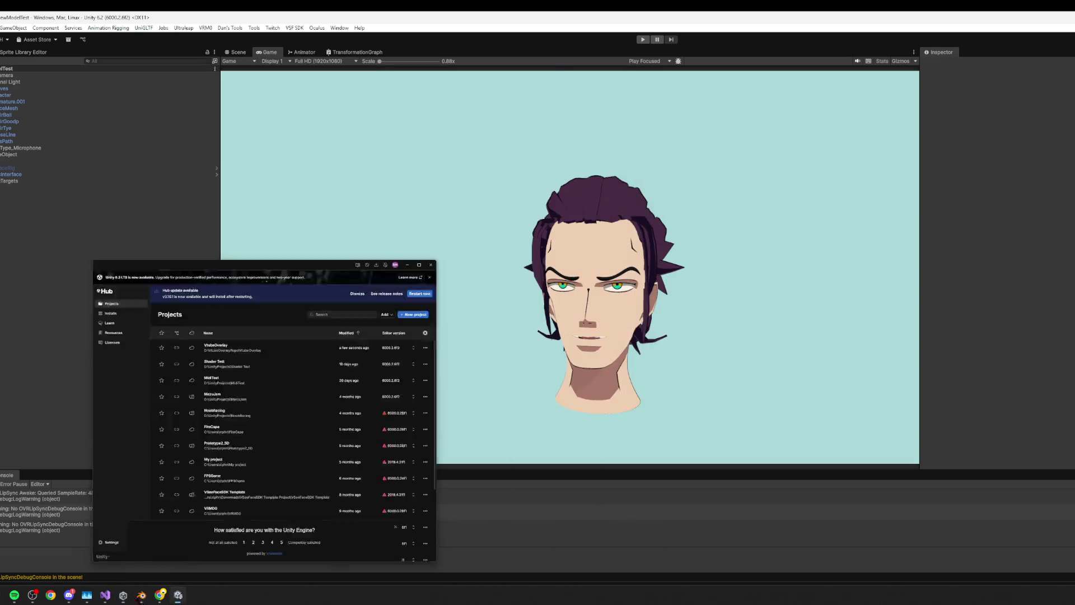
pyautogui.click(141, 594)
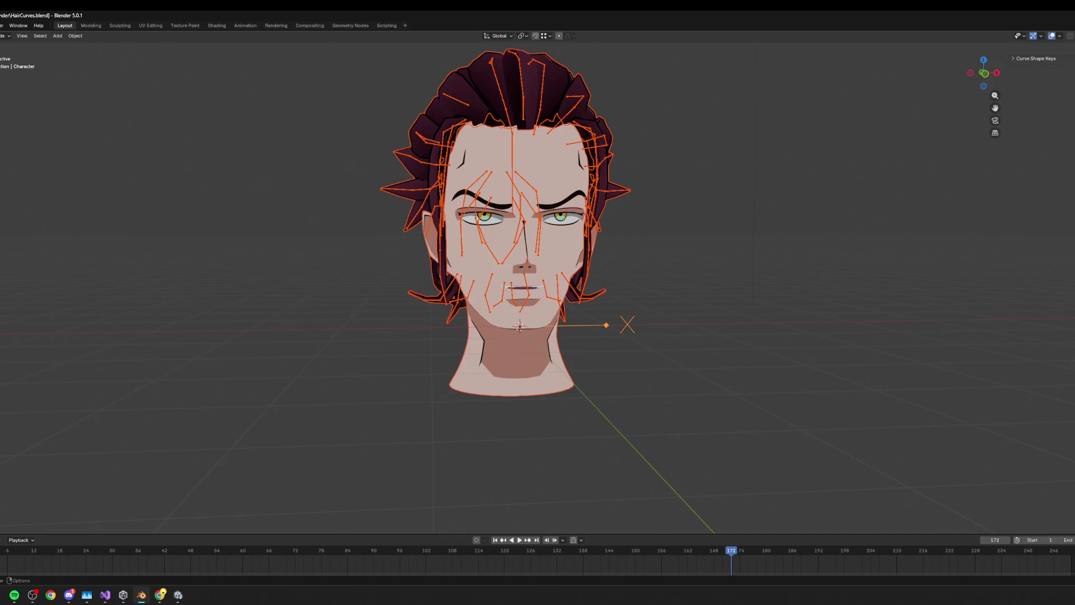
# - Select FaceMesh, orbit to a three-quarter side view of the mouth, then go back to Unity
pyautogui.click(557, 275)
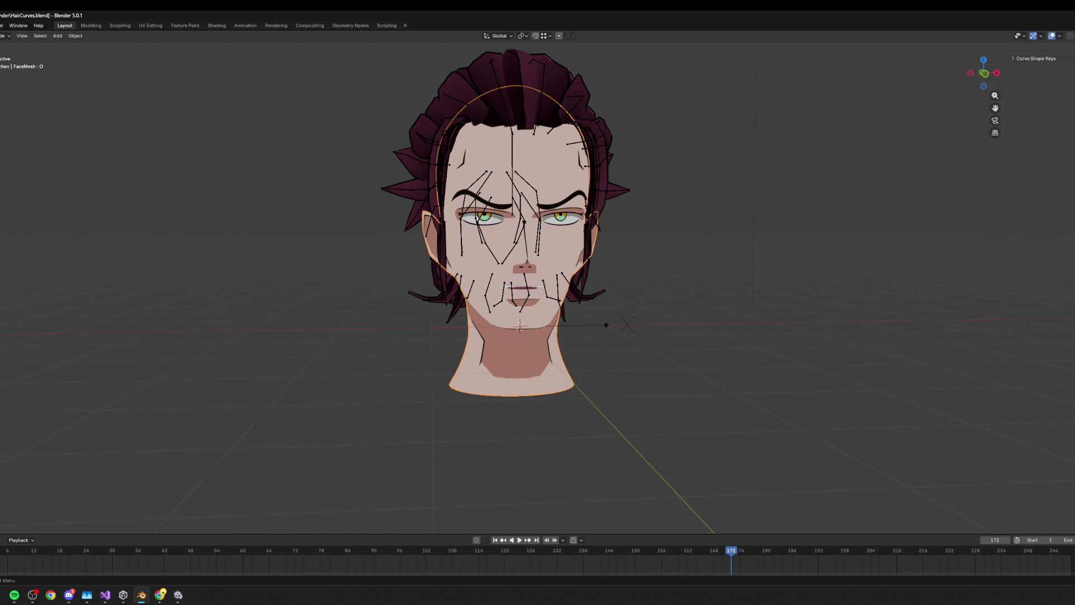
pyautogui.scroll(5, 737, 318)
pyautogui.moveTo(737, 318)
pyautogui.mouseDown(button='middle')
pyautogui.moveTo(842, 304)
pyautogui.moveTo(744, 284)
pyautogui.moveTo(871, 299)
pyautogui.mouseUp(button='middle')
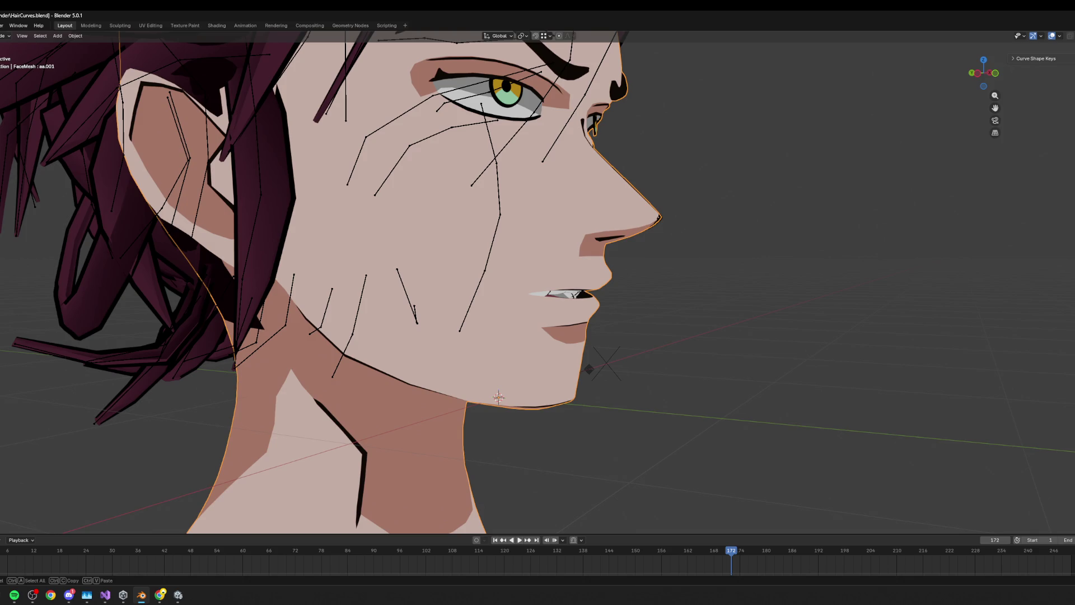
pyautogui.press('Return')
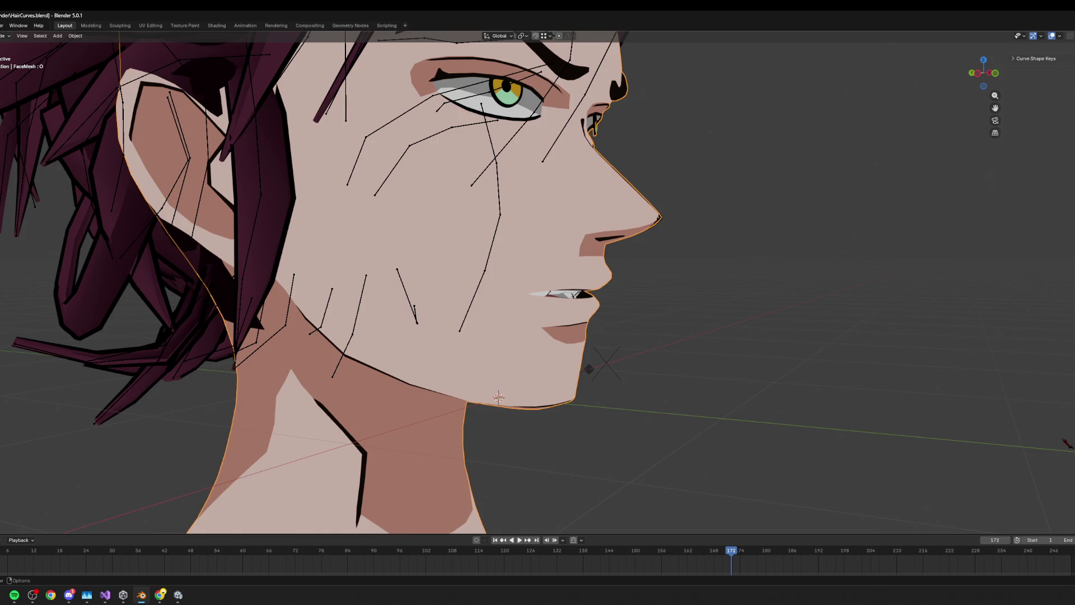
pyautogui.hotkey('alt', 'Tab')
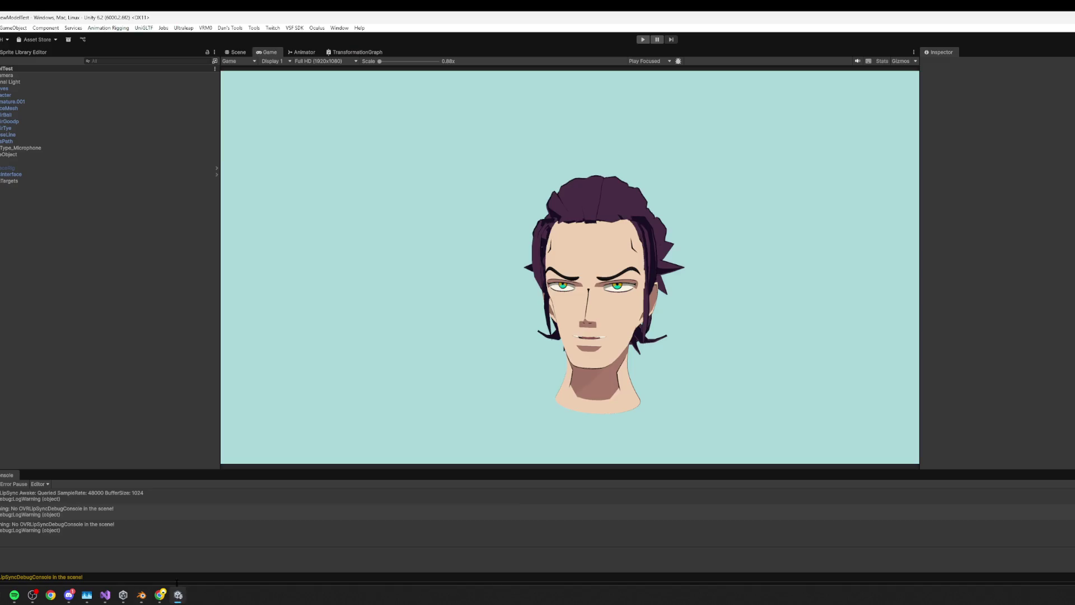
# - Play the scene to test lip sync, then return to Blender's front view of the face
pyautogui.click(643, 39)
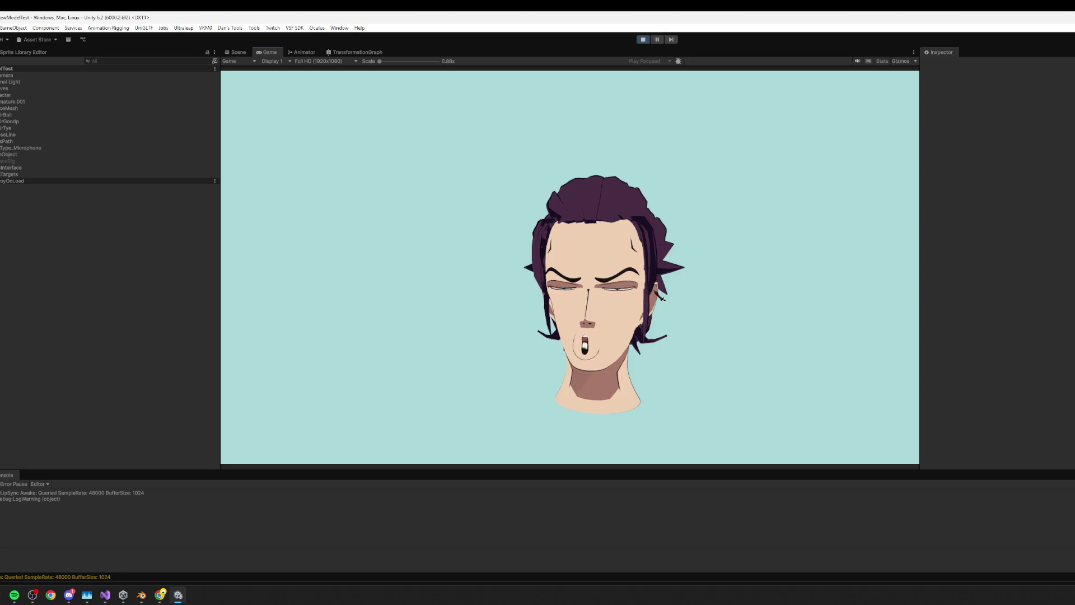
pyautogui.hotkey('alt', 'Tab')
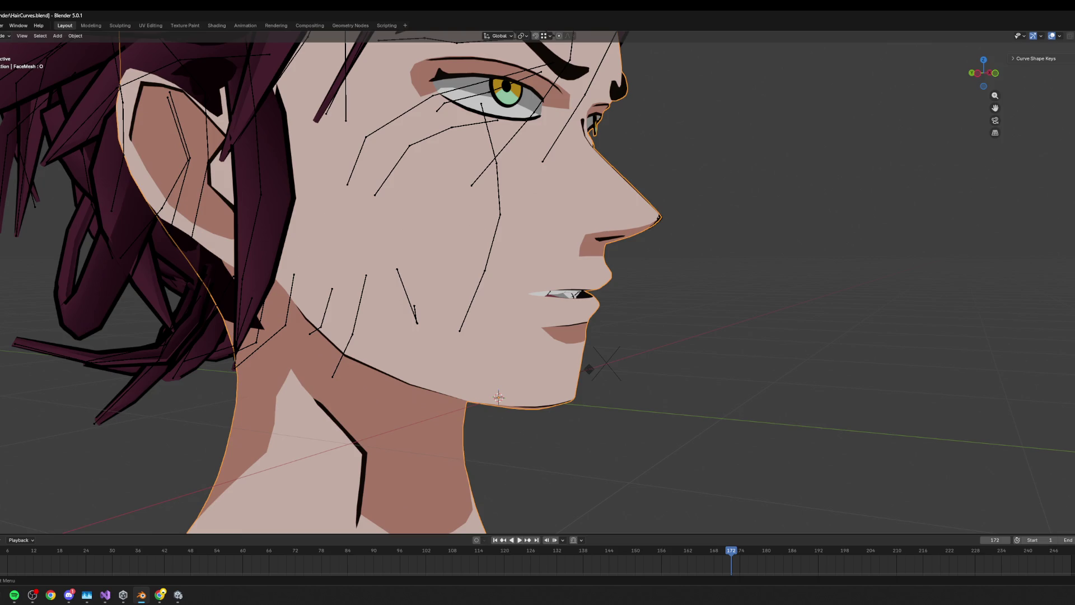
pyautogui.press('KP_1')
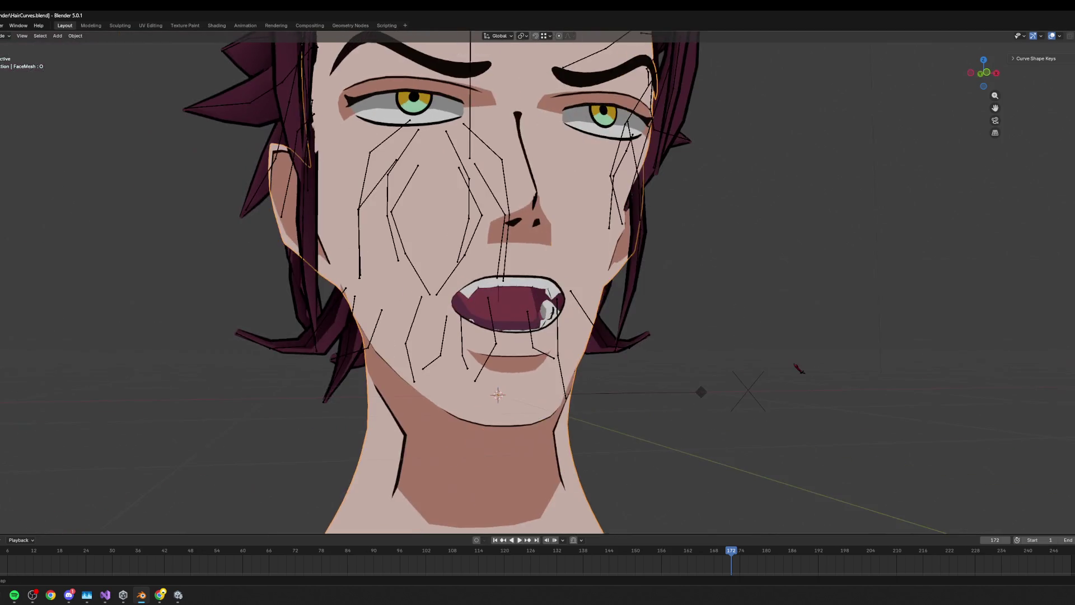
# - Shrink the O shape's mouth opening loop in Edit Mode, checking it from the side and front
pyautogui.press('Tab')
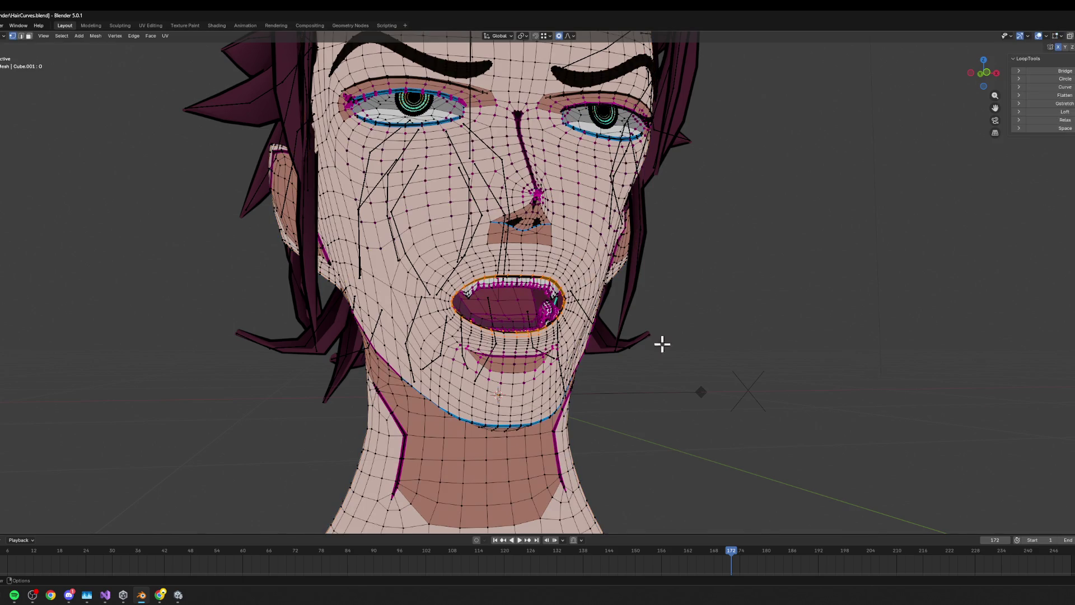
pyautogui.press('s')
pyautogui.click(602, 272)
pyautogui.moveTo(601, 272); pyautogui.dragTo(680, 271, button='middle')
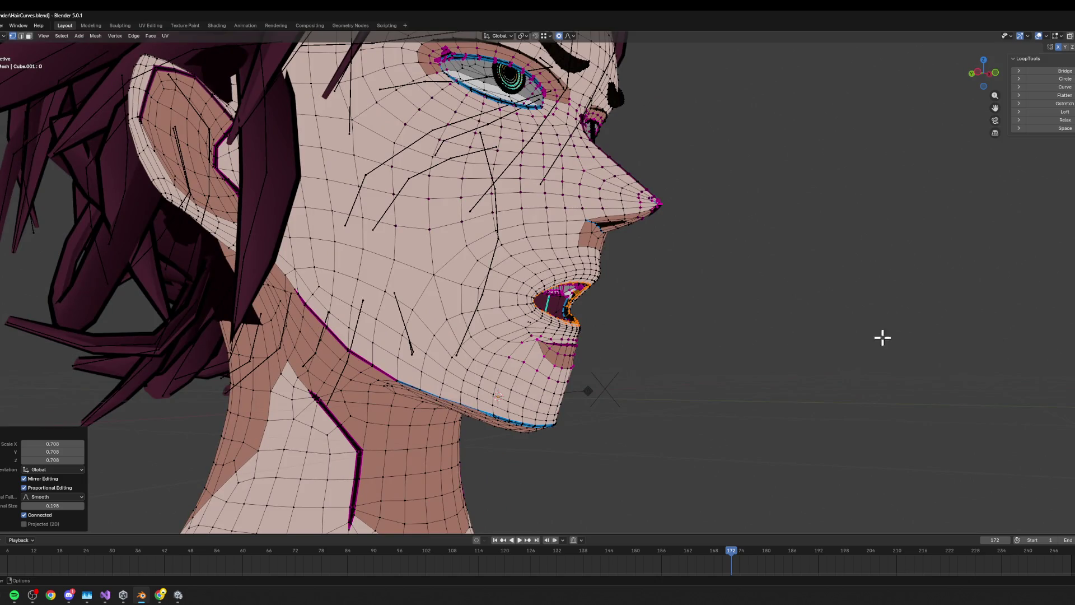
pyautogui.press('KP_1')
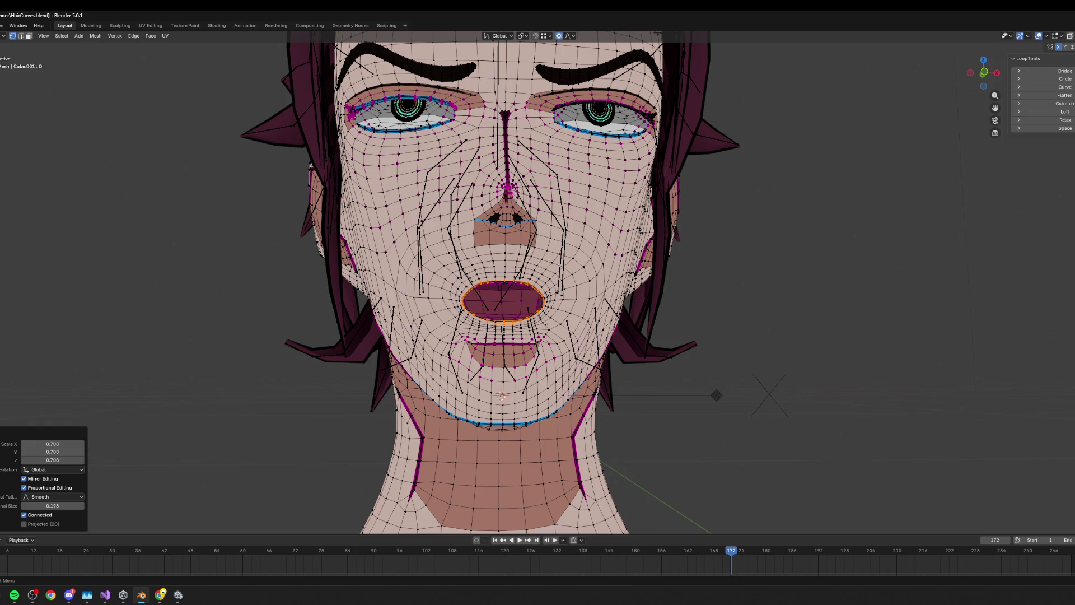
# - Compare the 0.001 and U mouth shape keys, then move the O shape's lip loop proportionally
pyautogui.press('Tab')
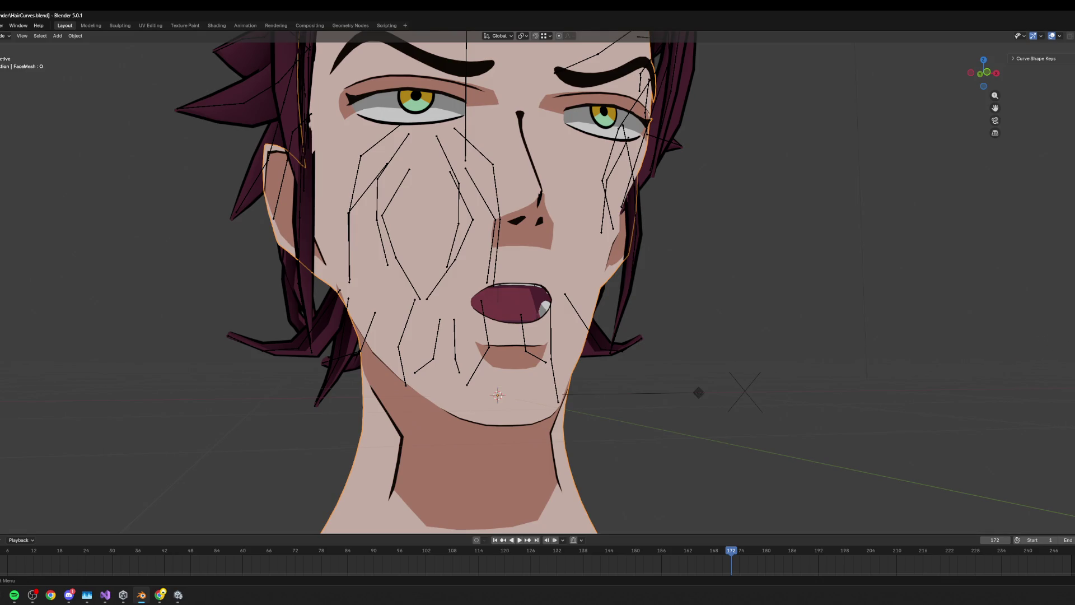
pyautogui.click(1072, 140)
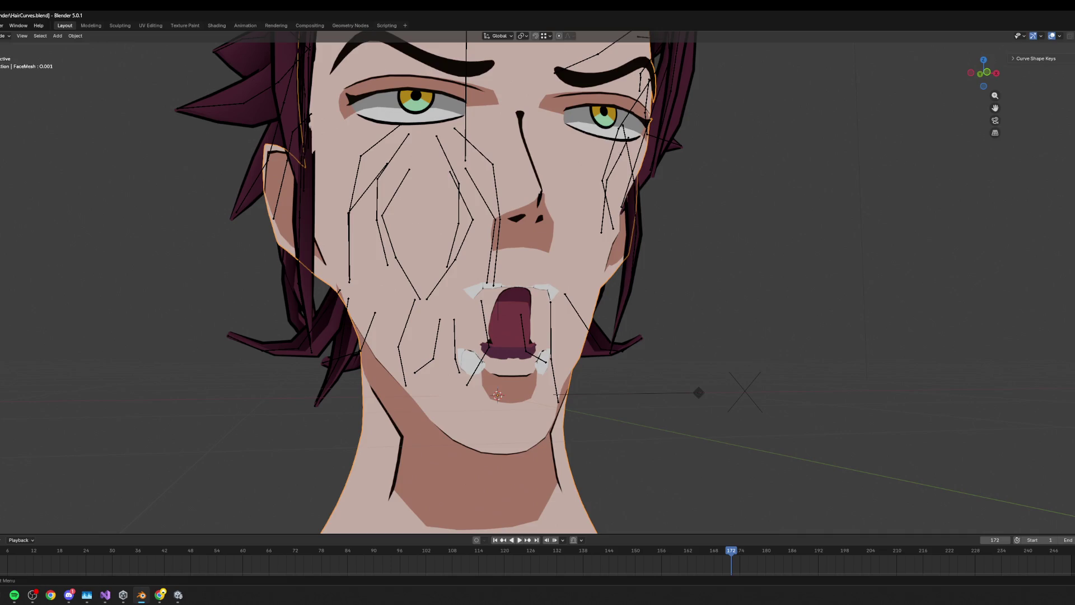
pyautogui.press('Down')
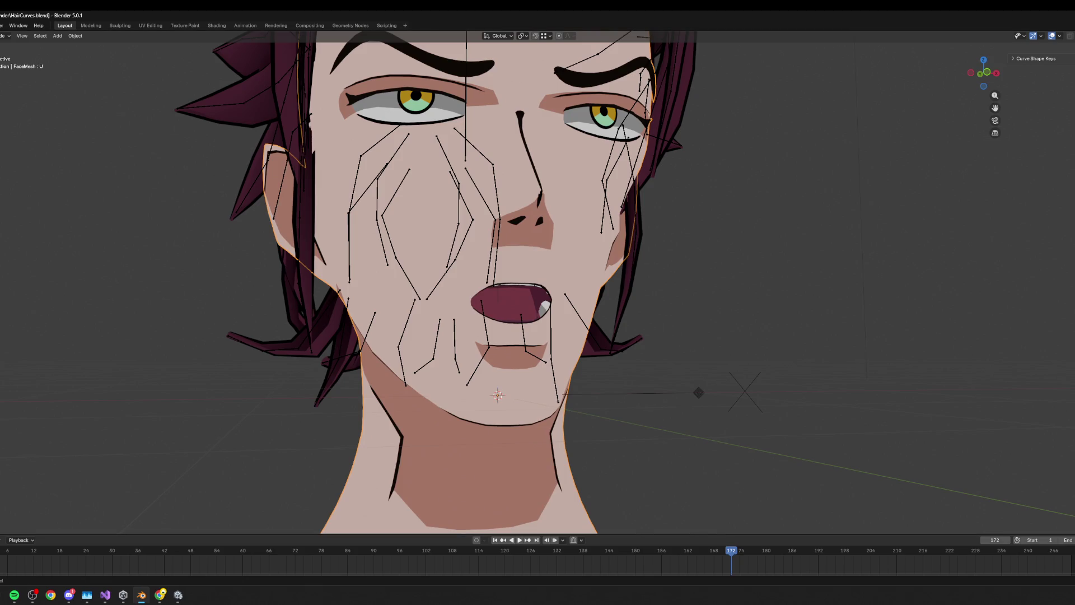
pyautogui.press('Down')
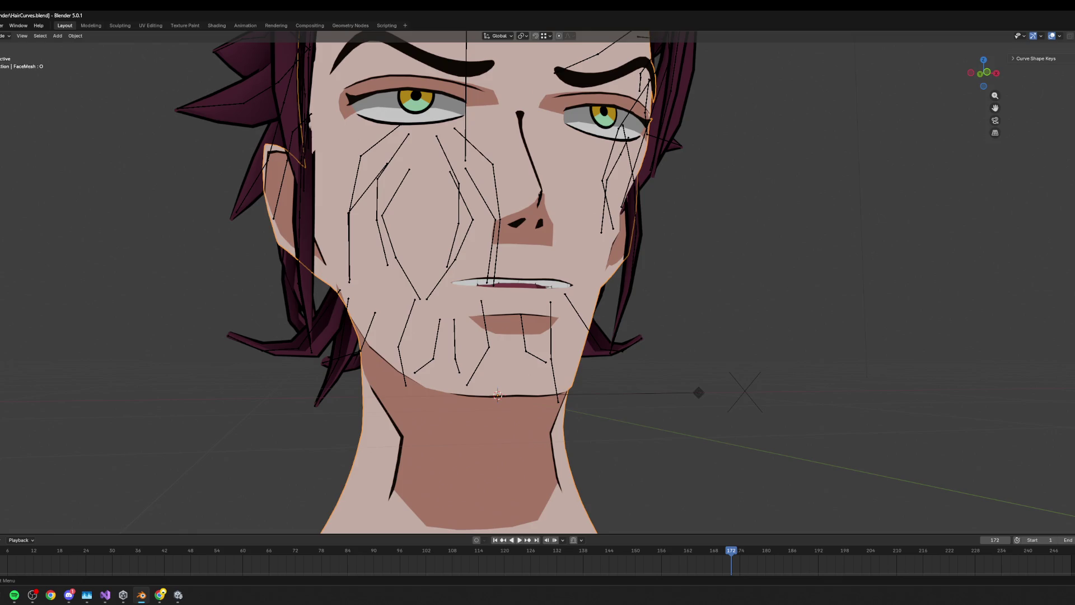
pyautogui.press('Up')
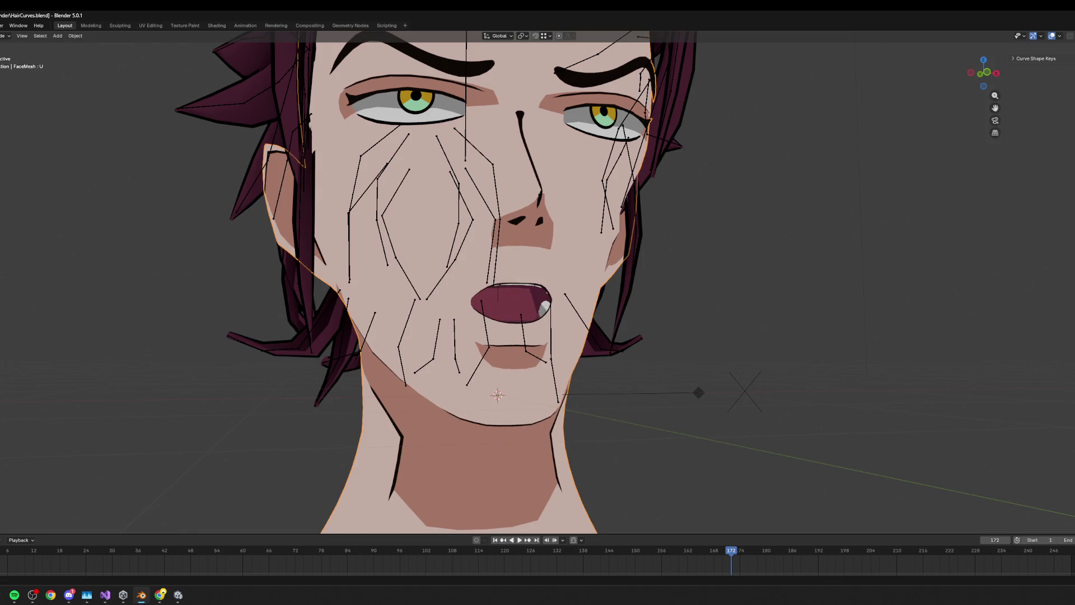
pyautogui.press('Tab')
pyautogui.press('g')
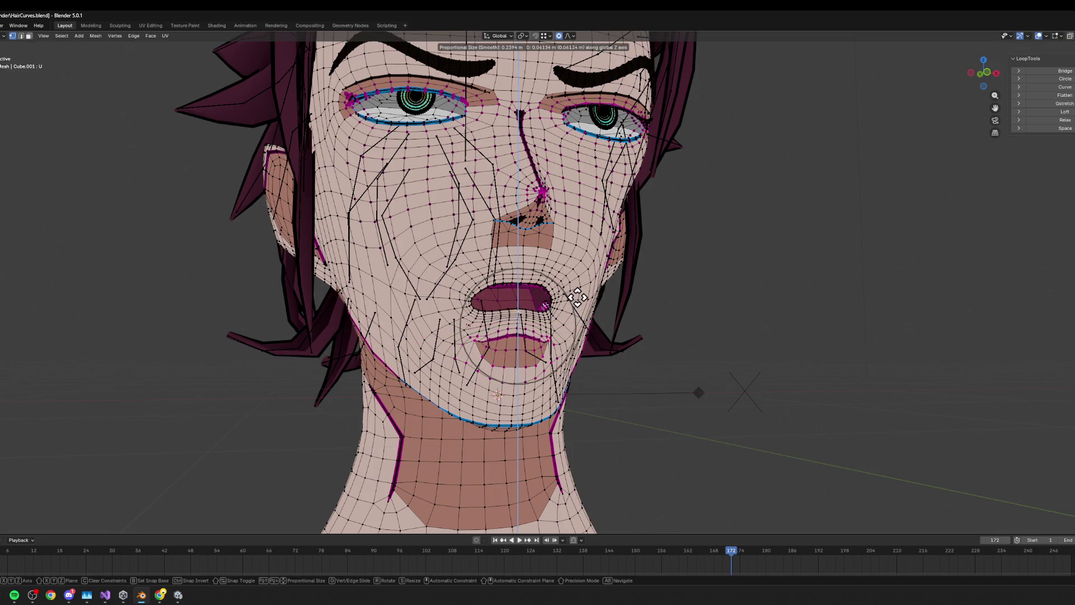
# - Confirm the O shape's lip move, save HairCurves.blend, select all of Character, and return to Unity
pyautogui.click(577, 296)
pyautogui.moveTo(650, 302); pyautogui.dragTo(694, 308, button='middle')
pyautogui.hotkey('ctrl', 's')
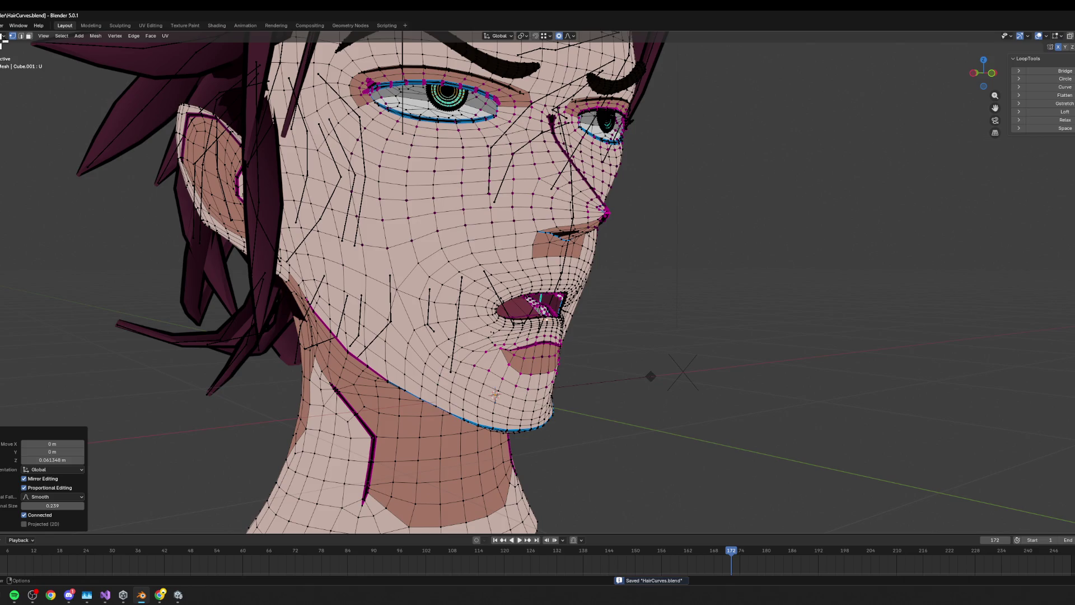
pyautogui.press('Tab')
pyautogui.click(651, 376)
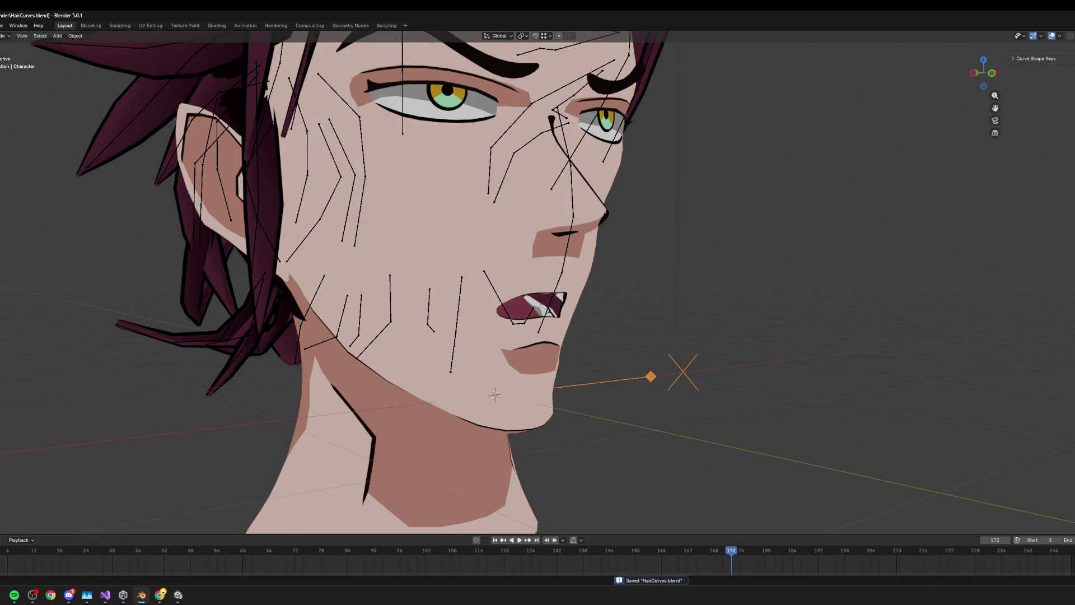
pyautogui.press('a')
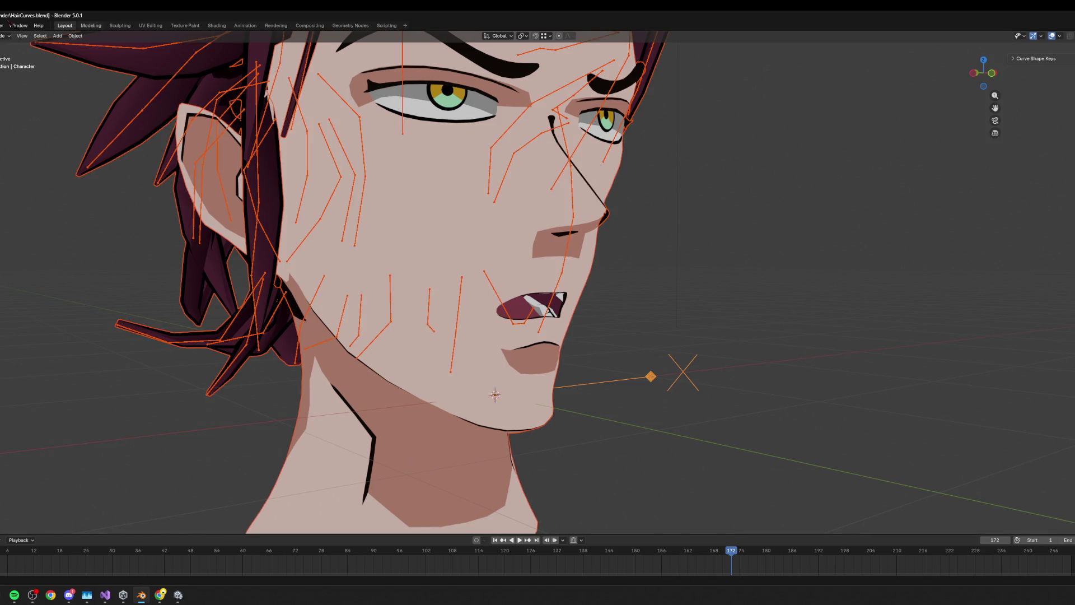
pyautogui.hotkey('alt', 'Tab')
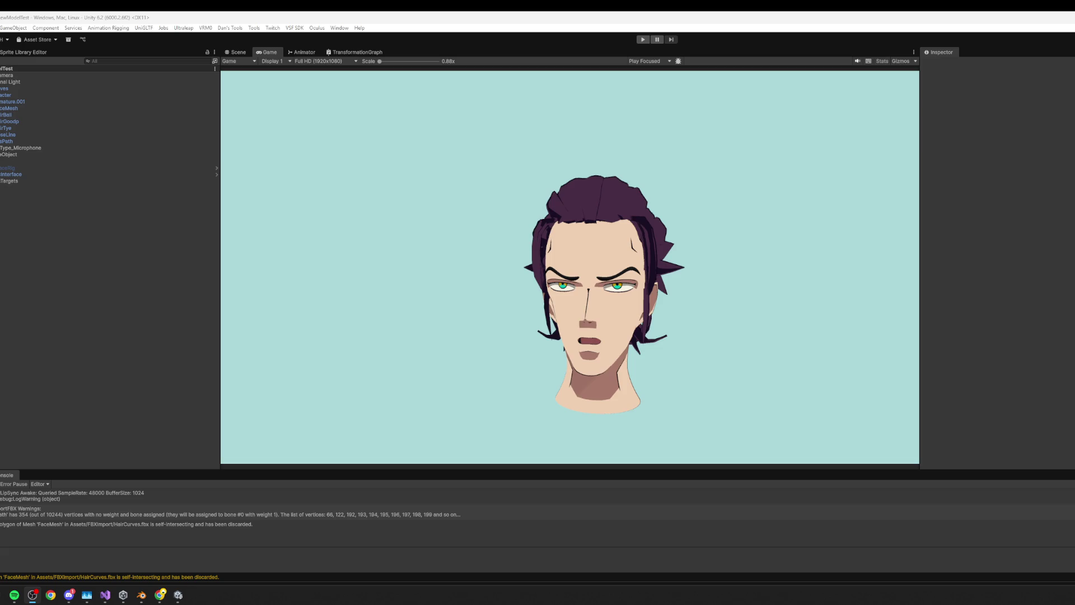
# - From the Scene tab, run a play-mode lip-sync test of the head, stop it, and return to Blender
pyautogui.click(235, 52)
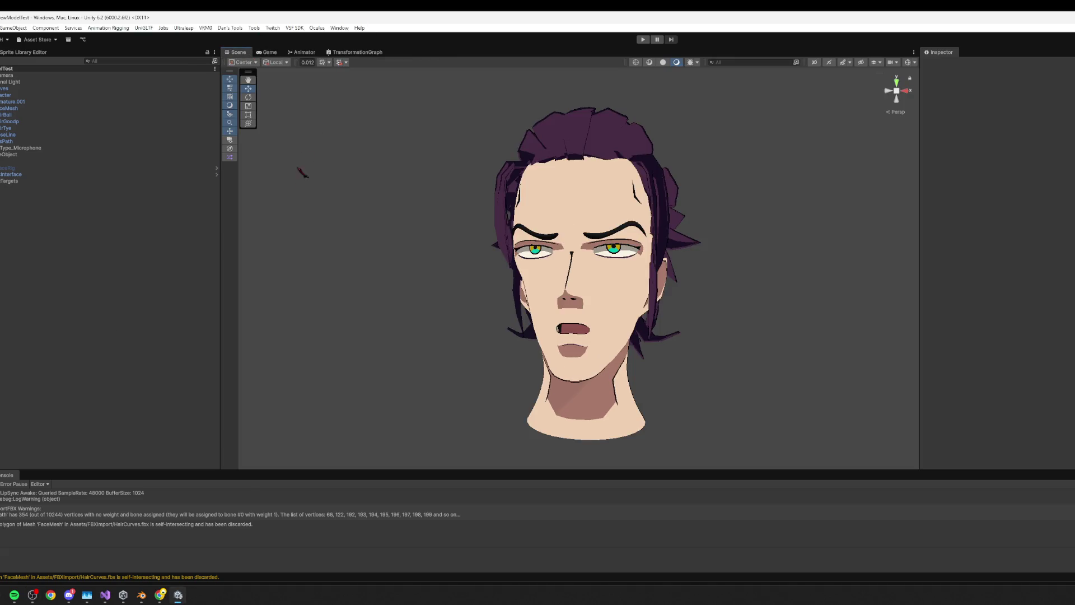
pyautogui.click(643, 39)
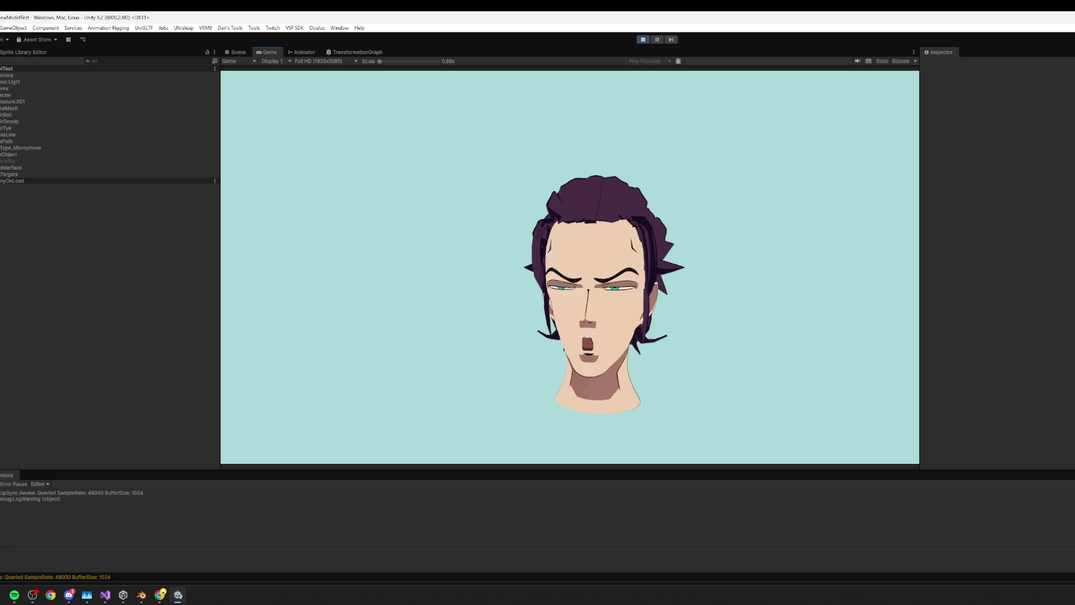
pyautogui.click(642, 39)
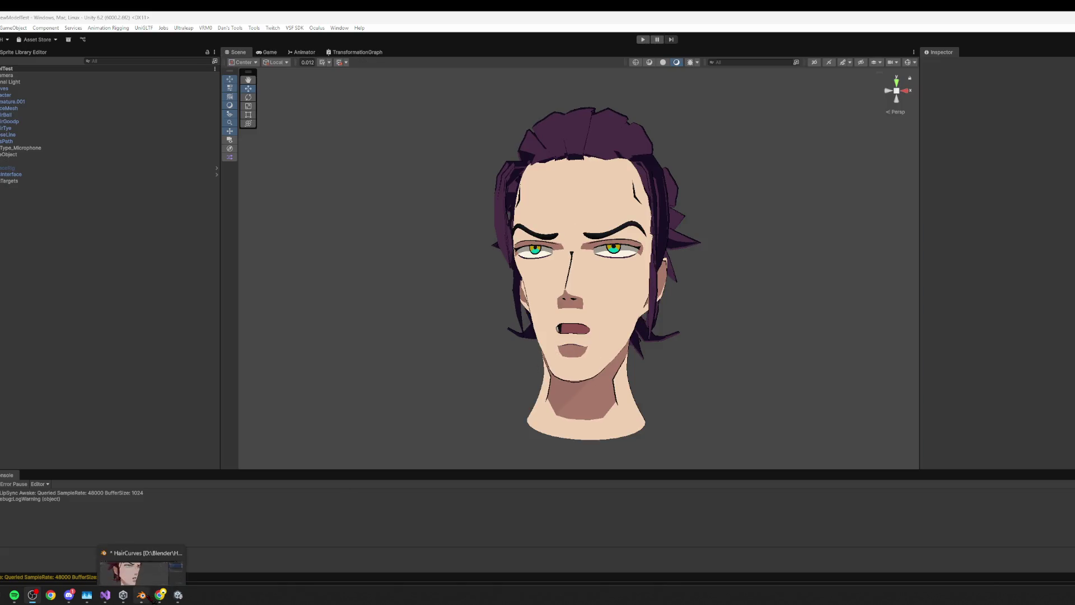
pyautogui.click(141, 595)
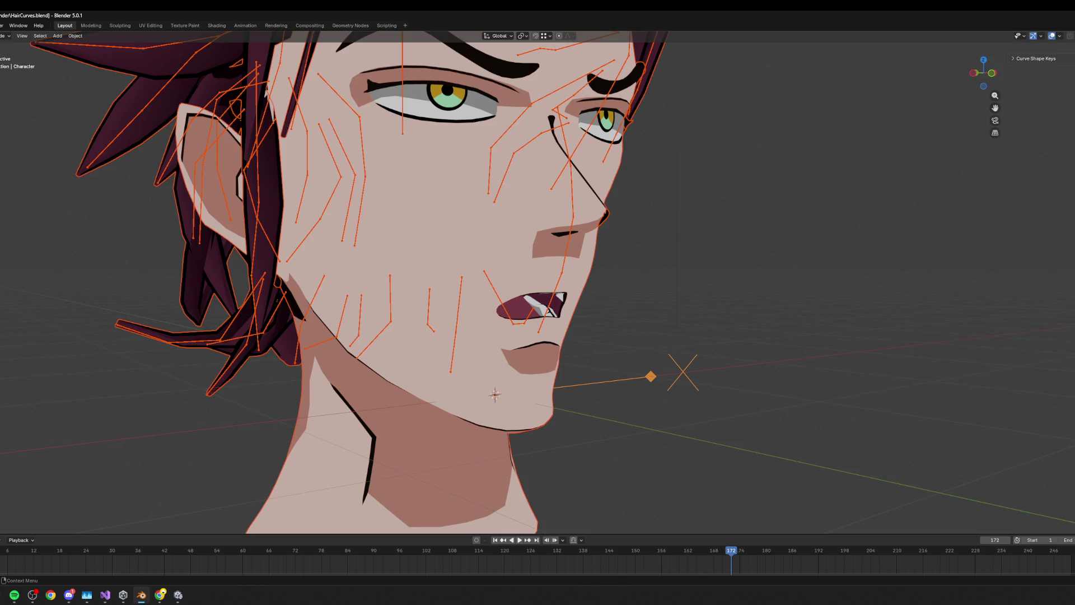
# - Reset FaceMesh so its mouth closes and save HairCurves.blend
pyautogui.click(650, 376)
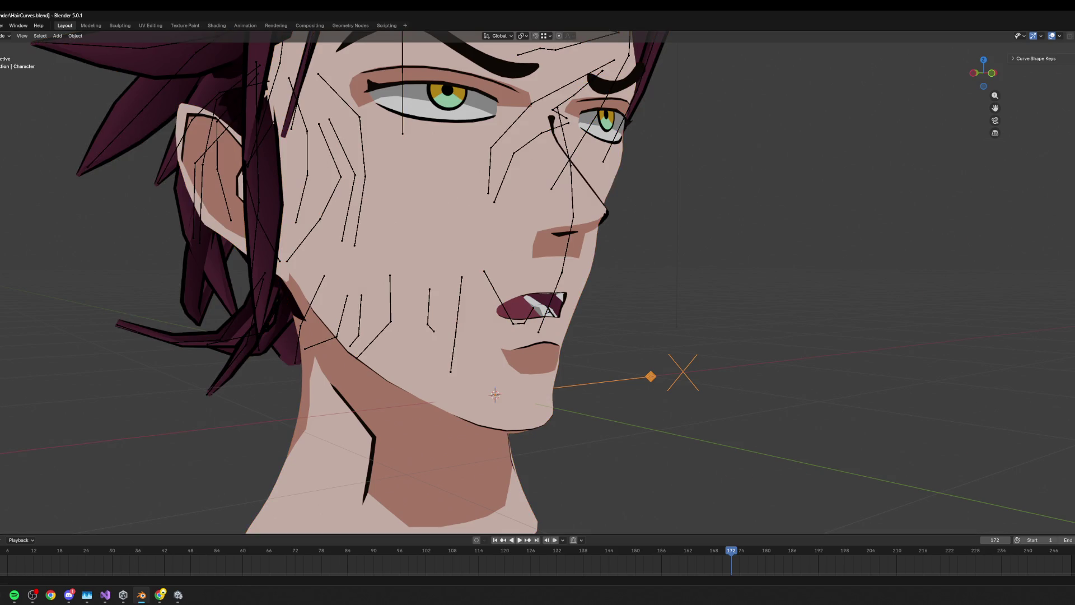
pyautogui.press('a')
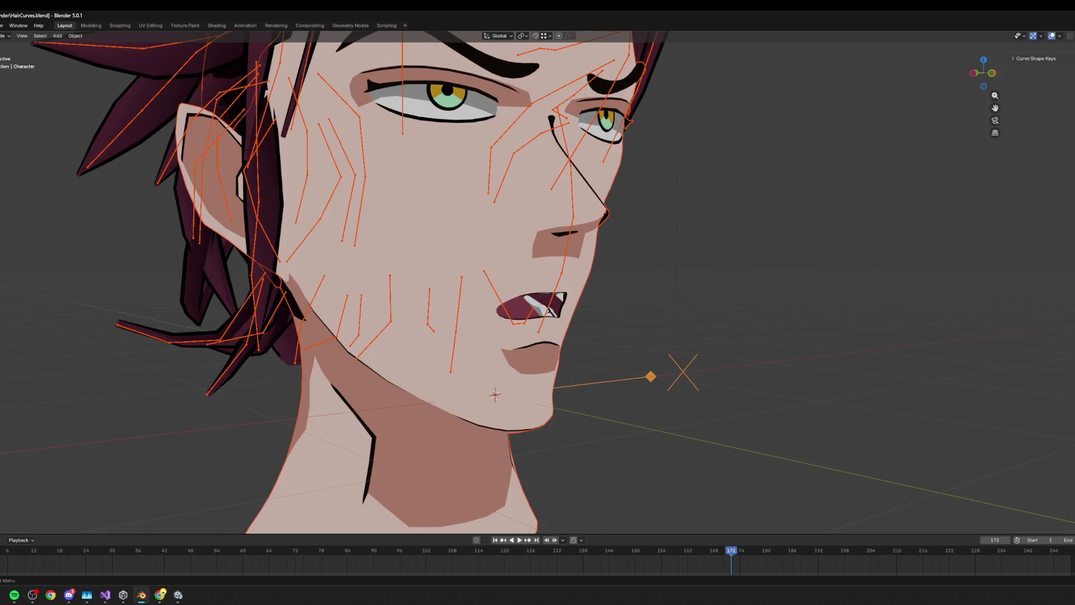
pyautogui.click(410, 247)
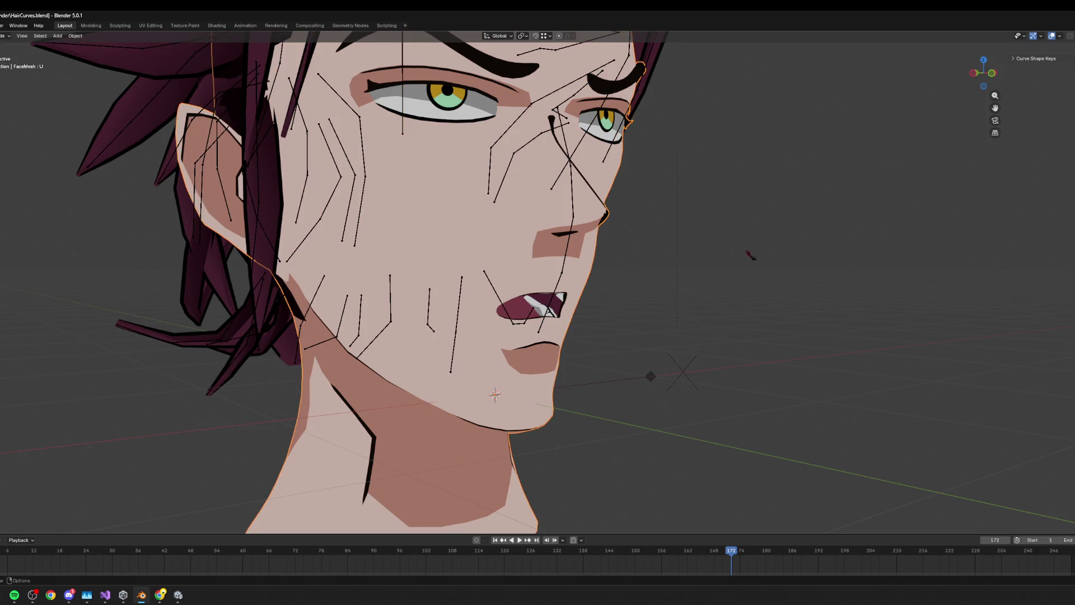
pyautogui.hotkey('ctrl', 'z')
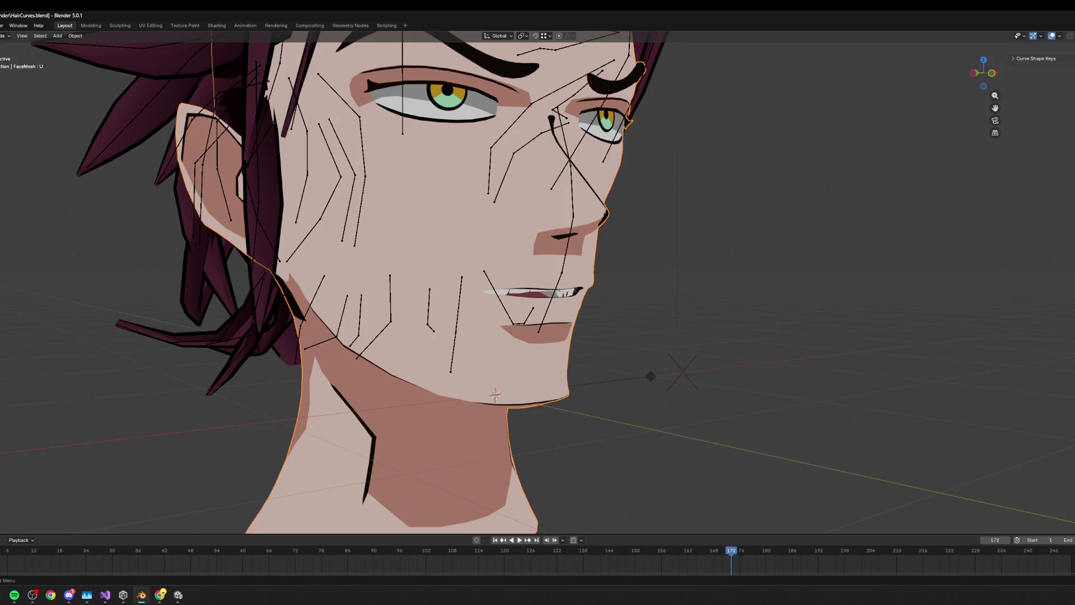
pyautogui.hotkey('ctrl', 's')
# - Export the hair curves and face mesh as an FBX, then switch to Unity to load it
pyautogui.click(683, 372)
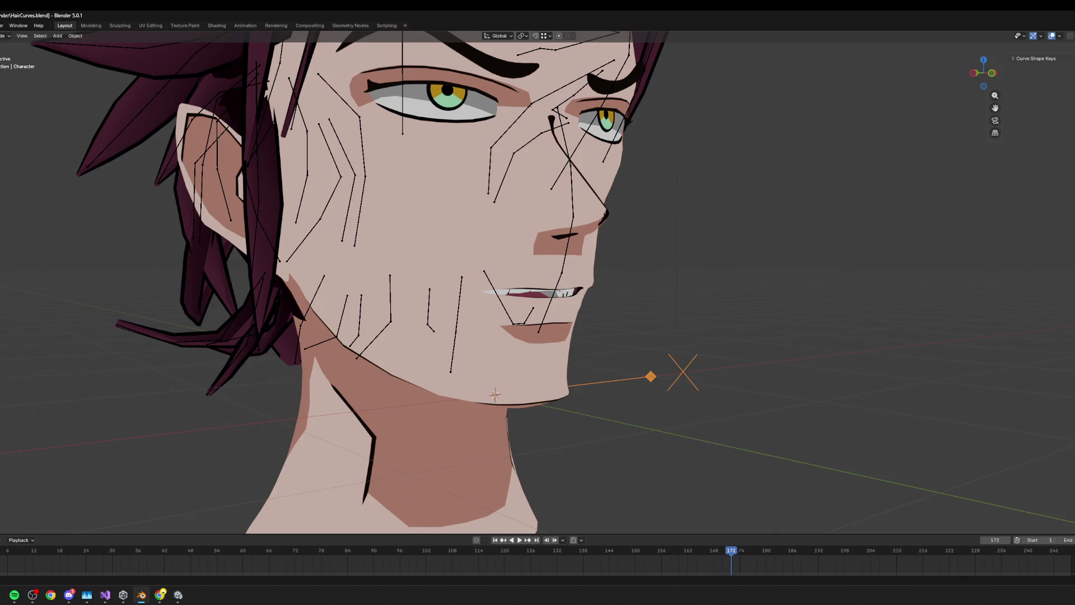
pyautogui.press('a')
pyautogui.click(1, 25)
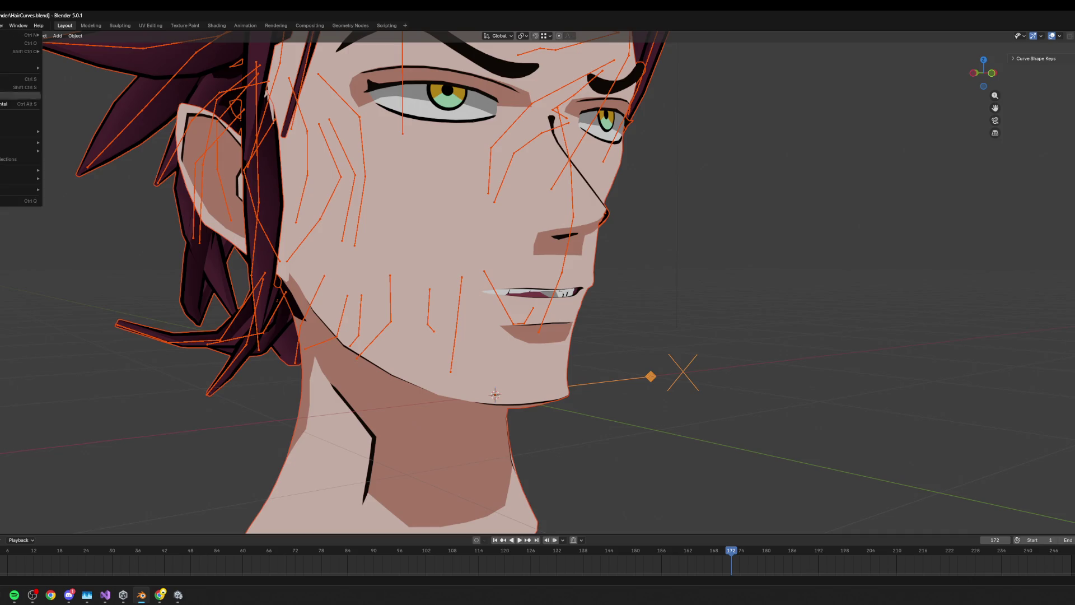
pyautogui.moveTo(28, 151)
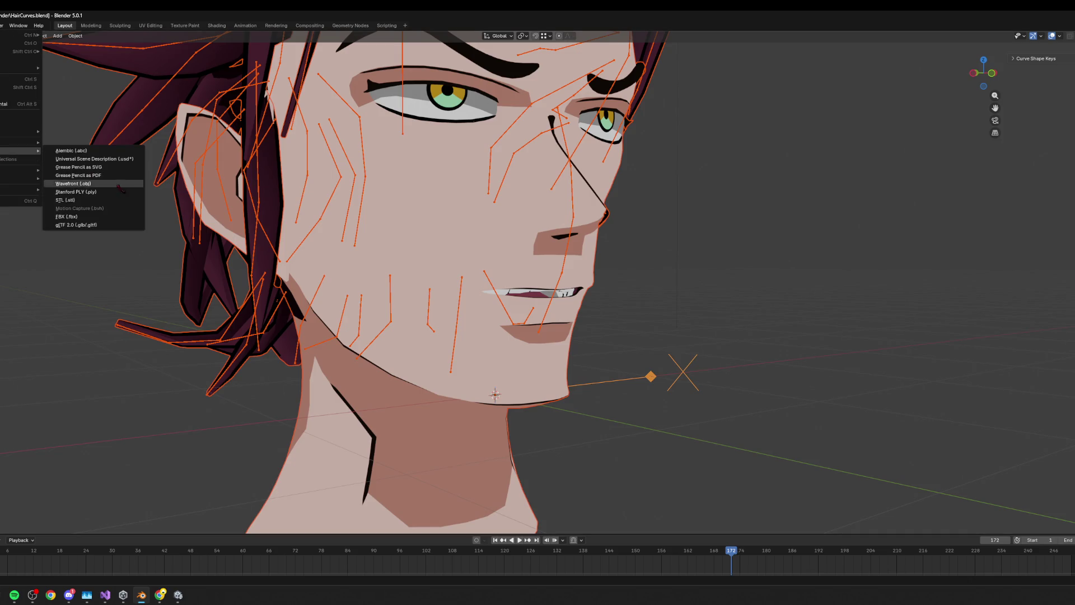
pyautogui.click(98, 217)
pyautogui.click(469, 410)
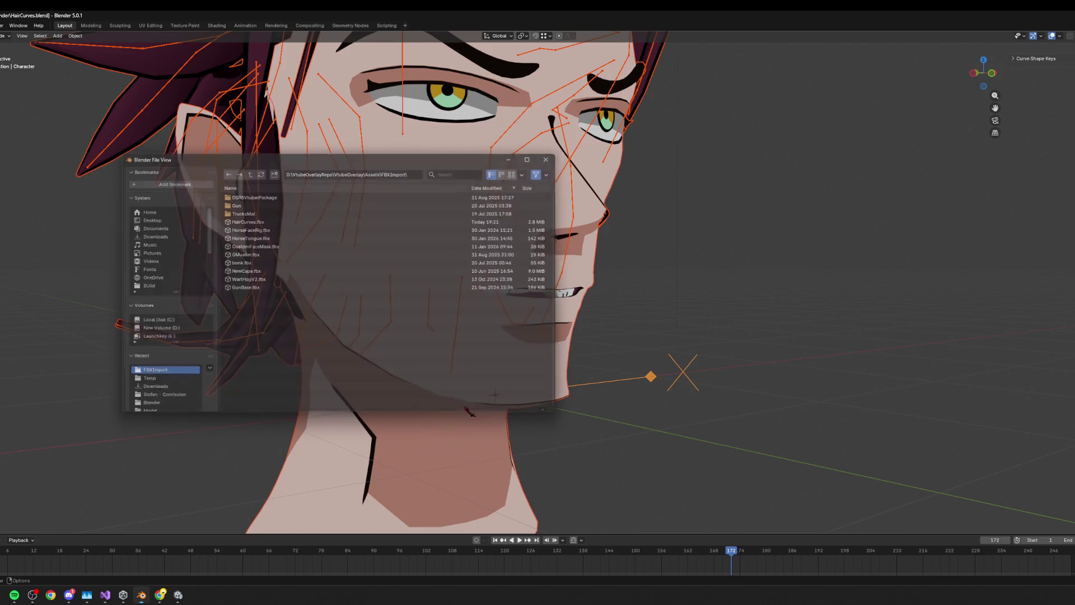
pyautogui.click(178, 595)
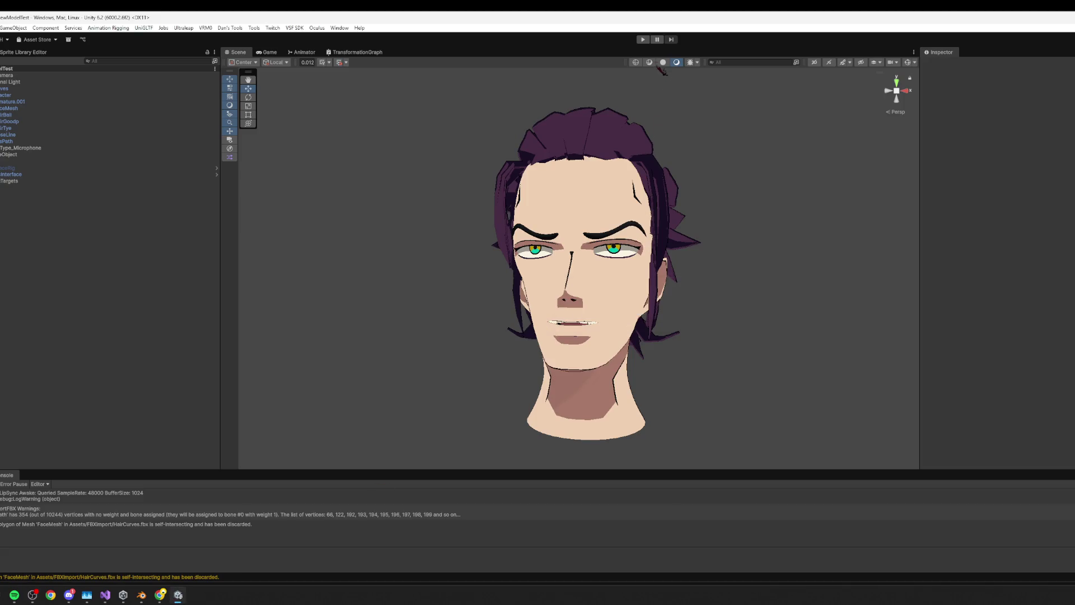
# - Enter play mode with the reimported head and untick HairCurves' Face Motion Avatar Binder
pyautogui.click(644, 39)
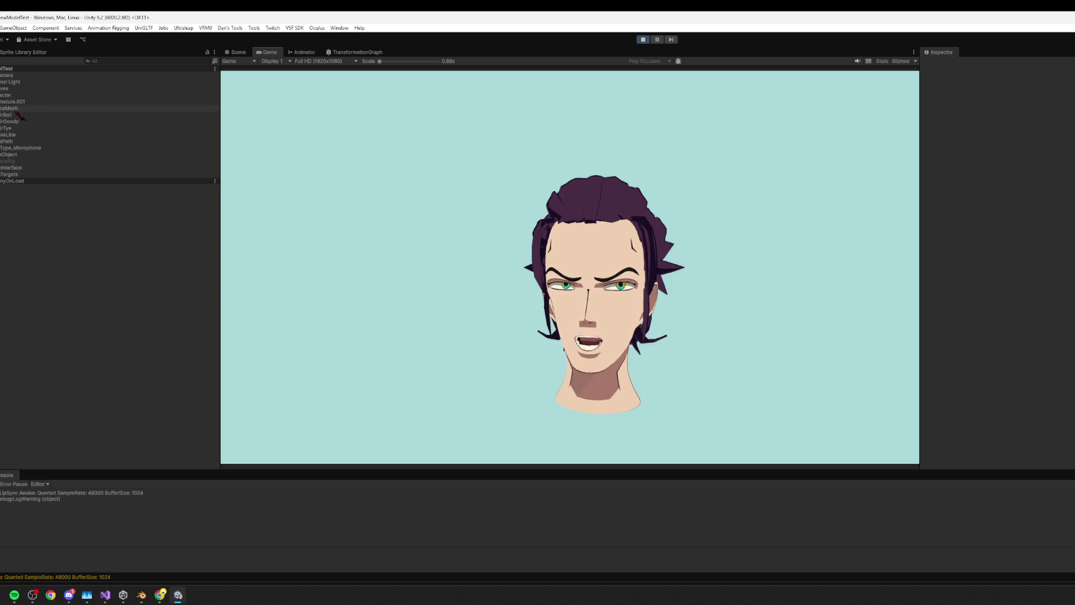
pyautogui.click(12, 88)
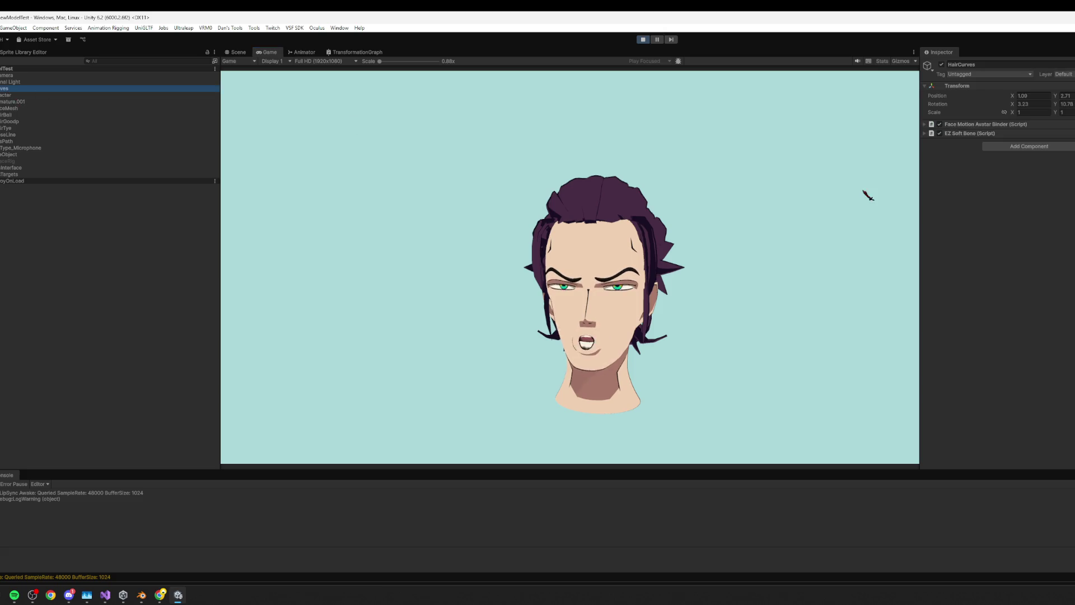
pyautogui.click(10, 96)
pyautogui.click(12, 101)
pyautogui.click(8, 89)
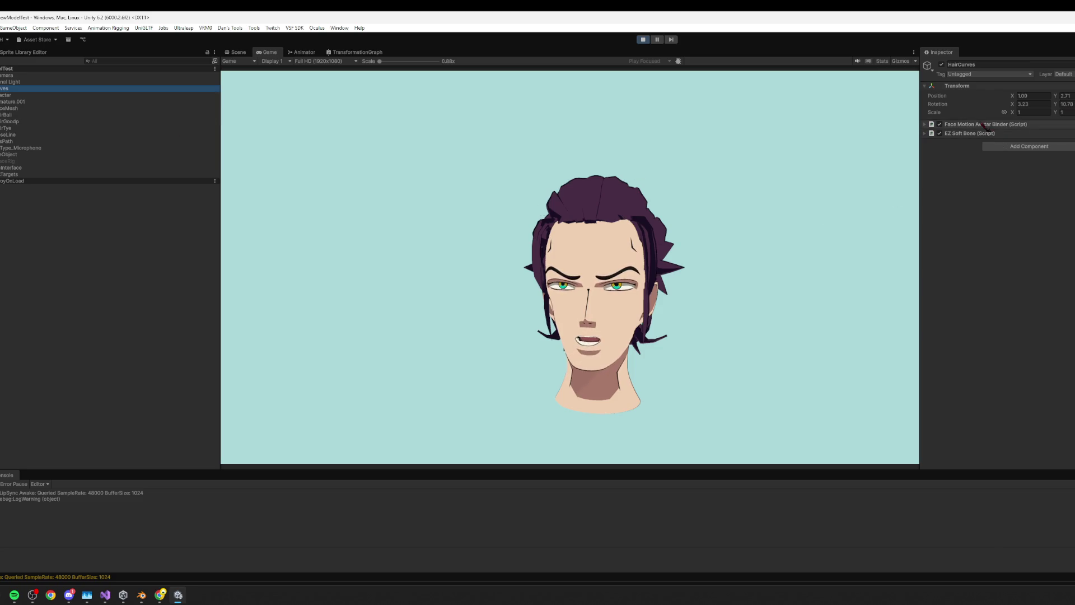
pyautogui.click(981, 125)
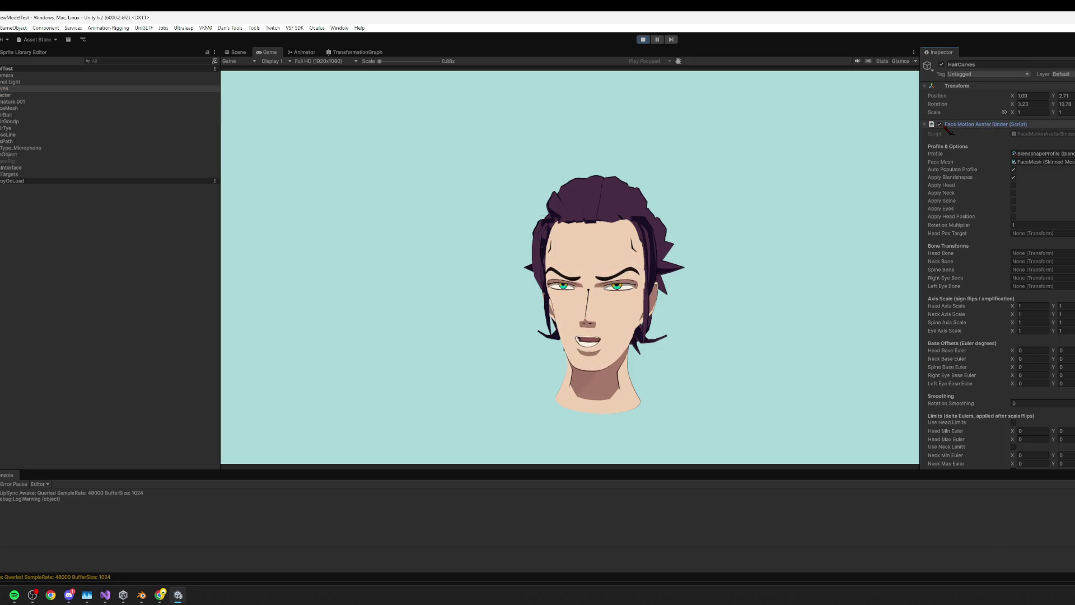
pyautogui.click(940, 125)
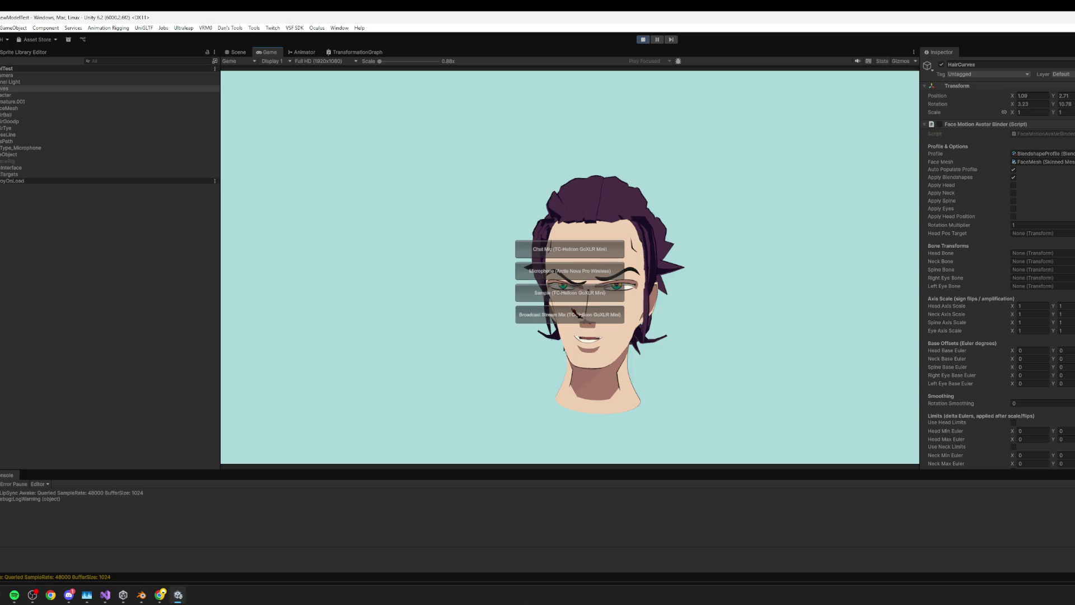
pyautogui.moveTo(593, 287)
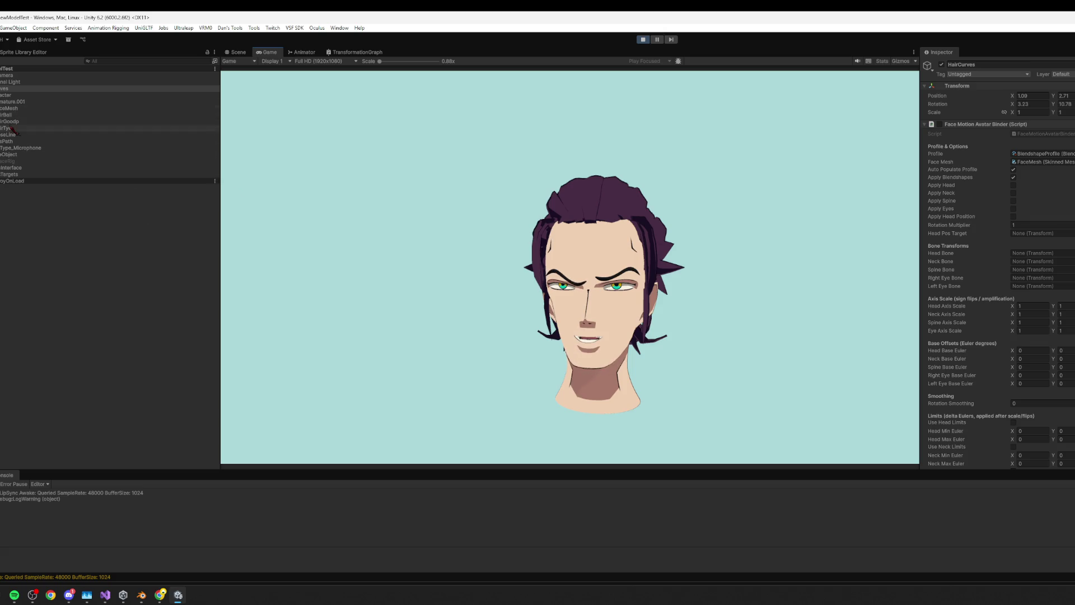
# - Review the FaceMesh blendshapes and Type_Microphone lip-sync setup, then collapse HairCurves' Face Motion Avatar Binder
pyautogui.click(8, 96)
pyautogui.click(10, 108)
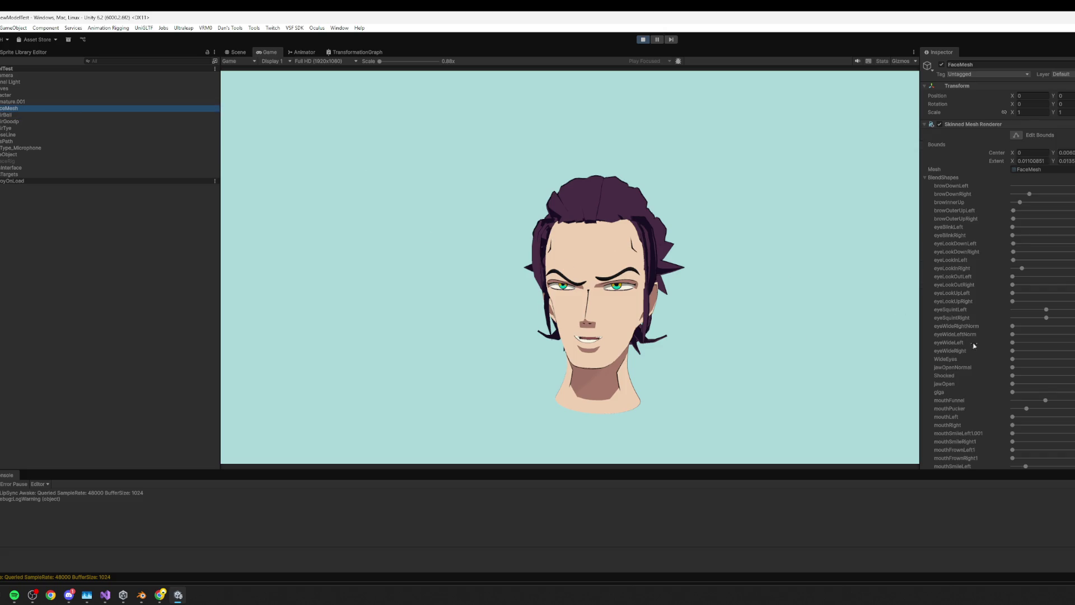
pyautogui.scroll(-10, 972, 350)
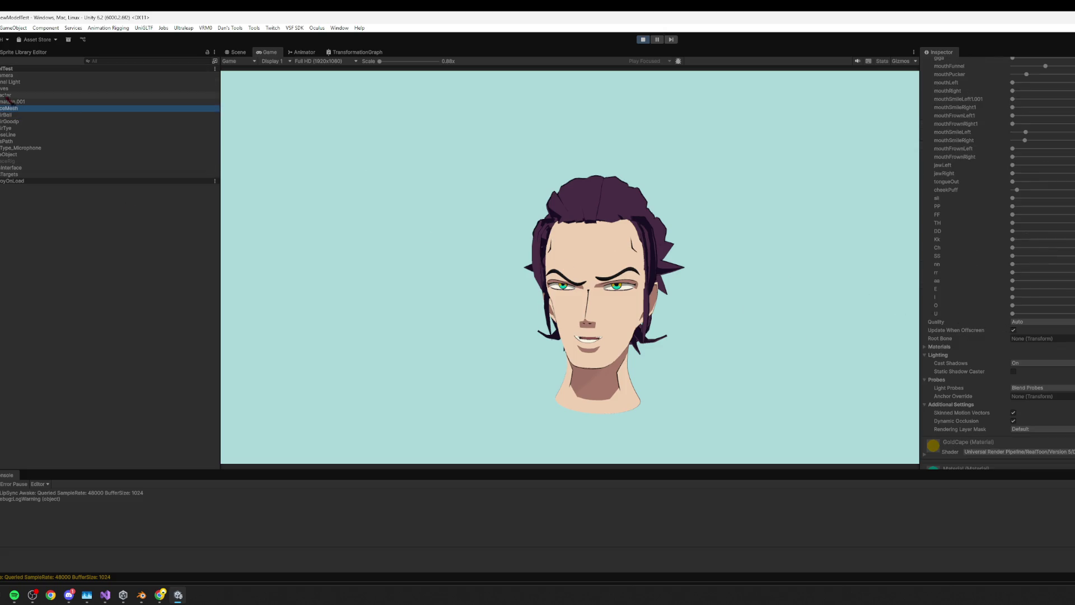
pyautogui.click(21, 148)
pyautogui.scroll(-3, 1060, 323)
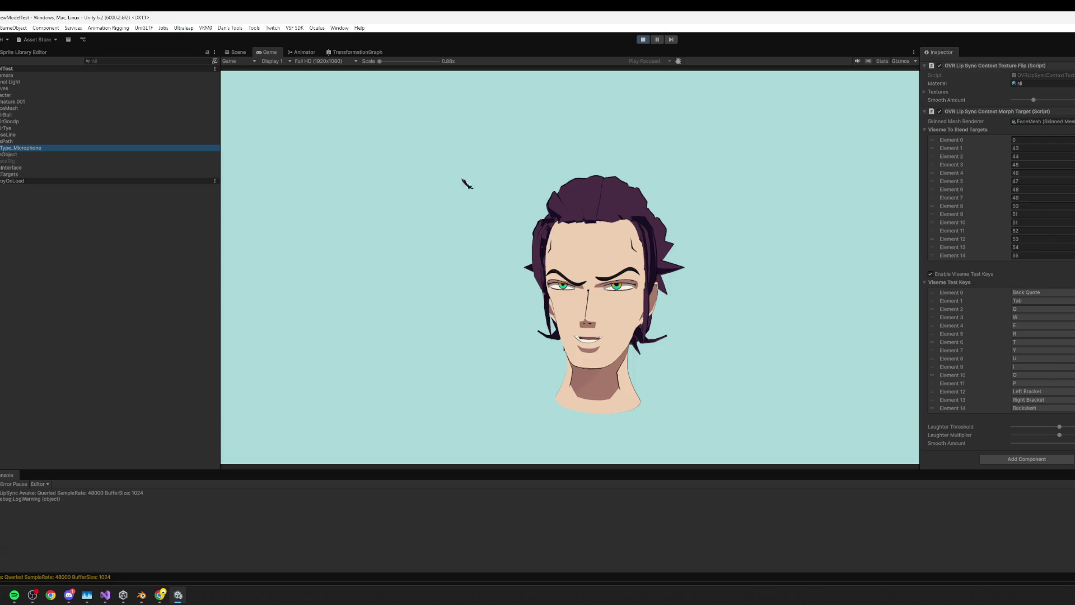
pyautogui.click(27, 89)
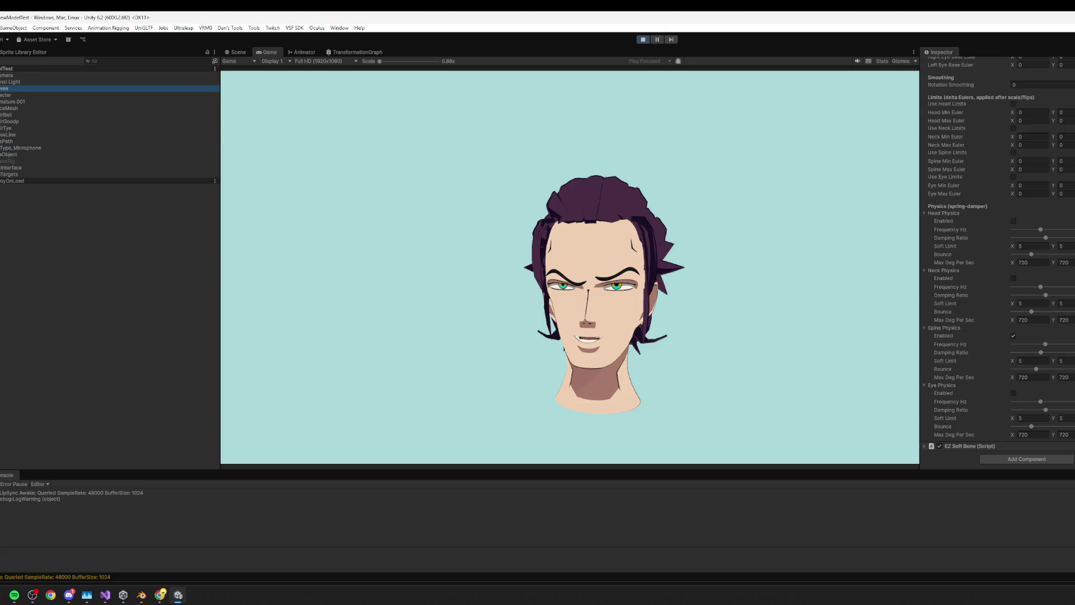
pyautogui.scroll(10, 1018, 375)
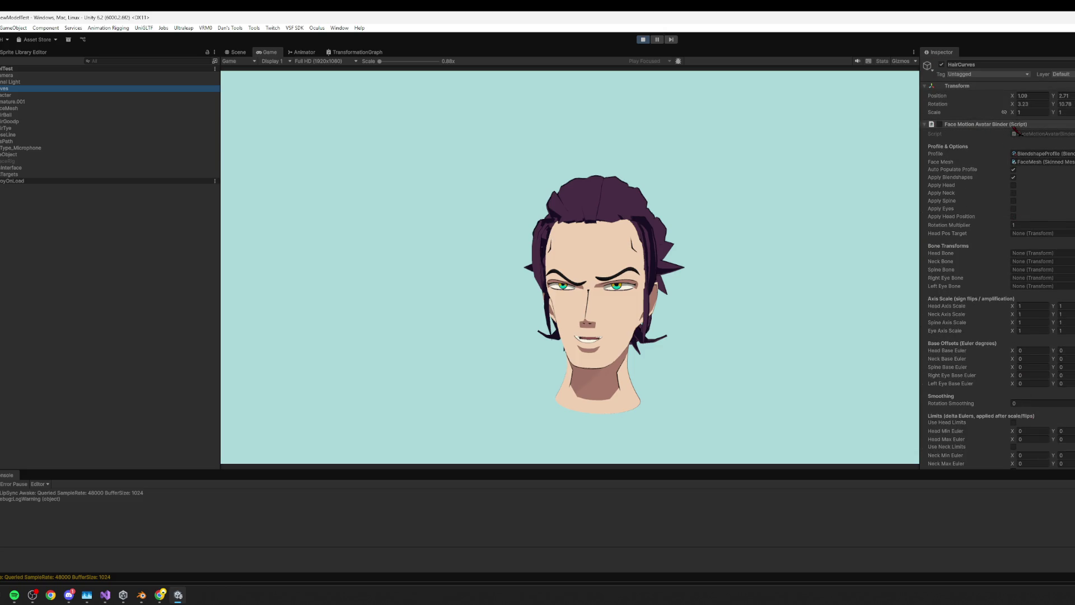
pyautogui.click(1015, 128)
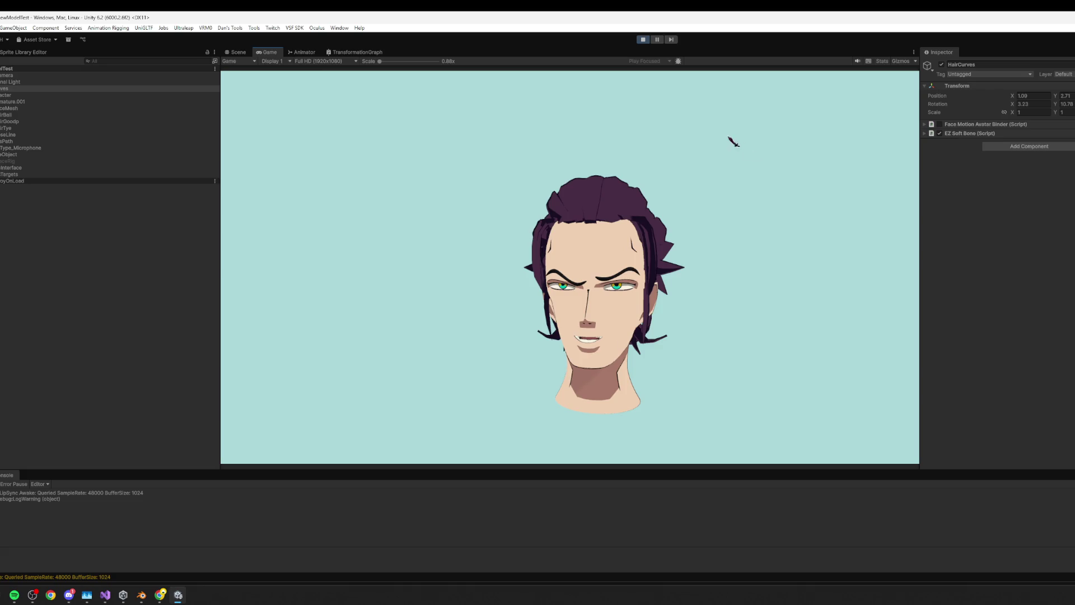
# - Drag the FaceMesh eyeSquint, browInnerUp and eyeLookInRight blendshape sliders down to 0
pyautogui.click(17, 108)
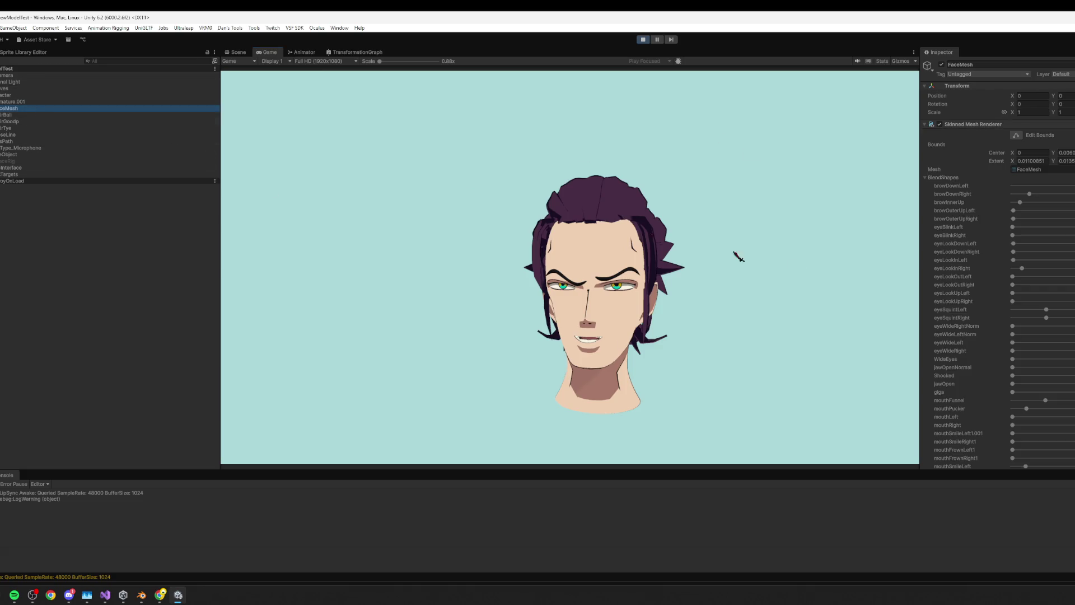
pyautogui.scroll(-3, 961, 299)
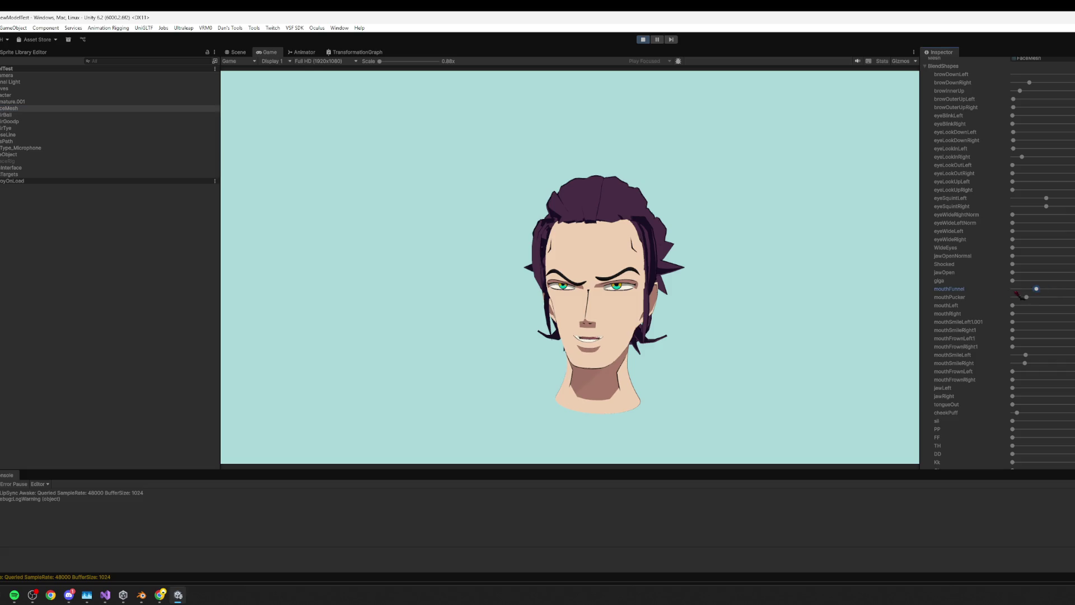
pyautogui.moveTo(977, 298); pyautogui.dragTo(989, 297)
pyautogui.moveTo(1046, 206); pyautogui.dragTo(960, 207)
pyautogui.scroll(1, 1014, 159)
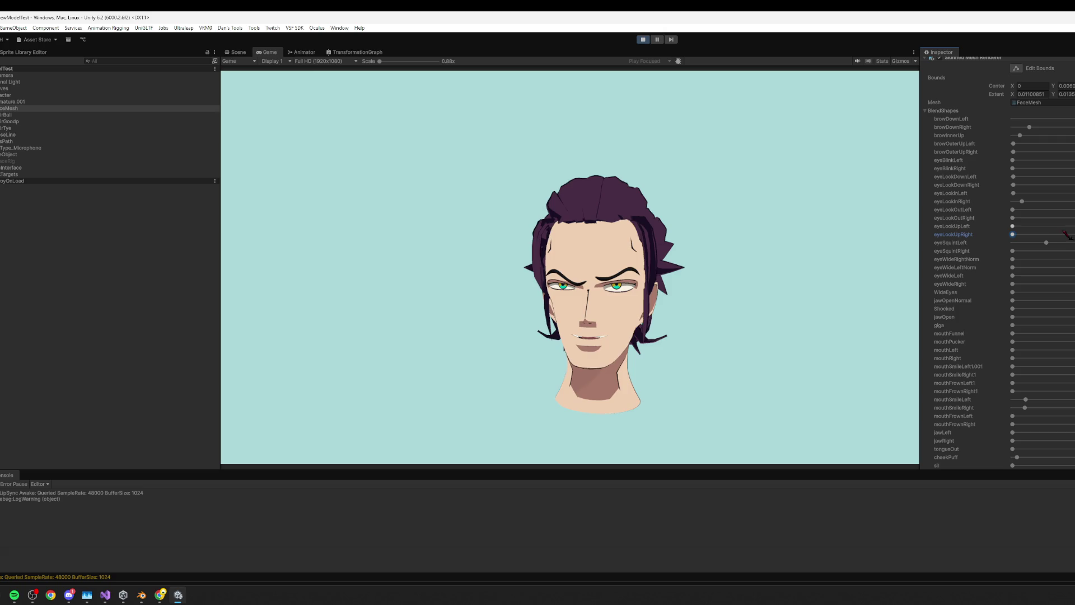
pyautogui.moveTo(1046, 245); pyautogui.dragTo(1006, 249)
pyautogui.moveTo(1019, 135)
pyautogui.mouseDown()
pyautogui.moveTo(988, 135)
pyautogui.moveTo(1014, 140)
pyautogui.mouseUp()
pyautogui.moveTo(1022, 202); pyautogui.dragTo(972, 211)
pyautogui.scroll(3, 1011, 121)
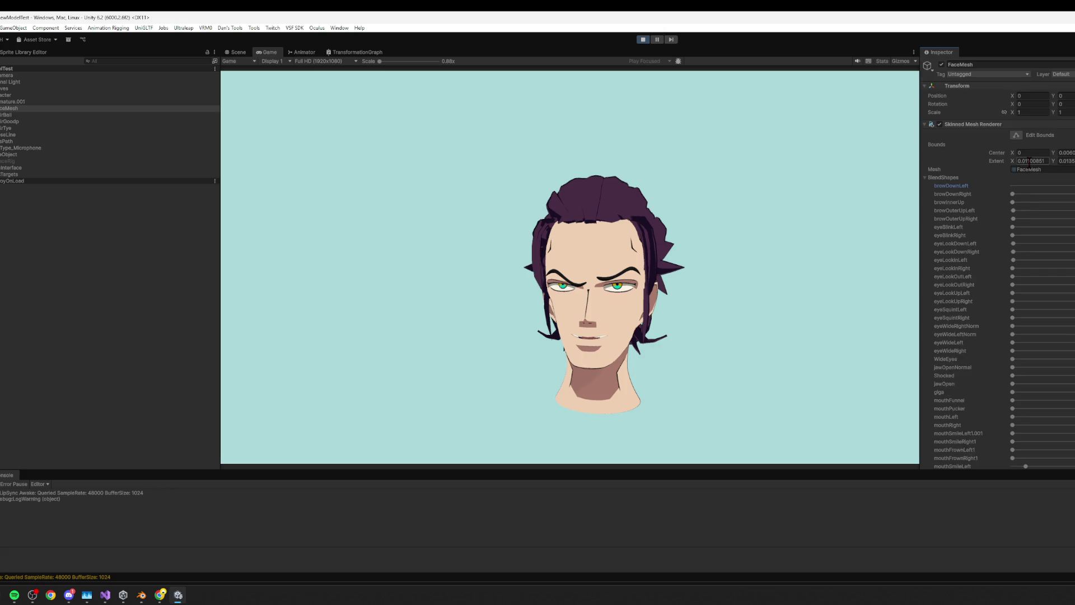
pyautogui.scroll(-9, 1027, 189)
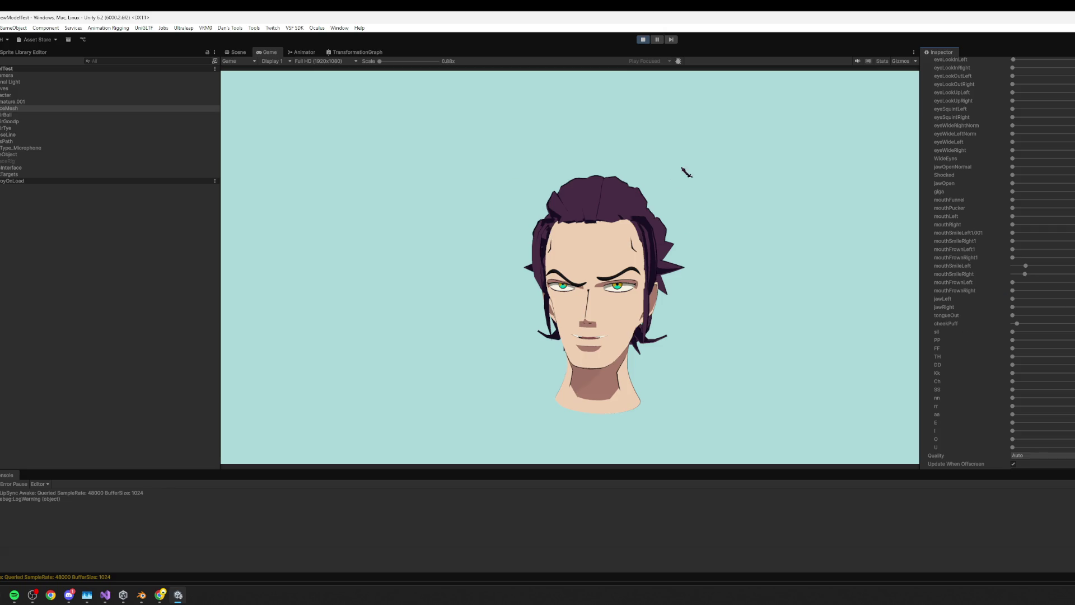
# - Stop play mode and browse the Character, armature and face mesh objects in the Hierarchy
pyautogui.click(645, 40)
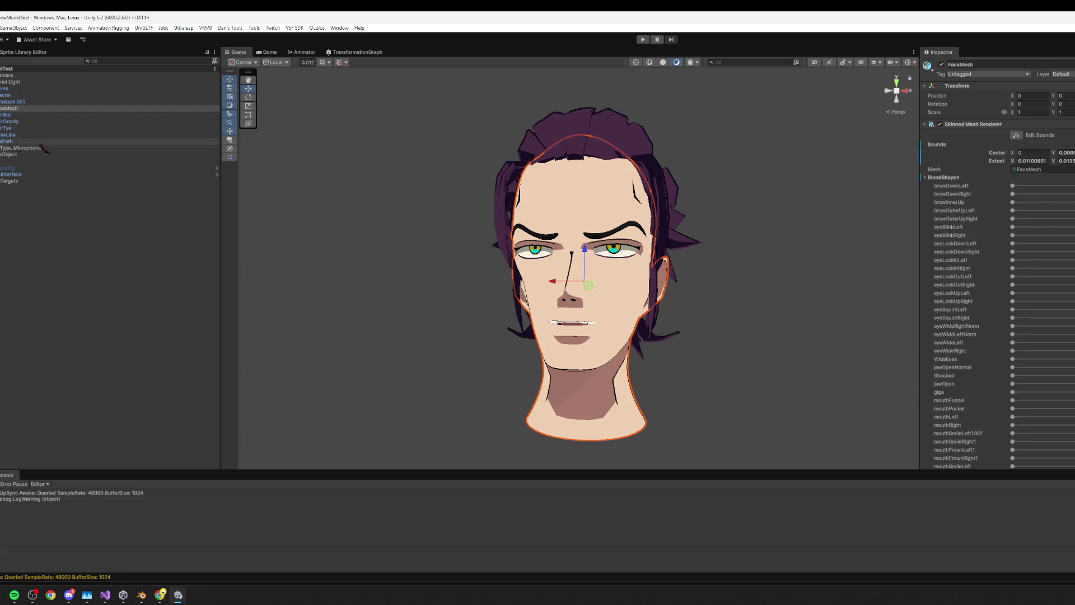
pyautogui.click(22, 102)
pyautogui.click(184, 109)
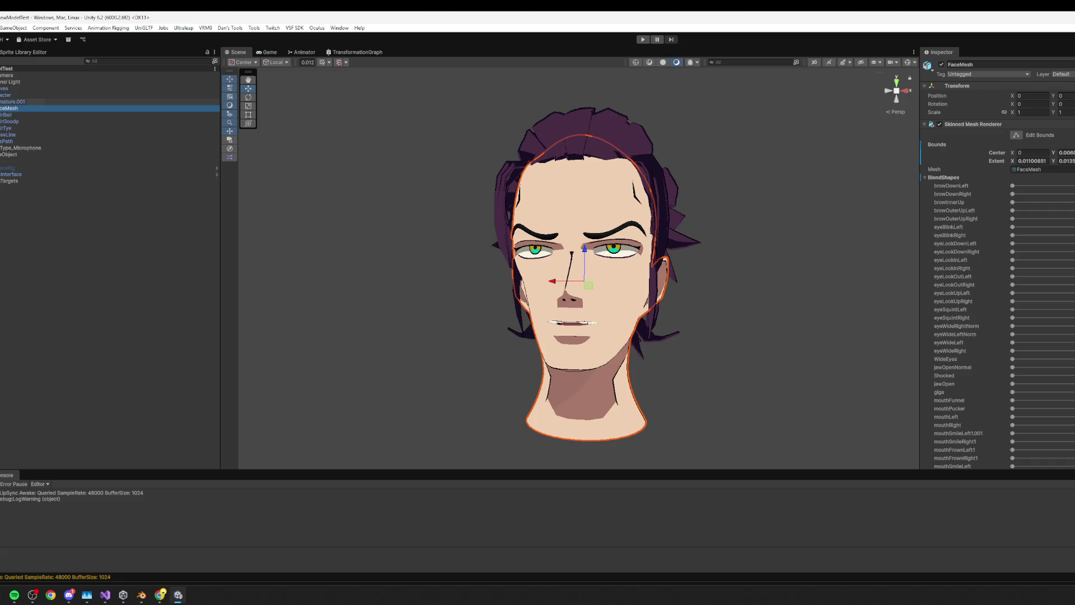
pyautogui.click(22, 101)
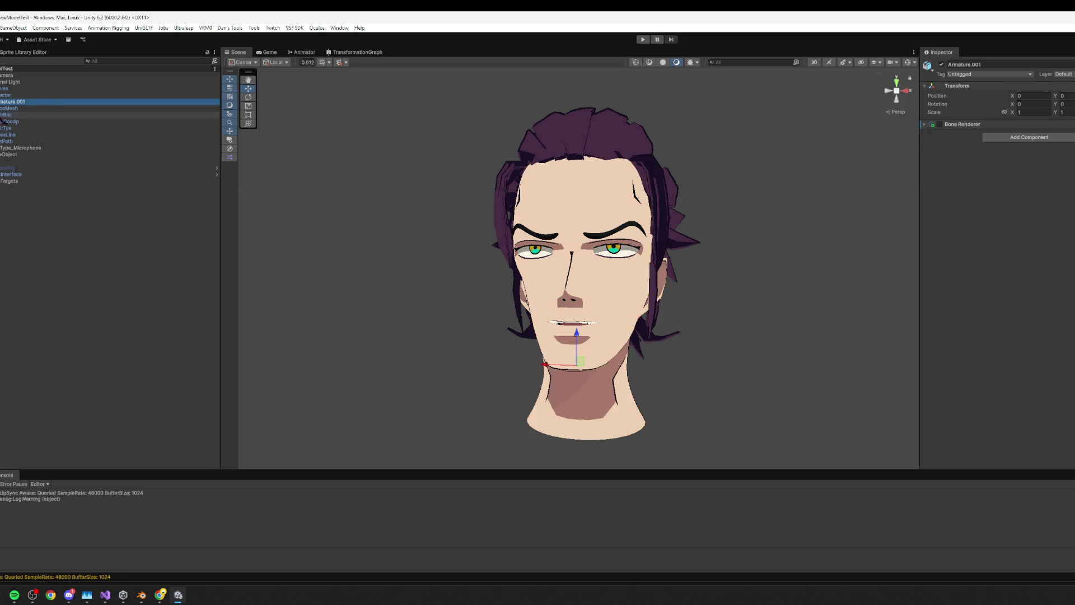
pyautogui.click(11, 95)
pyautogui.click(84, 108)
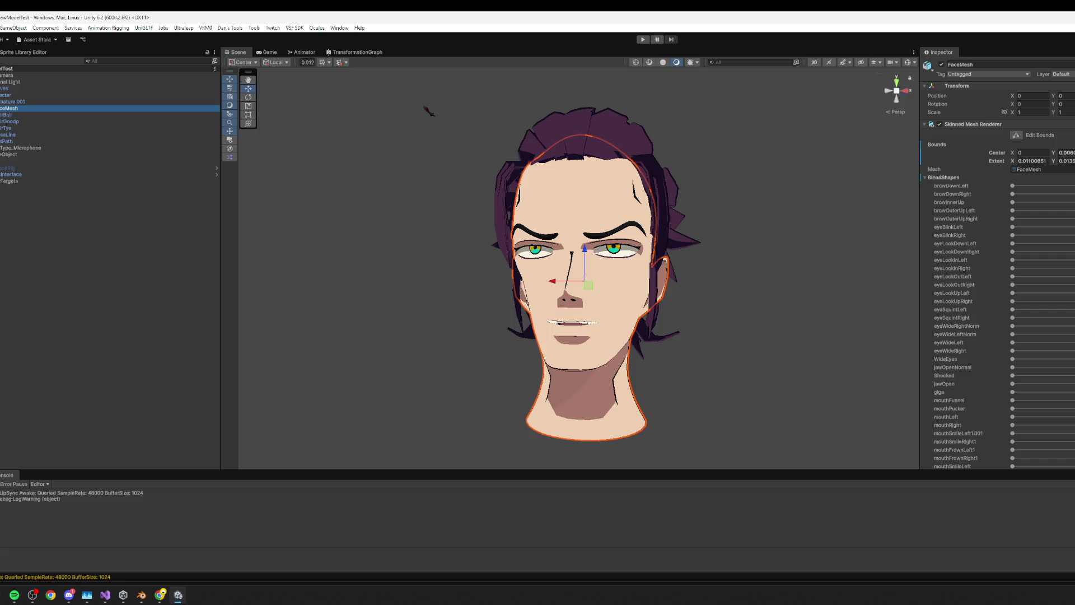
pyautogui.click(8, 96)
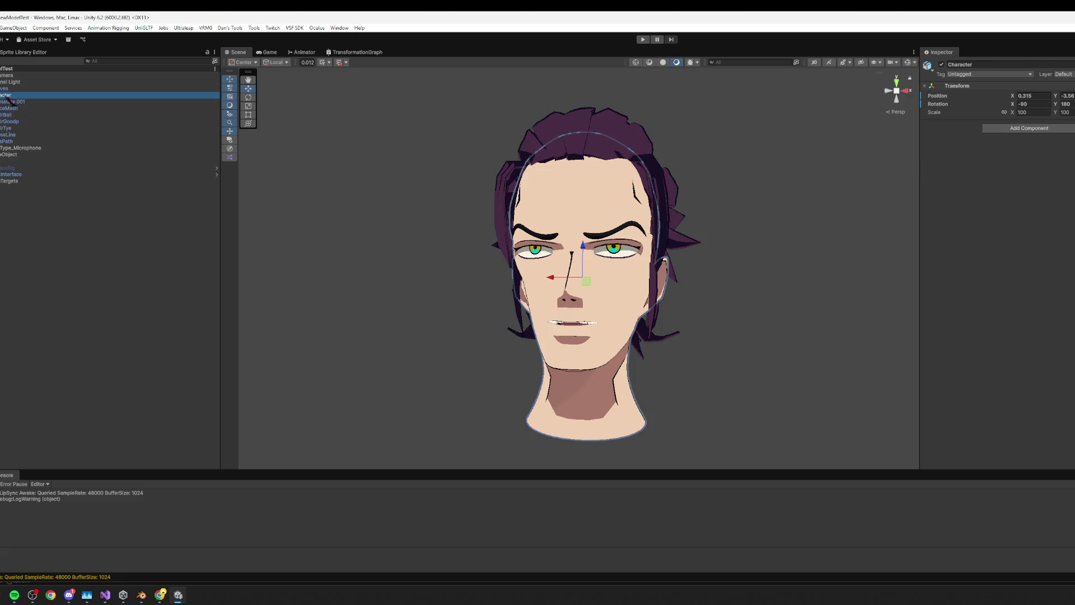
pyautogui.press('Down')
pyautogui.press('Down')
pyautogui.press('Down')
pyautogui.press('Down')
pyautogui.press('Down')
pyautogui.press('Down')
# - Check the viseme mapping, uncheck HairCurves' Face Motion Avatar Binder, and press Play
pyautogui.scroll(-3, 1043, 345)
pyautogui.click(1034, 270)
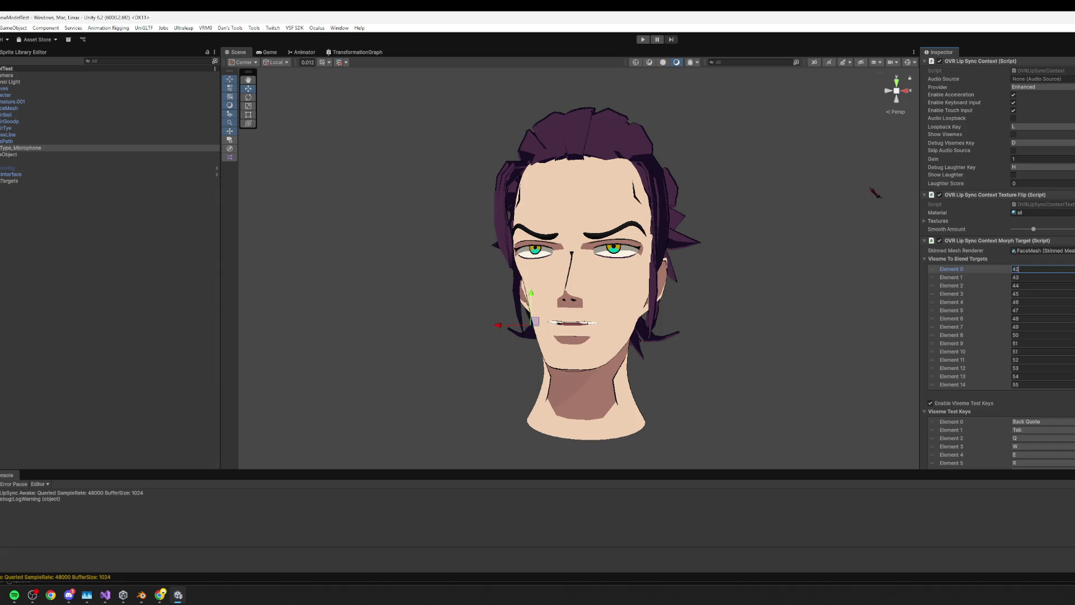
pyautogui.moveTo(21, 101); pyautogui.dragTo(56, 96)
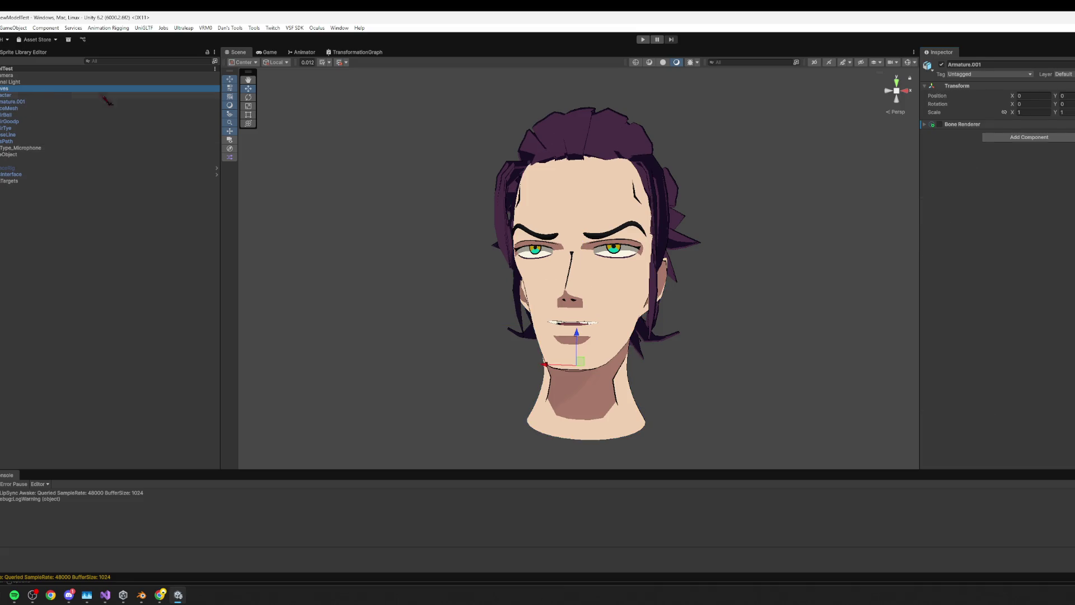
pyautogui.click(939, 145)
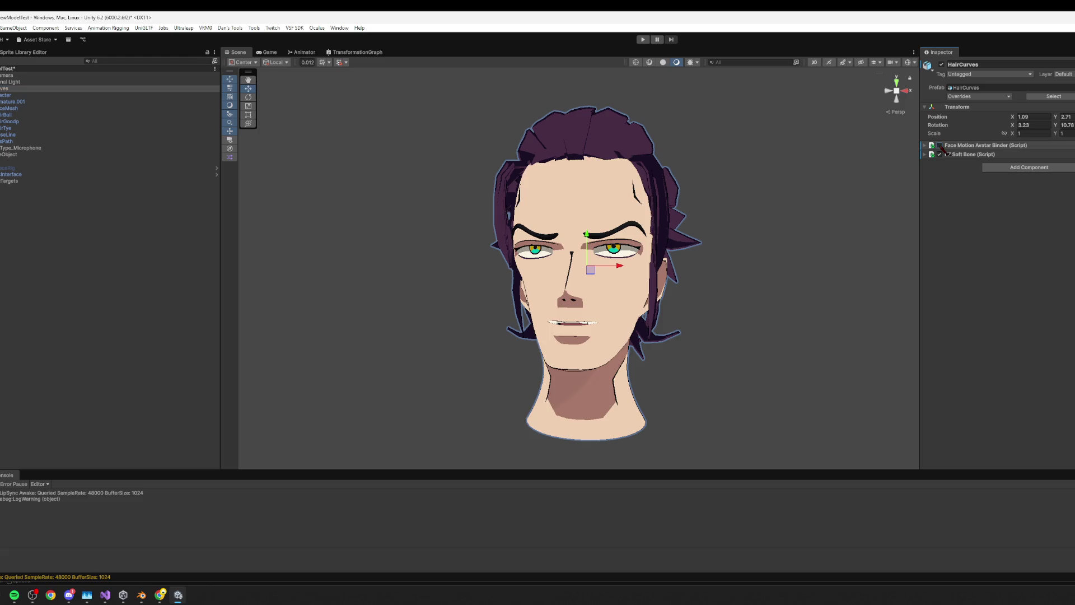
pyautogui.click(643, 39)
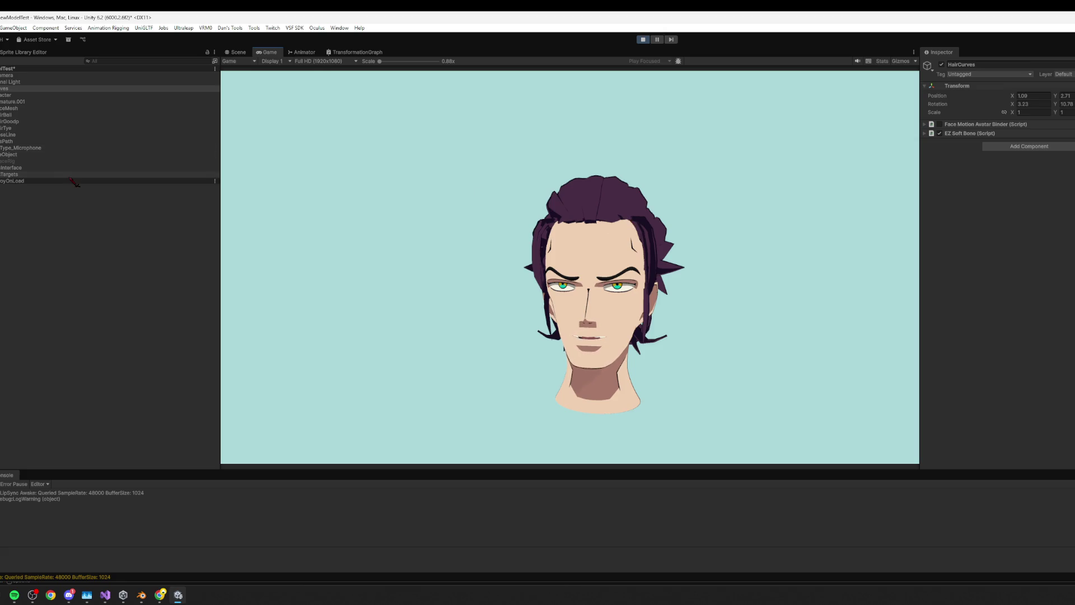
# - On InputType_Microphone, drop the texture flip Smooth Amount to minimum then raise it, toggling loopback with L
pyautogui.click(27, 149)
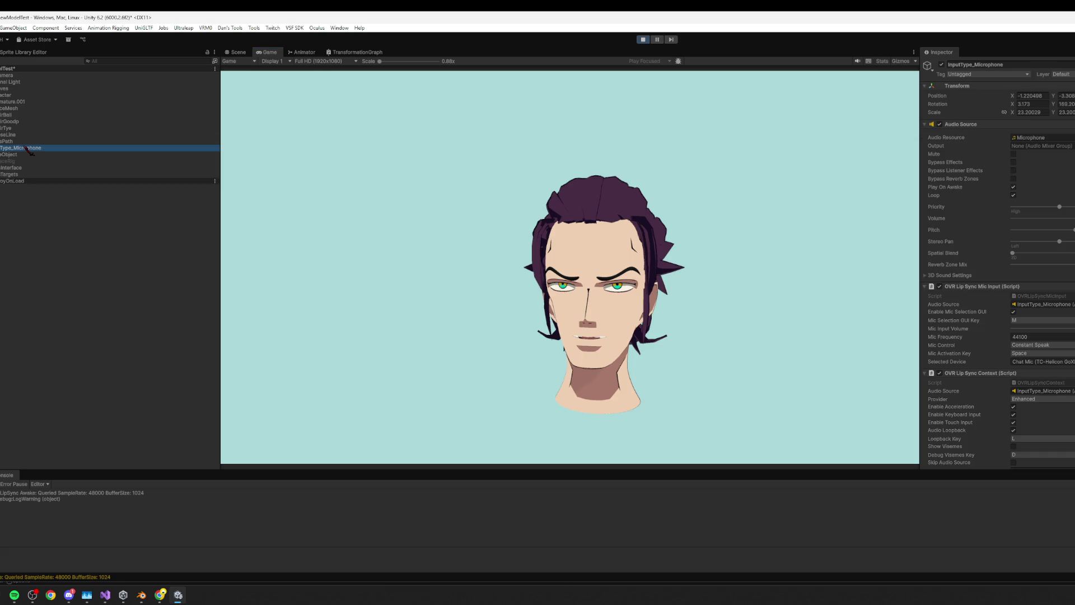
pyautogui.scroll(-5, 987, 321)
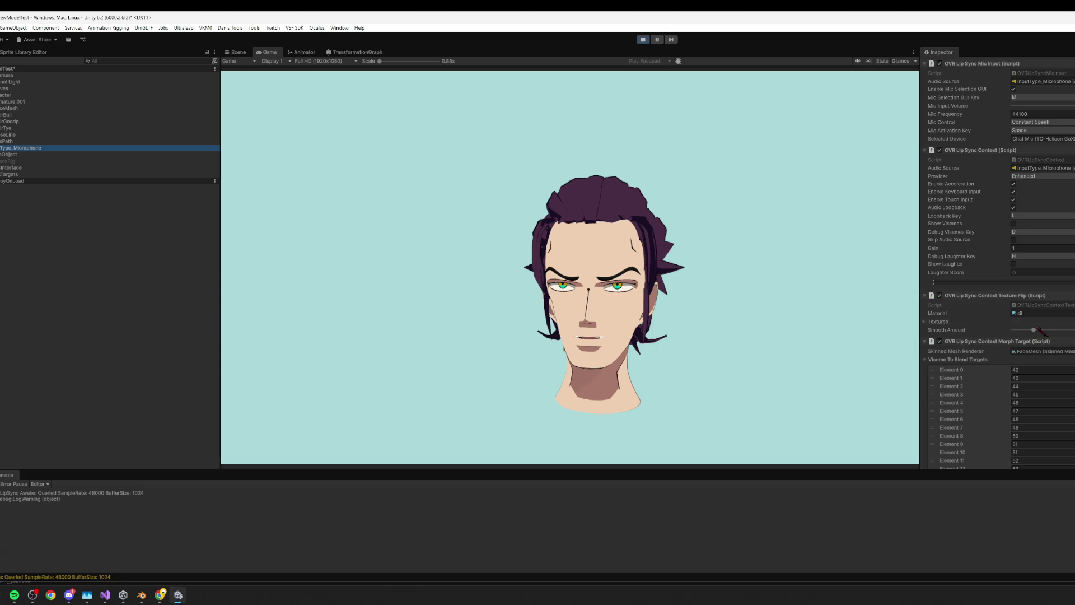
pyautogui.moveTo(1034, 331); pyautogui.dragTo(979, 339)
pyautogui.click(620, 223)
pyautogui.press('l')
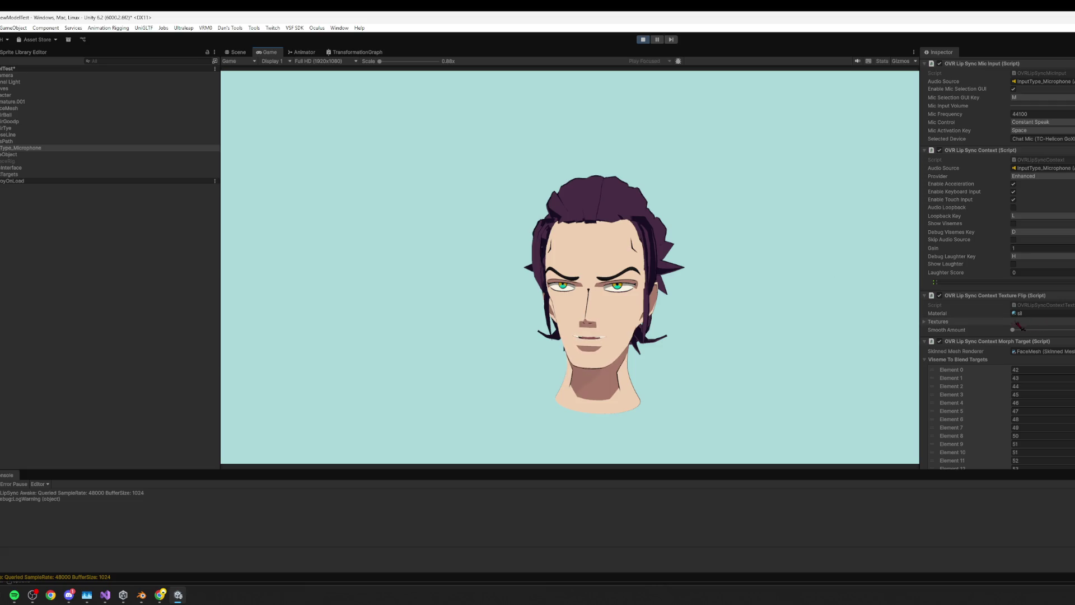
pyautogui.moveTo(1013, 330)
pyautogui.mouseDown()
pyautogui.moveTo(1055, 336)
pyautogui.moveTo(1043, 336)
pyautogui.mouseUp()
pyautogui.press('l')
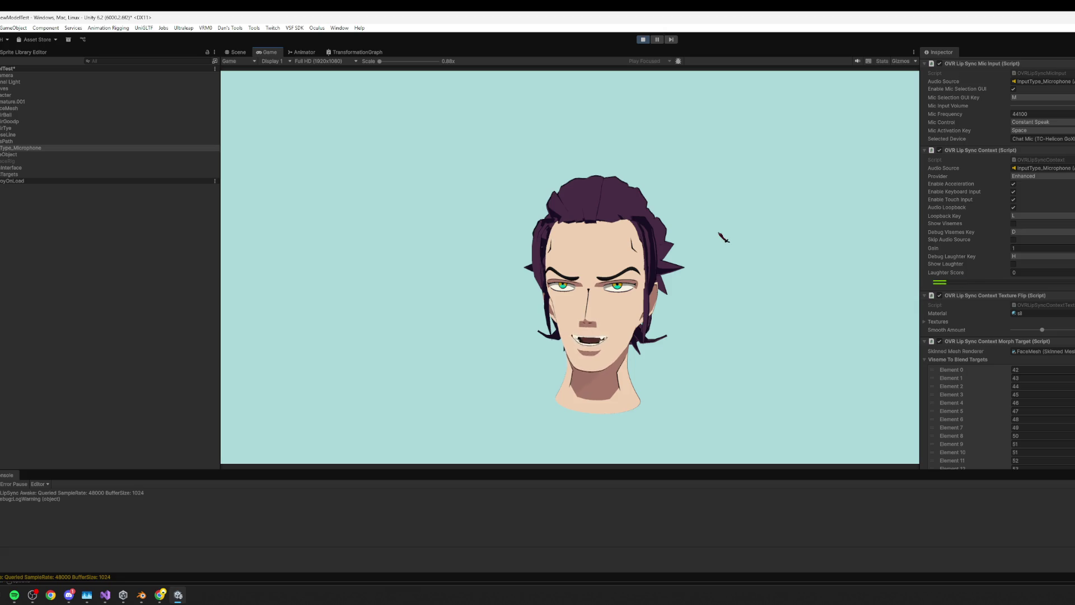
pyautogui.scroll(10, 1002, 244)
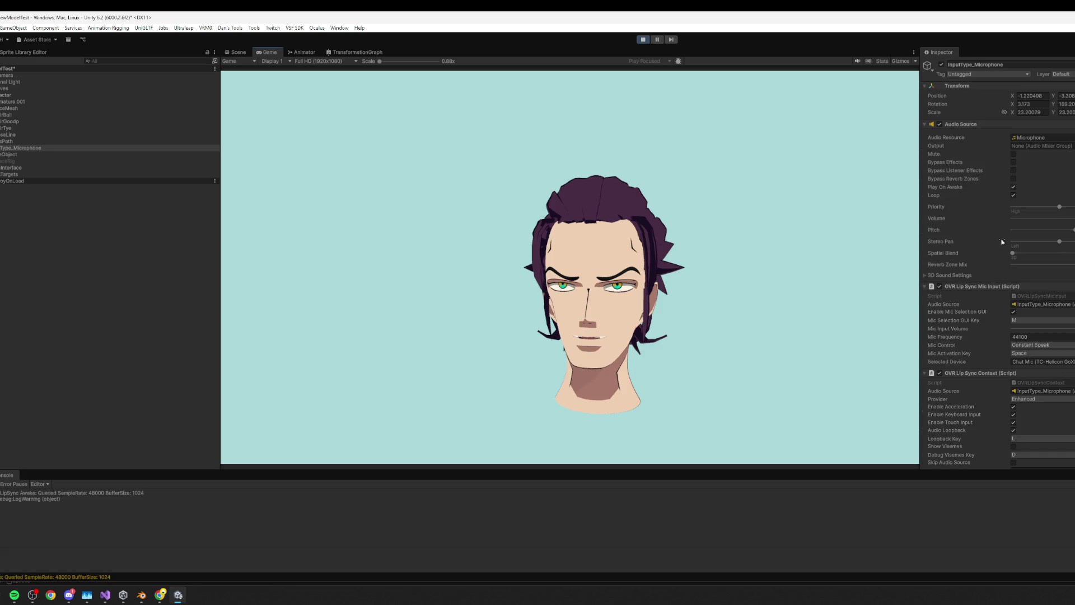
# - Stop play mode, untick the Main Camera's Audio Listener, and press Play again
pyautogui.click(34, 75)
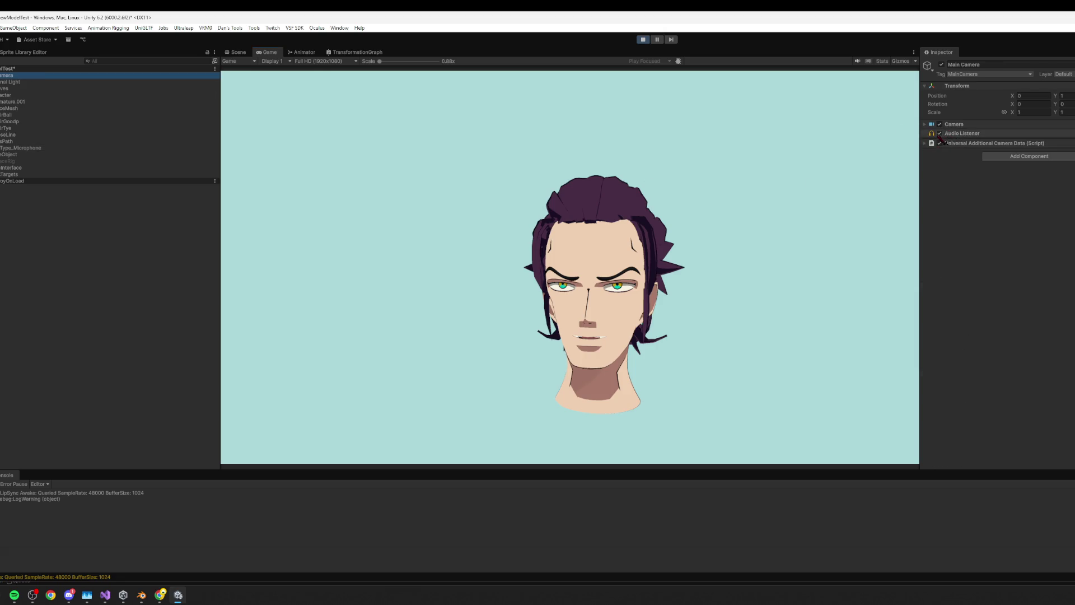
pyautogui.click(48, 90)
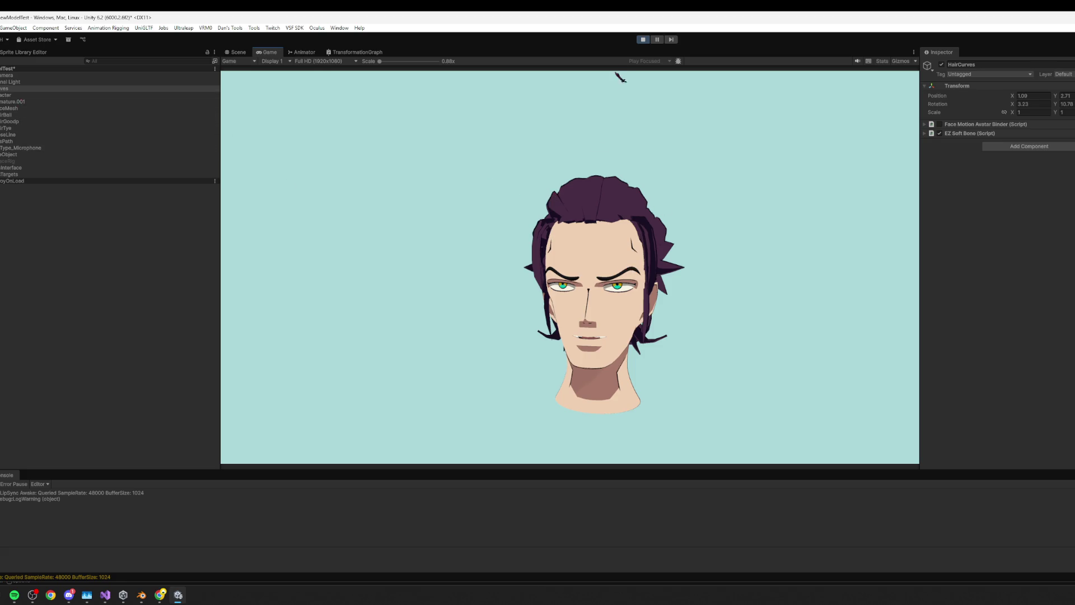
pyautogui.click(643, 39)
pyautogui.click(19, 76)
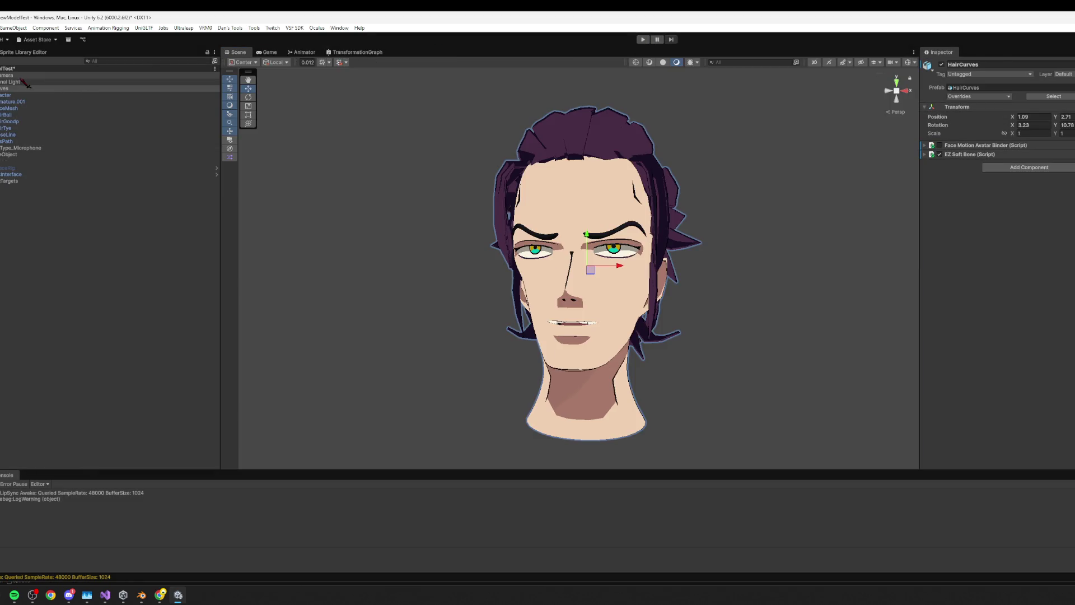
pyautogui.click(939, 133)
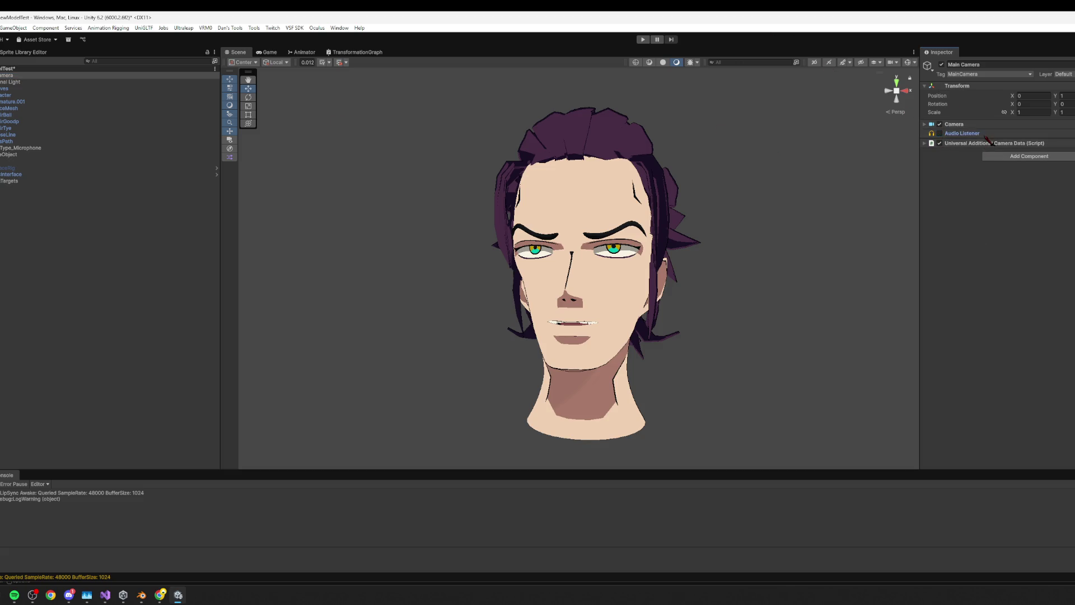
pyautogui.click(644, 40)
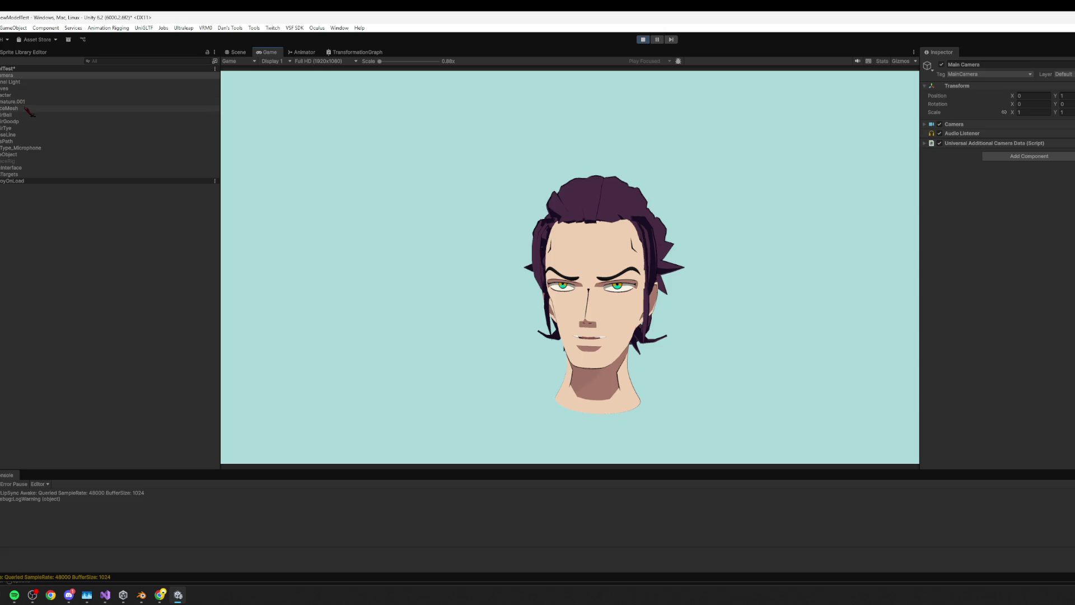
# - Select HairCurves, tick its Face Motion Avatar Binder checkbox, and switch to the Scene view
pyautogui.click(26, 109)
pyautogui.click(38, 103)
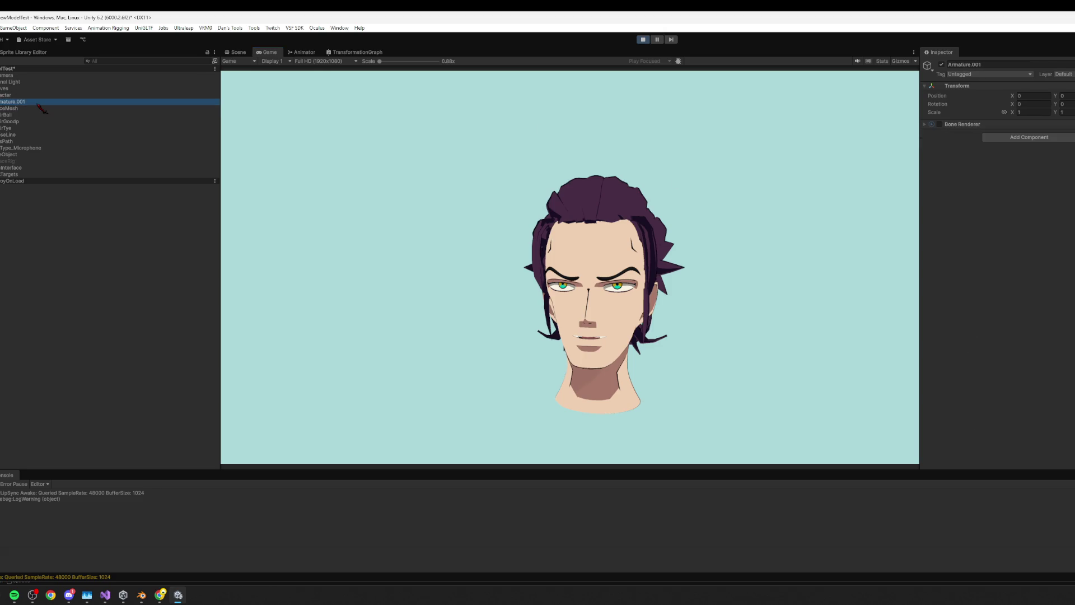
pyautogui.click(23, 95)
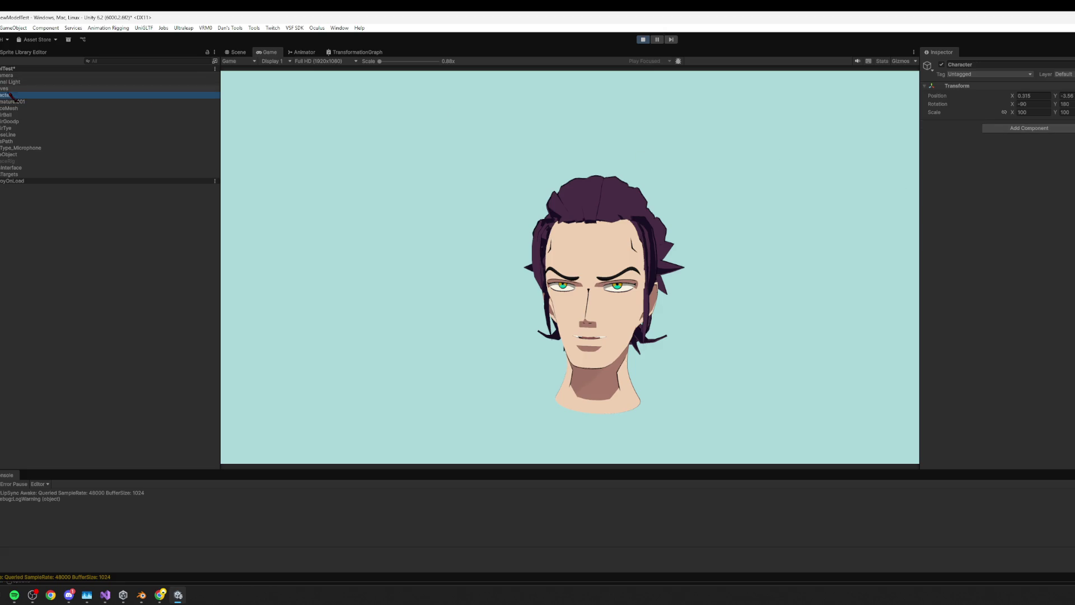
pyautogui.press('Up')
pyautogui.click(964, 124)
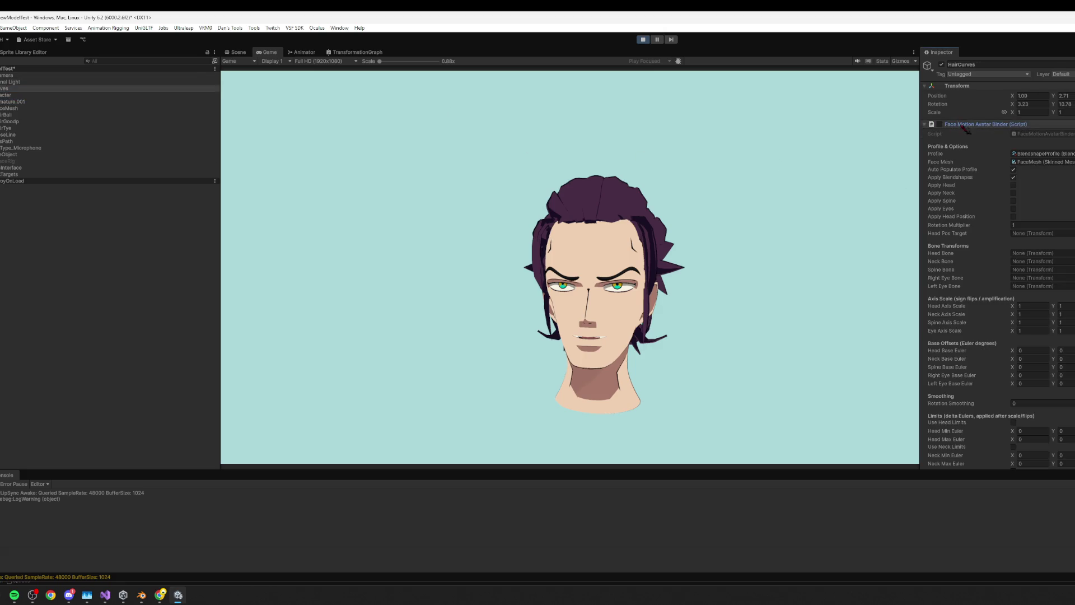
pyautogui.click(940, 124)
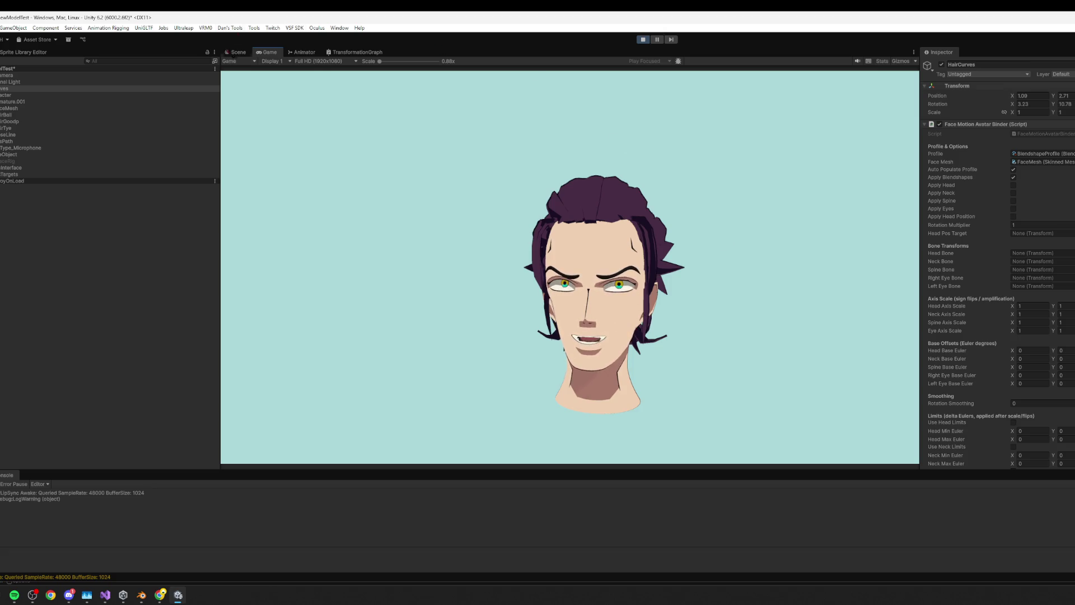
pyautogui.click(236, 52)
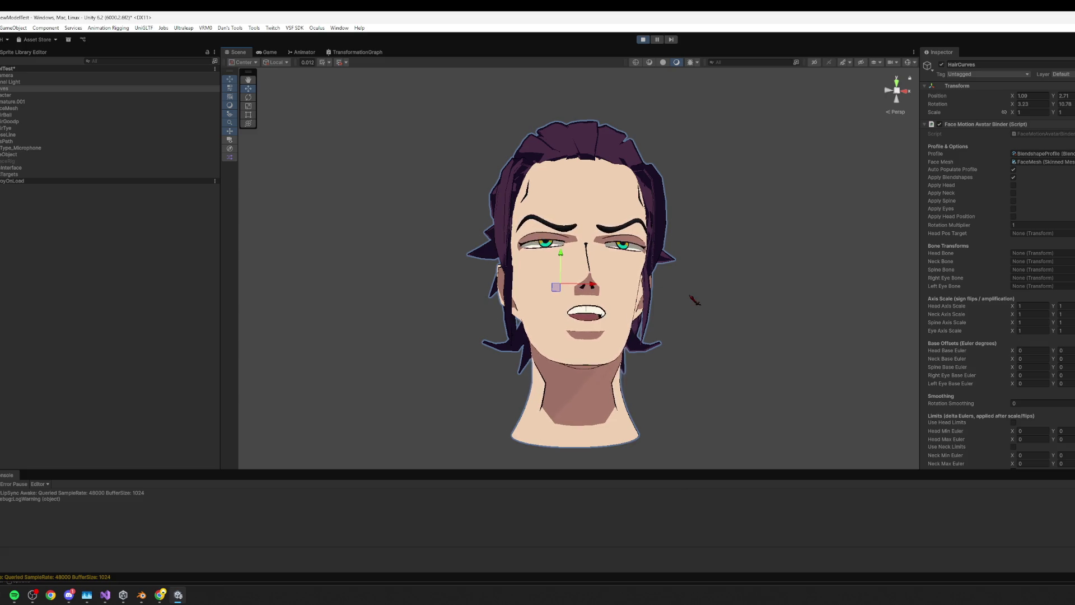
# - Orbit the Scene view to the head's right side profile
pyautogui.press('alt')
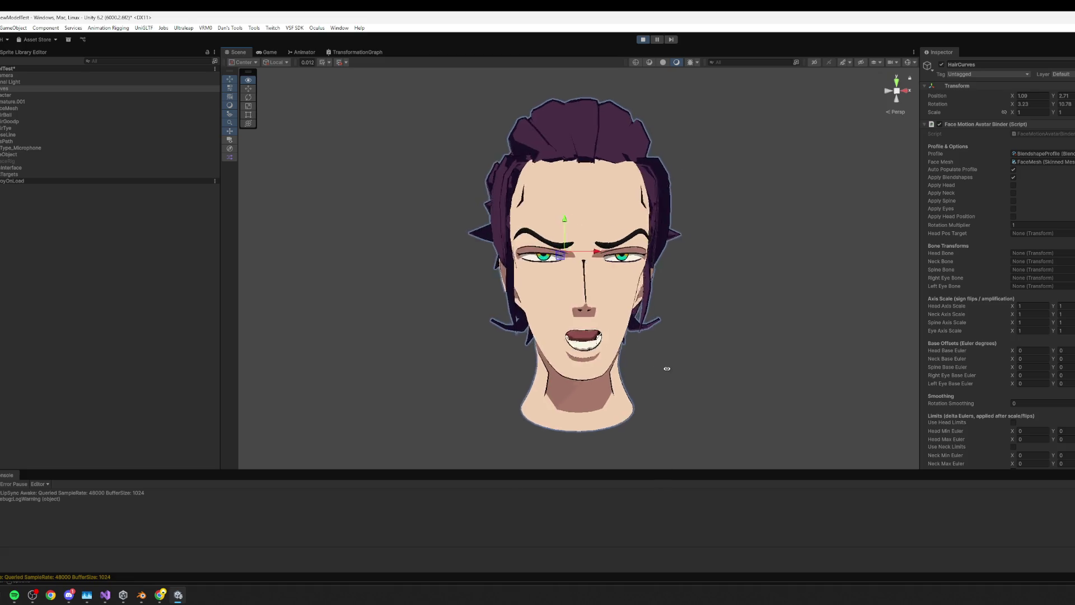
pyautogui.keyDown('alt'); pyautogui.moveTo(665, 363); pyautogui.dragTo(792, 353); pyautogui.keyUp('alt')
pyautogui.scroll(-10, 1070, 338)
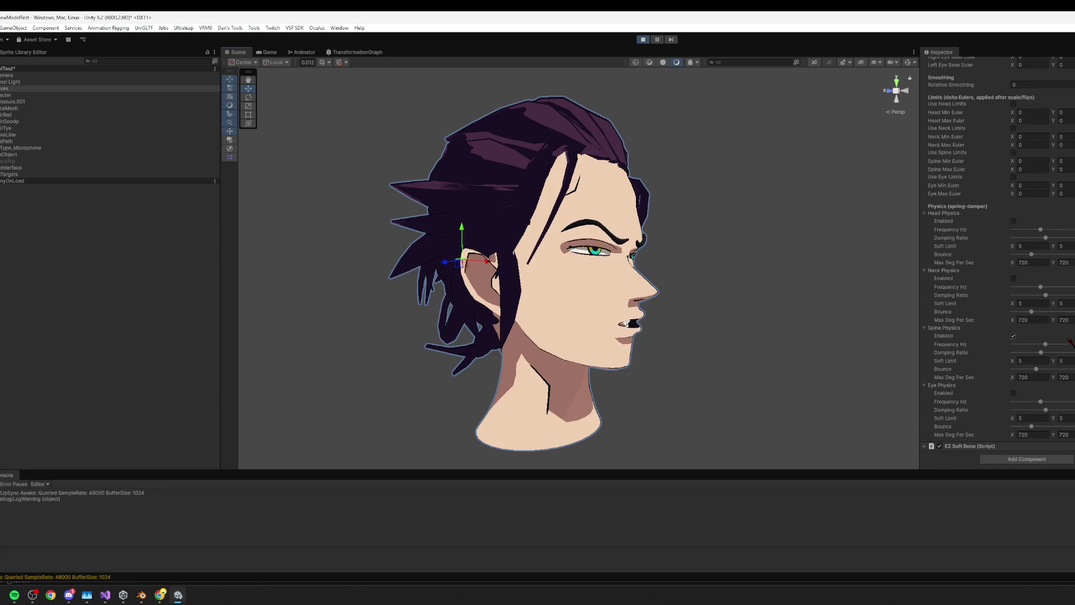
# - Select InputType_Microphone in the Hierarchy and return to the Game view
pyautogui.click(16, 102)
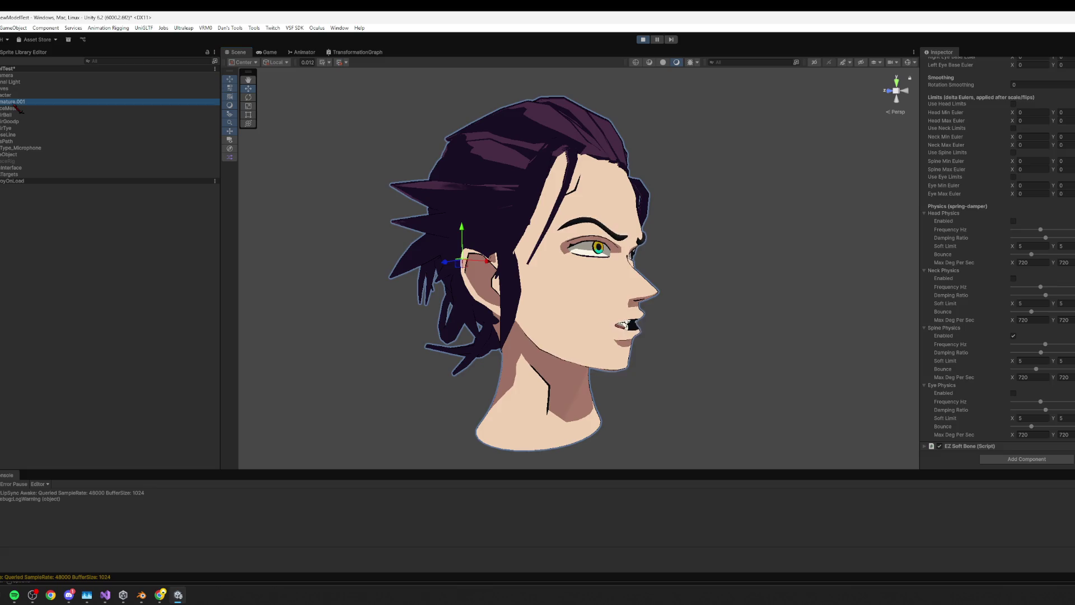
pyautogui.click(10, 108)
pyautogui.click(17, 148)
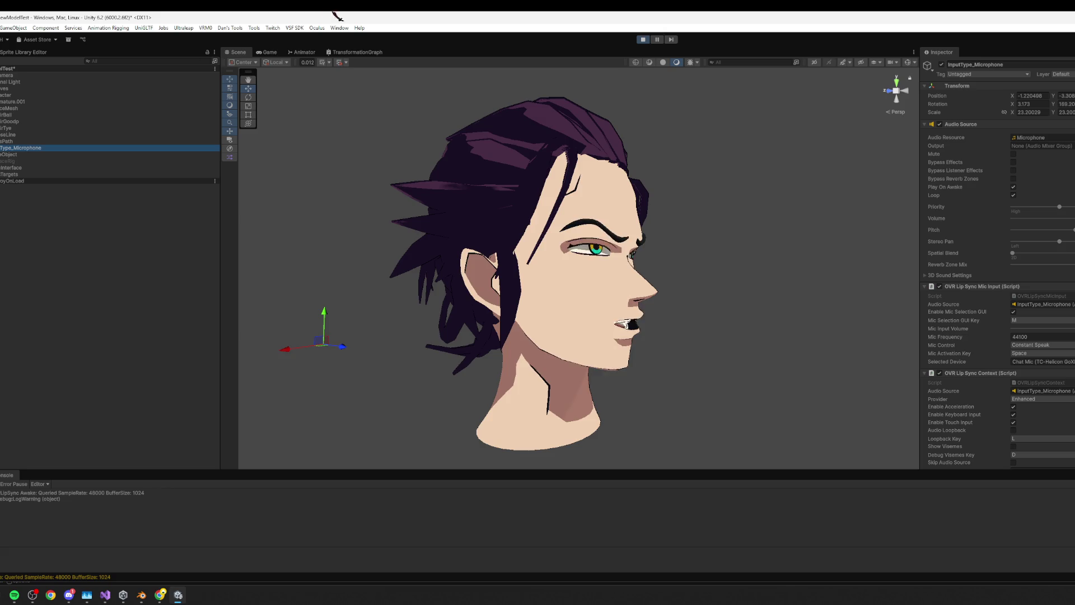
pyautogui.click(271, 53)
pyautogui.scroll(-3, 1024, 291)
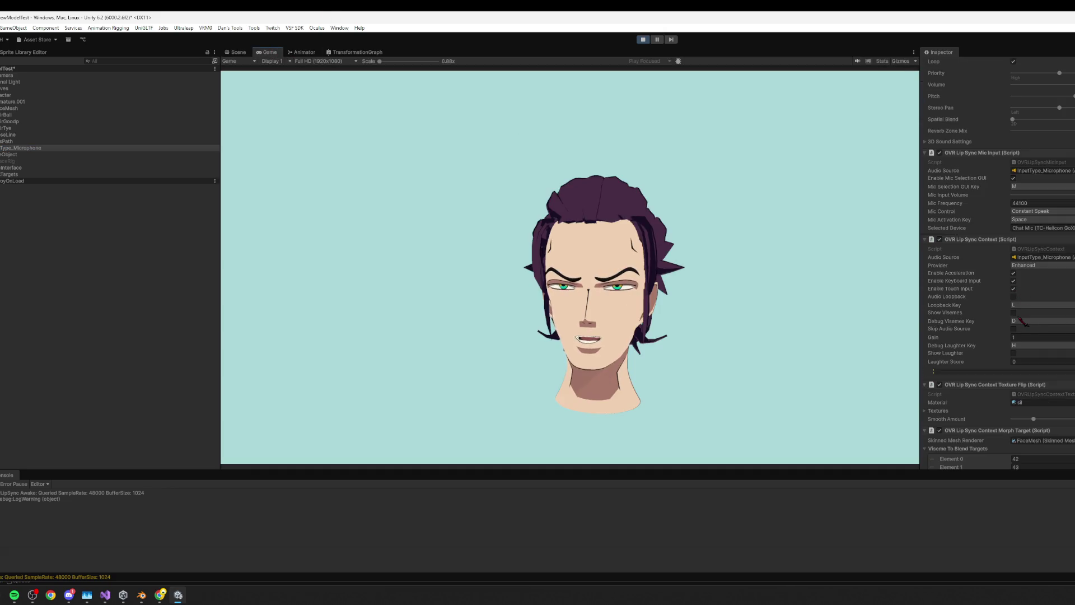
# - Adjust the lip-sync Gain, typing 2.1 then dragging it up, and toggle loopback with L
pyautogui.click(1006, 337)
pyautogui.write('2.1')
pyautogui.moveTo(998, 337); pyautogui.dragTo(1042, 337)
pyautogui.click(763, 315)
pyautogui.press('l')
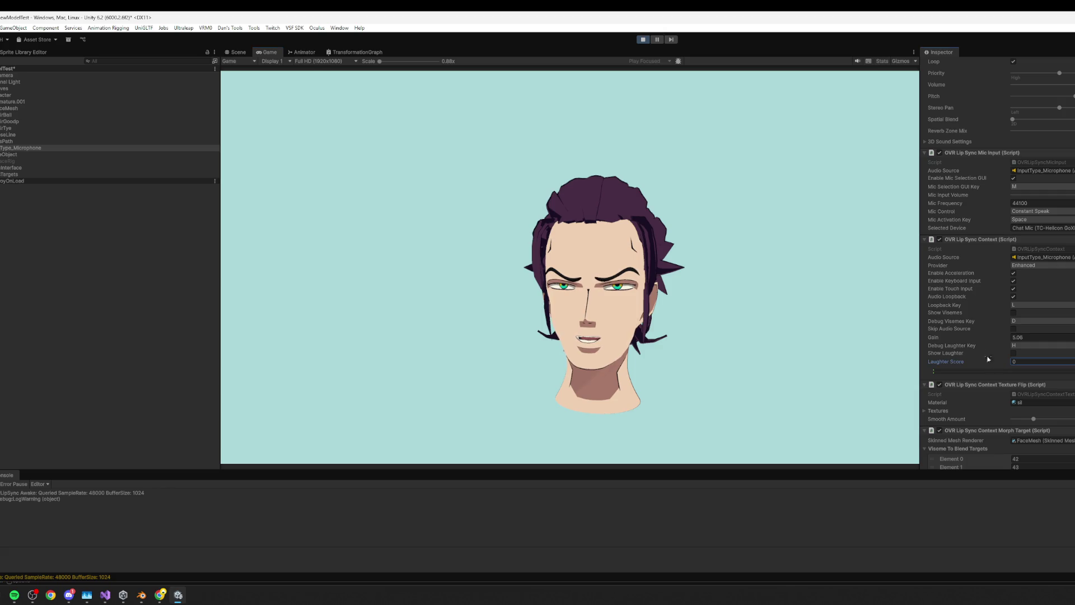
# - Turn off touch and keyboard input, toggle audio loopback on then off, stop play mode, and open the Provider choices
pyautogui.click(1013, 289)
pyautogui.click(1013, 288)
pyautogui.click(1013, 296)
pyautogui.click(1013, 281)
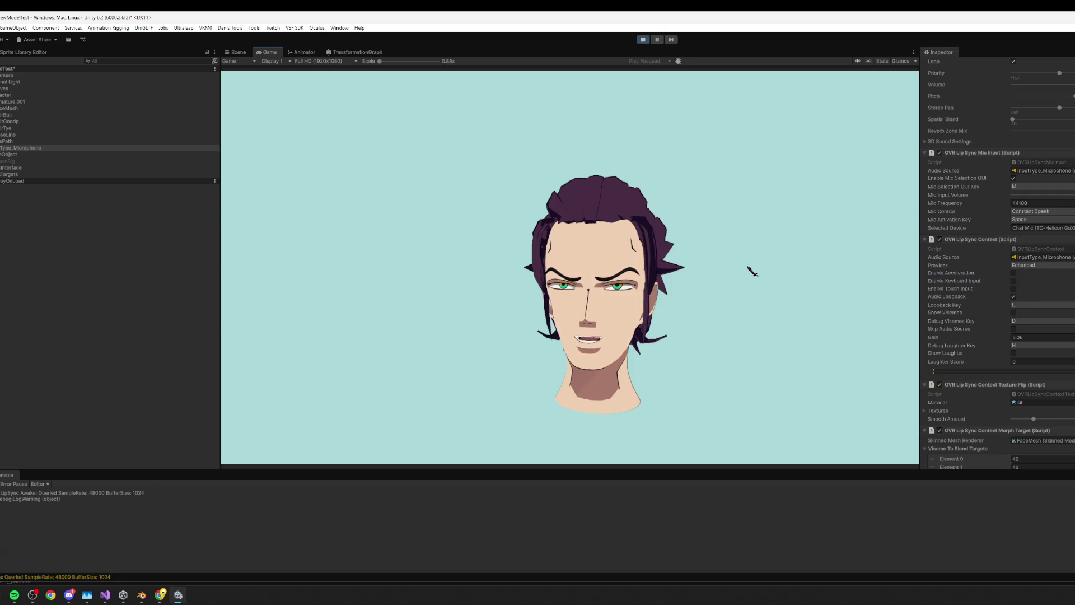
pyautogui.click(1013, 296)
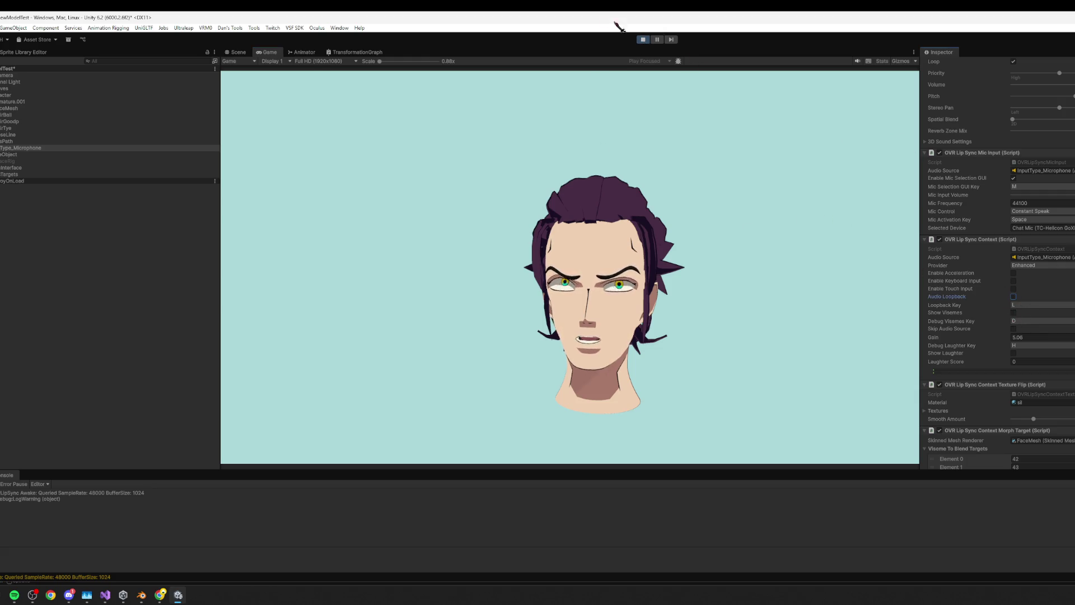
pyautogui.click(648, 39)
pyautogui.click(1033, 265)
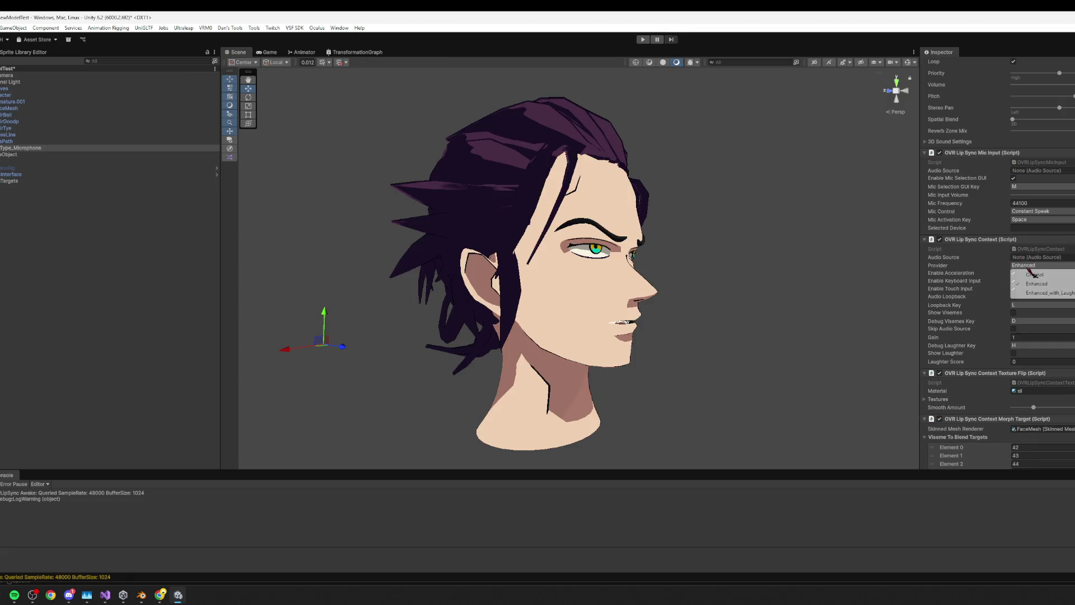
# - Set the lip-sync provider to Original and turn on Show Laughter
pyautogui.click(1033, 274)
pyautogui.click(1013, 280)
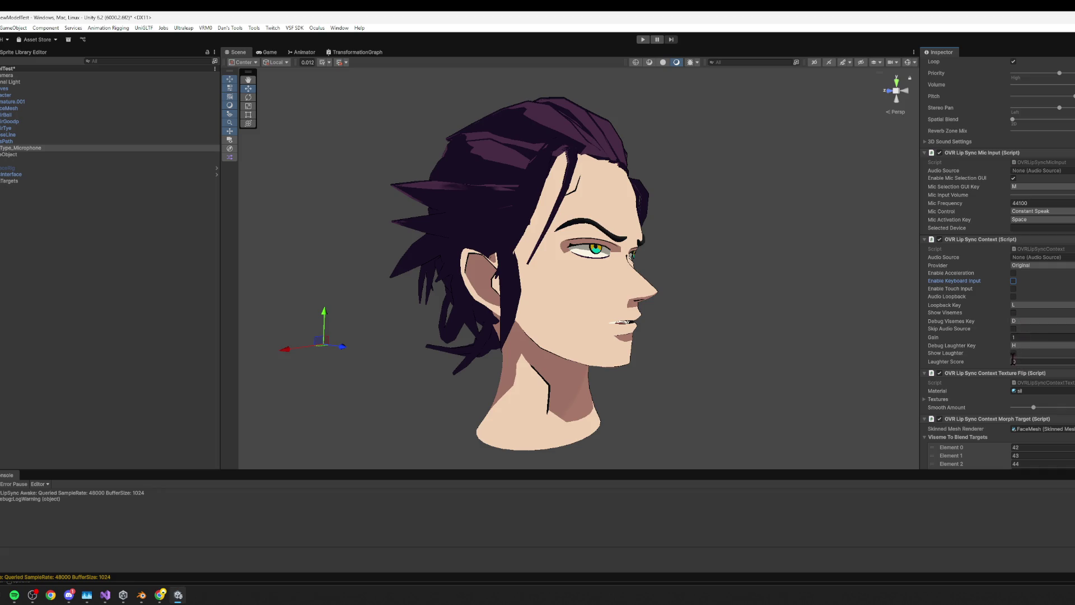
pyautogui.click(1013, 353)
pyautogui.scroll(-10, 1001, 340)
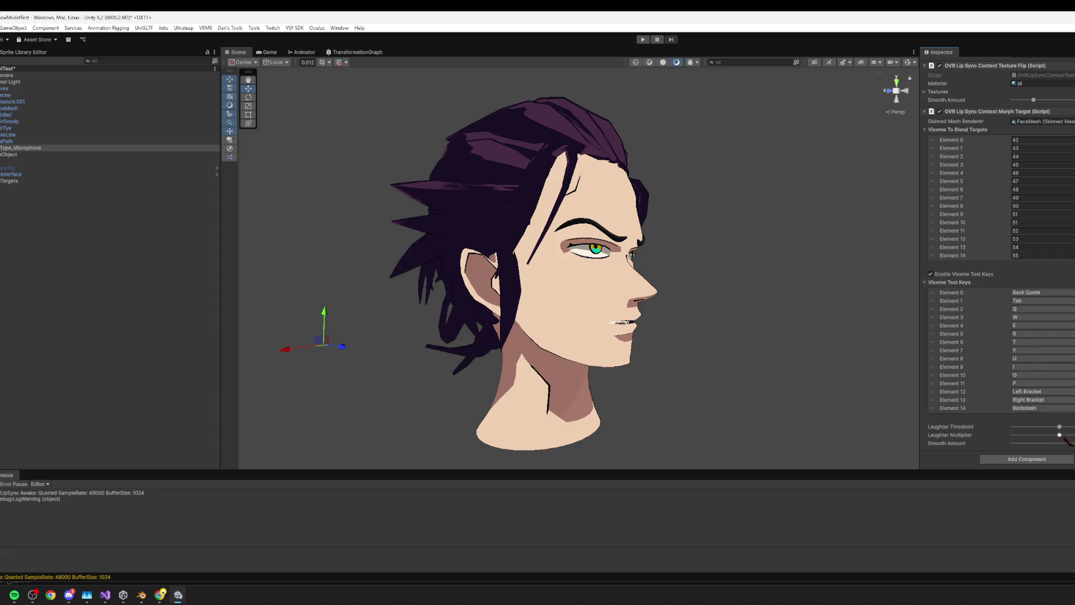
# - Collapse Viseme Test Keys, nudge the Smooth Amount slider, and run the scene
pyautogui.click(958, 283)
pyautogui.moveTo(1049, 444)
pyautogui.mouseDown()
pyautogui.moveTo(1030, 443)
pyautogui.moveTo(1044, 443)
pyautogui.mouseUp()
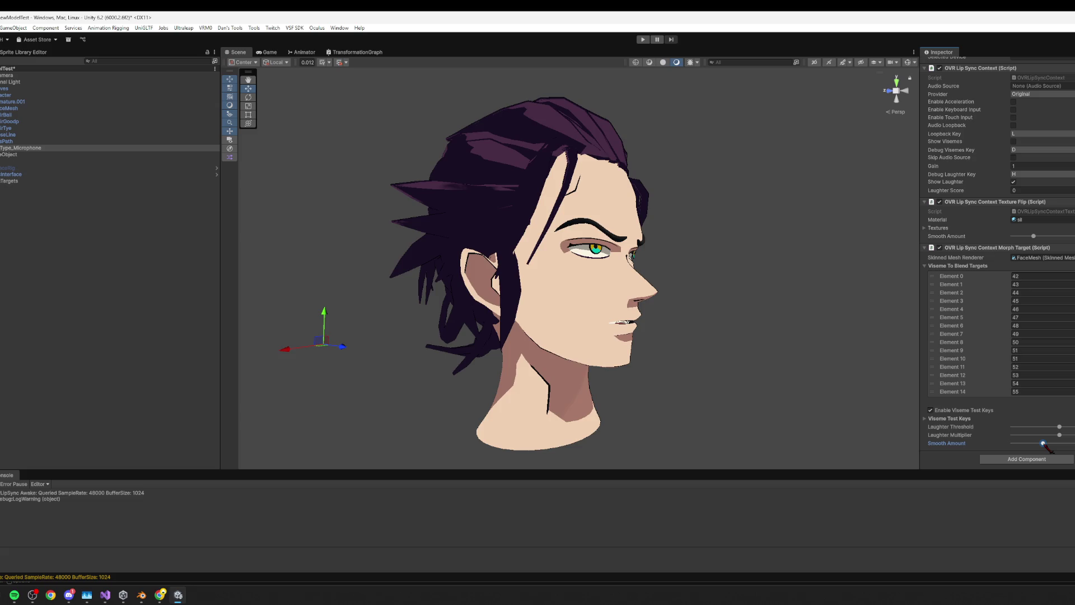
pyautogui.click(643, 40)
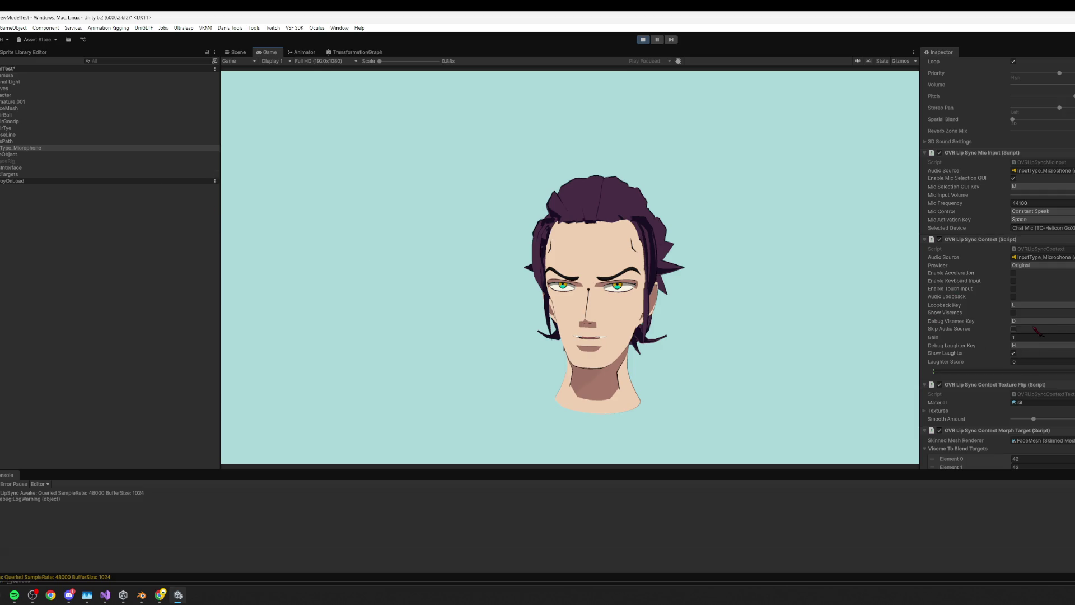
# - Turn on Audio Loopback, raise Smooth Amount to maximum, and stop Play
pyautogui.click(1014, 296)
pyautogui.scroll(-10, 1061, 319)
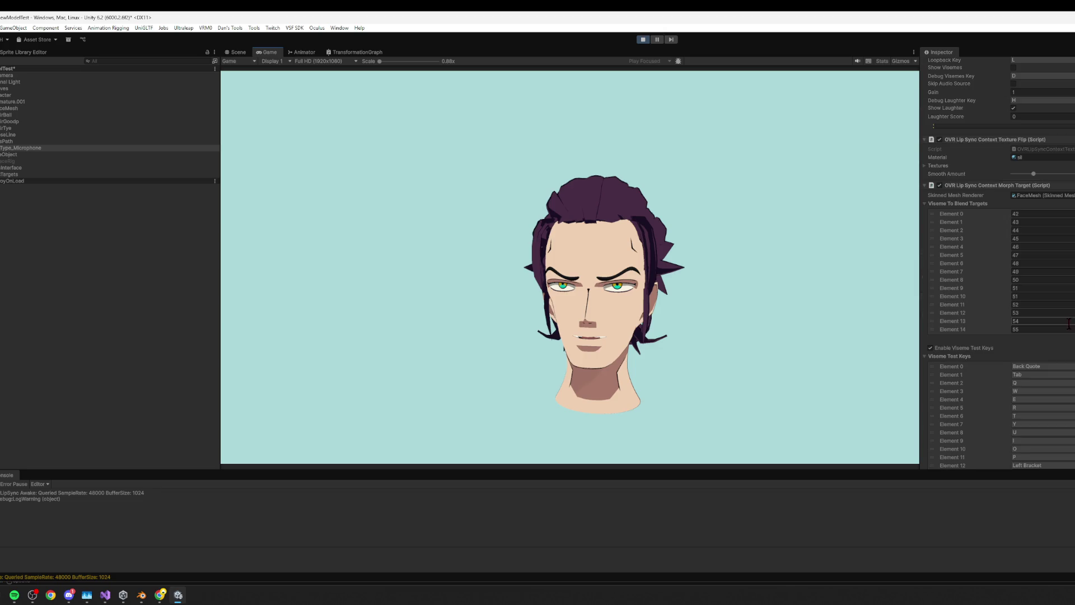
pyautogui.scroll(-3, 1058, 341)
pyautogui.moveTo(1052, 447); pyautogui.dragTo(1070, 443)
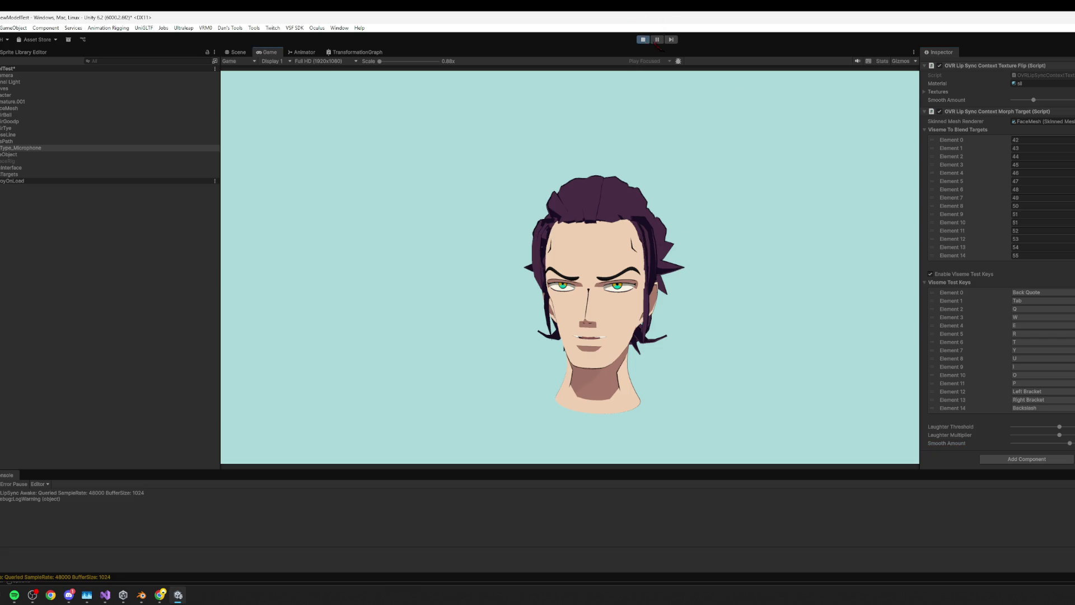
pyautogui.click(642, 39)
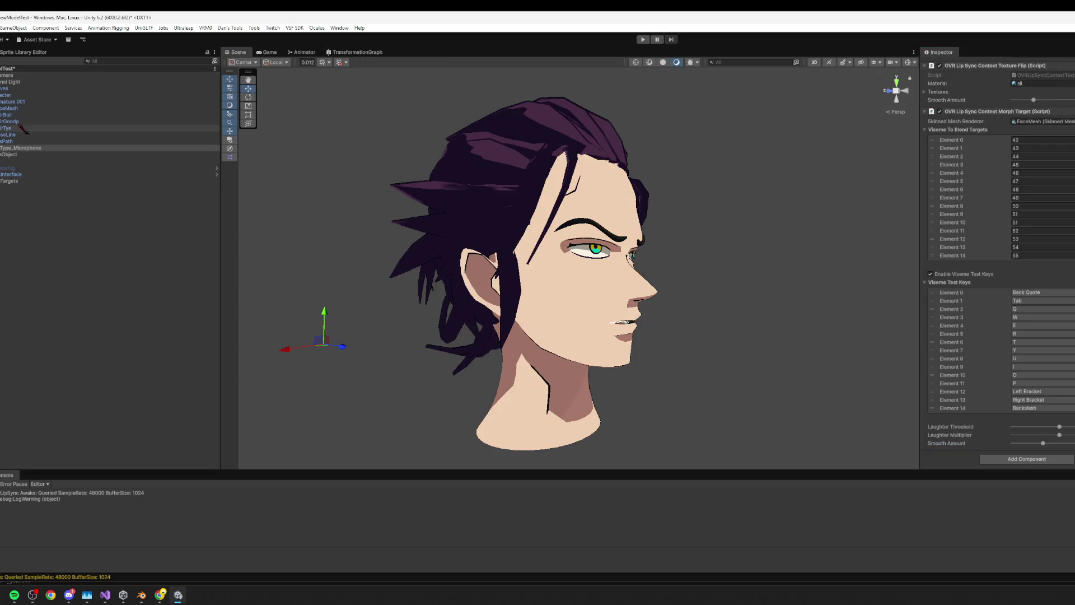
# - Inspect HairCurves, FaceMesh and the microphone object's provider, then select Main Camera and replay
pyautogui.click(22, 89)
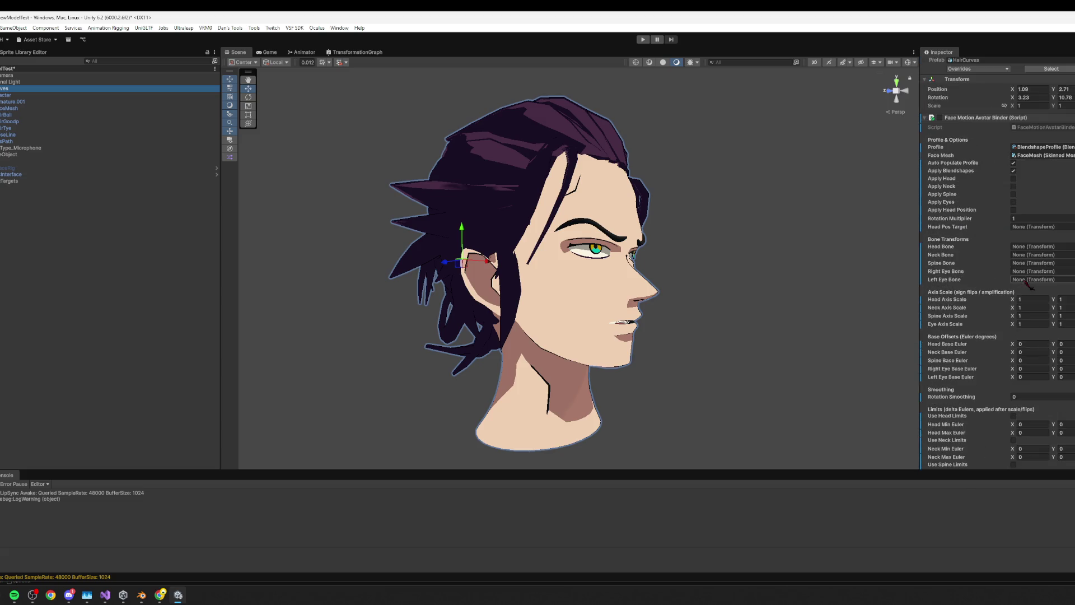
pyautogui.scroll(1, 963, 212)
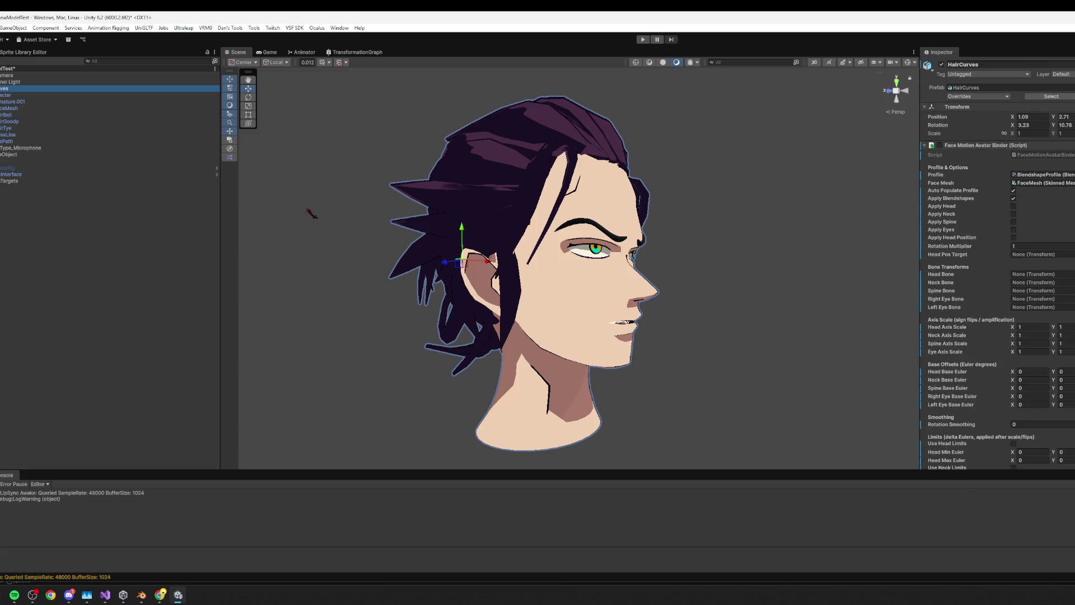
pyautogui.click(10, 108)
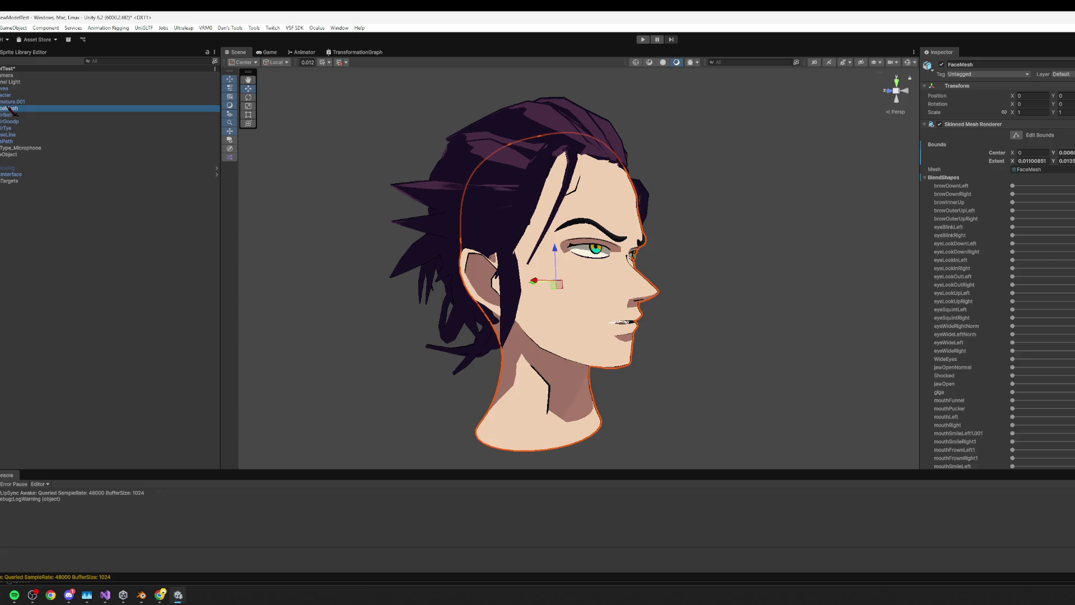
pyautogui.click(20, 148)
pyautogui.scroll(-5, 1021, 337)
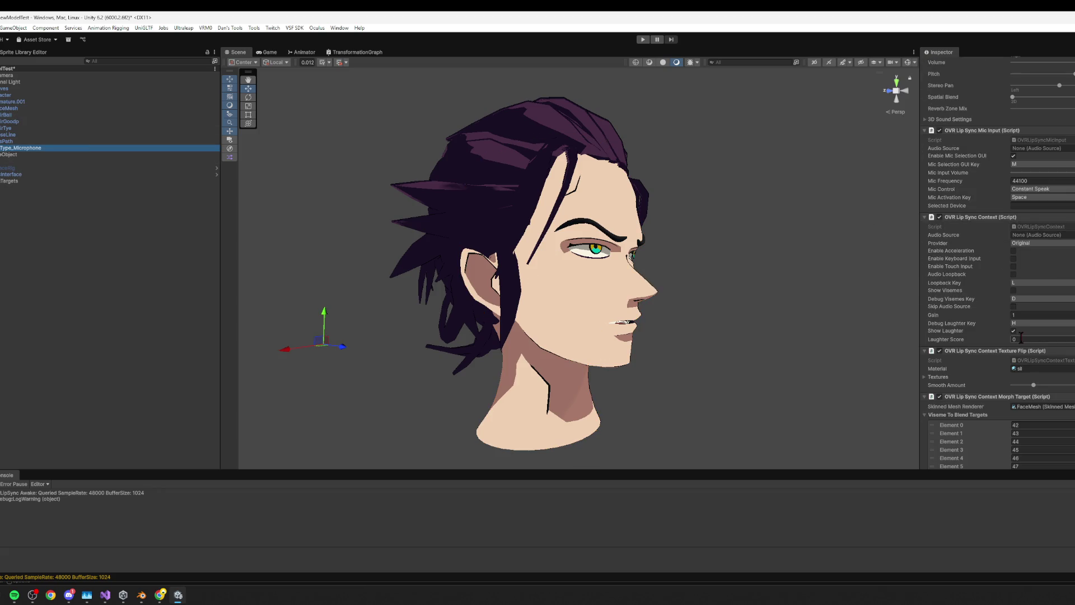
pyautogui.click(1030, 243)
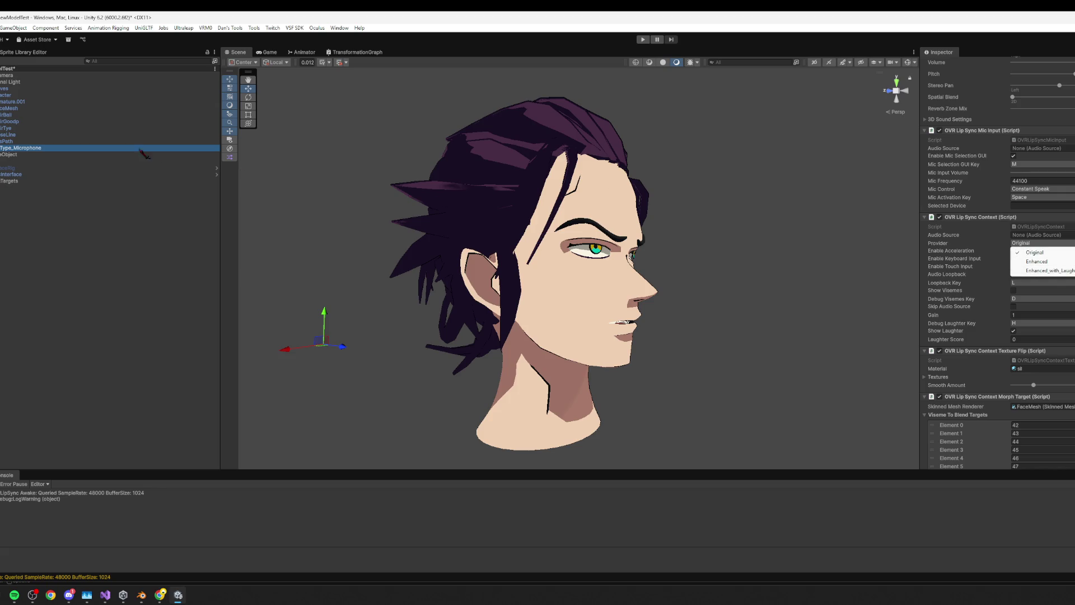
pyautogui.click(7, 76)
pyautogui.click(927, 145)
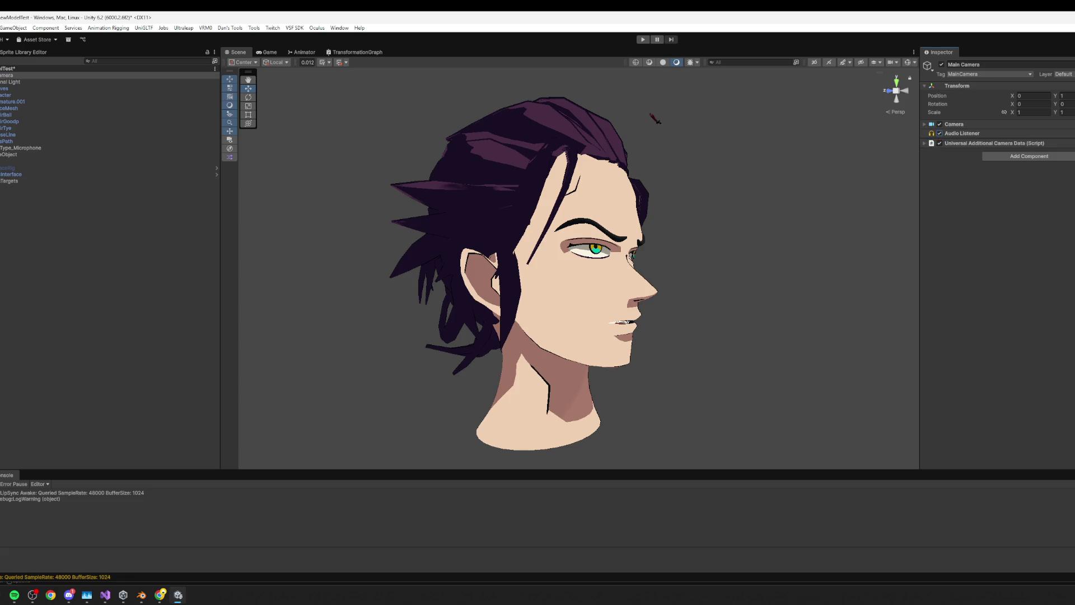
pyautogui.click(642, 39)
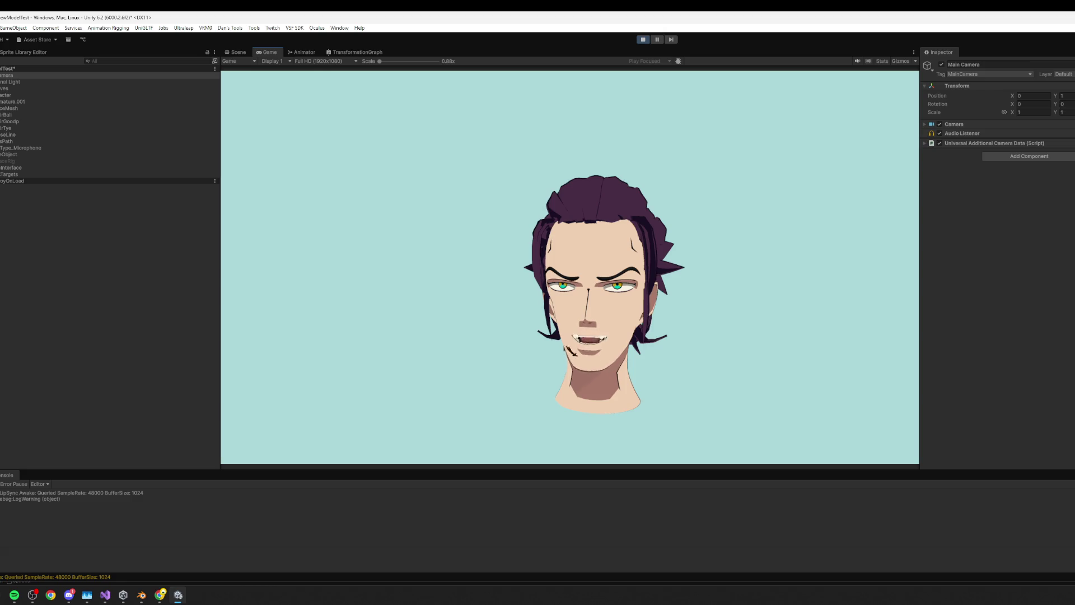
# - Tick Face Motion Avatar Binder on HairCurves and watch the live head in the Scene view
pyautogui.click(35, 109)
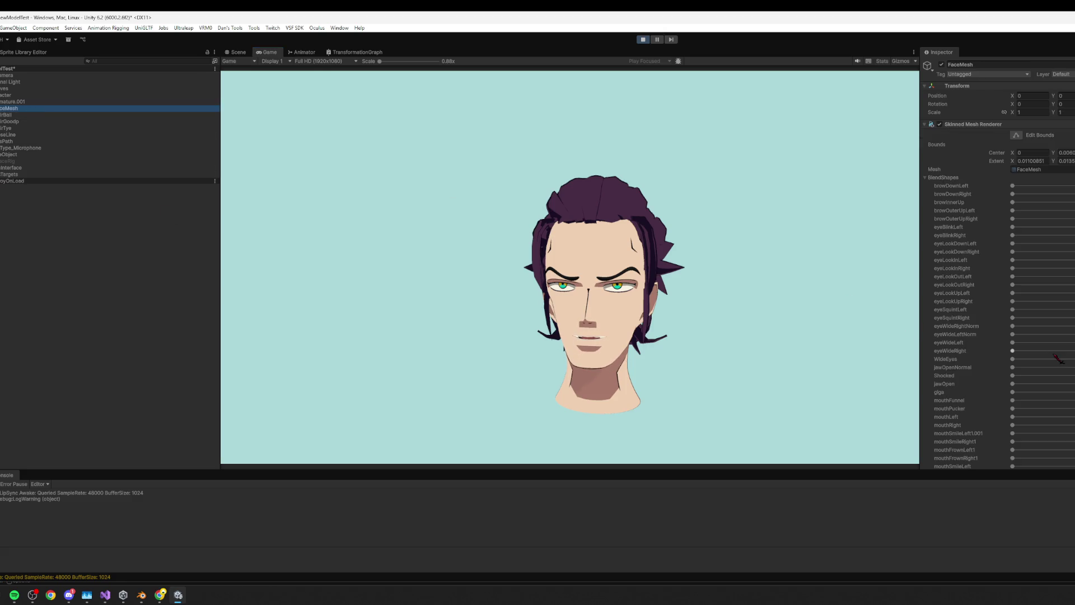
pyautogui.scroll(-5, 1058, 358)
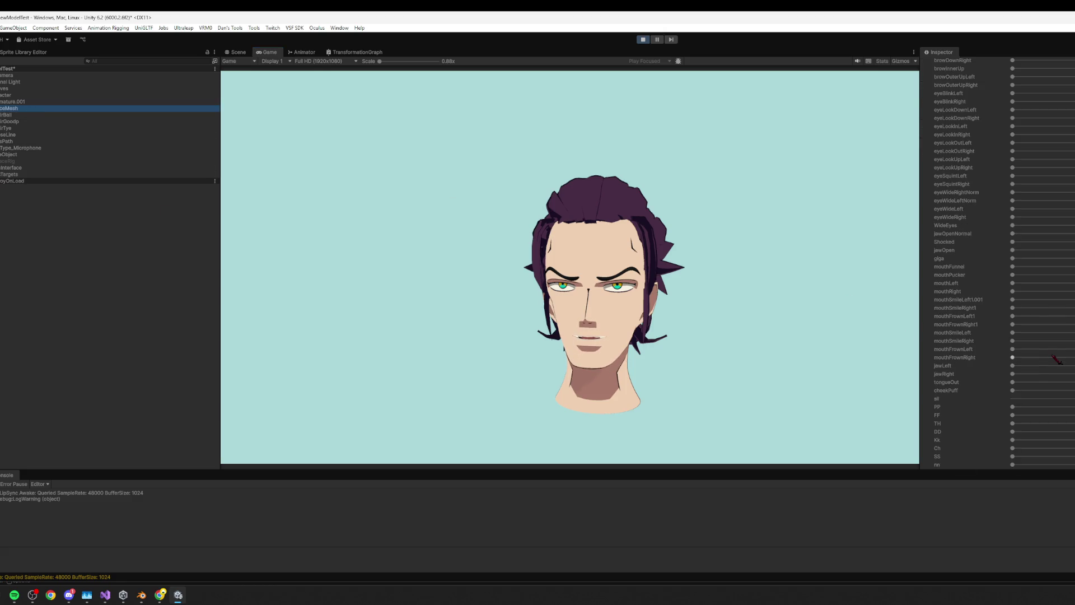
pyautogui.click(6, 96)
pyautogui.click(15, 89)
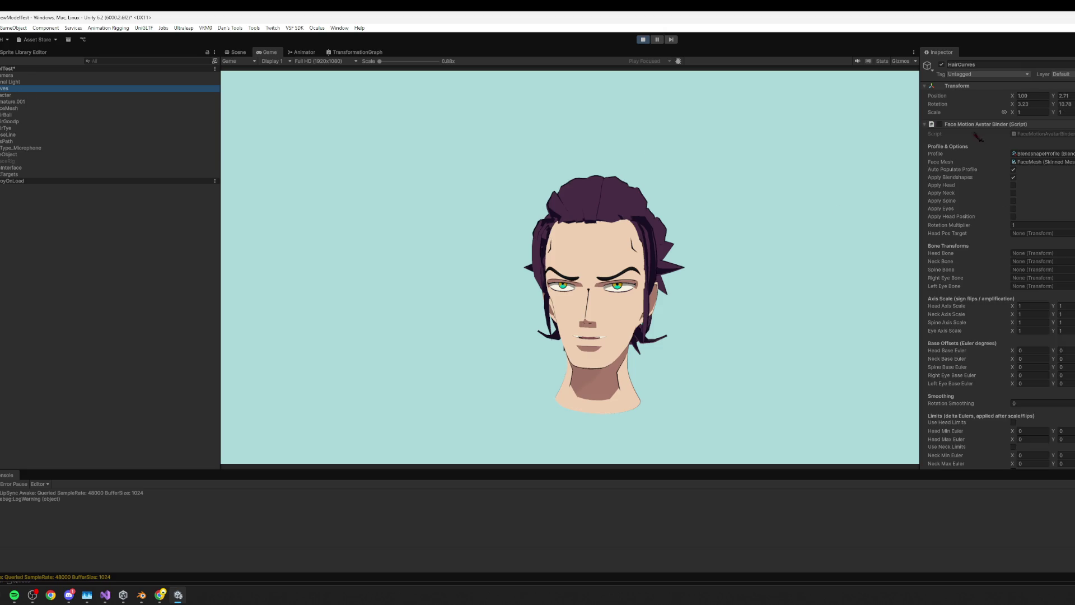
pyautogui.click(940, 124)
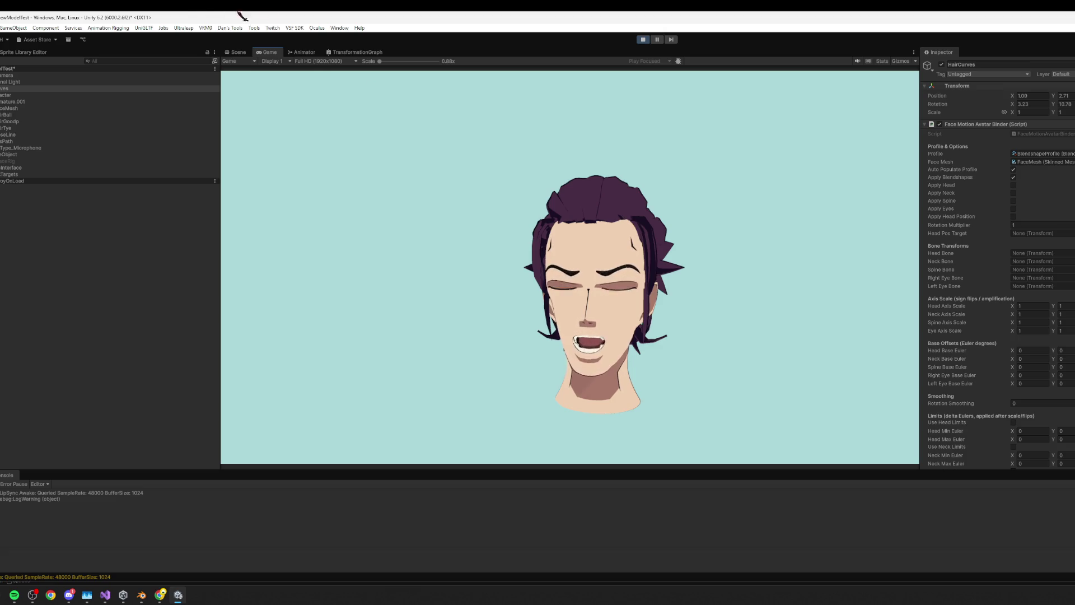
pyautogui.click(235, 52)
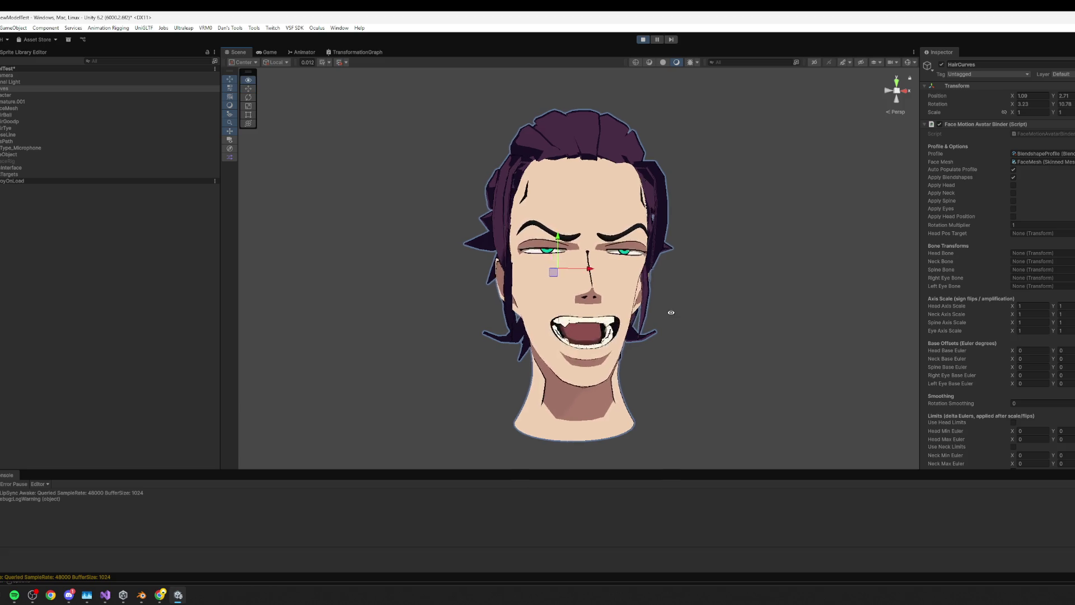
pyautogui.click(267, 53)
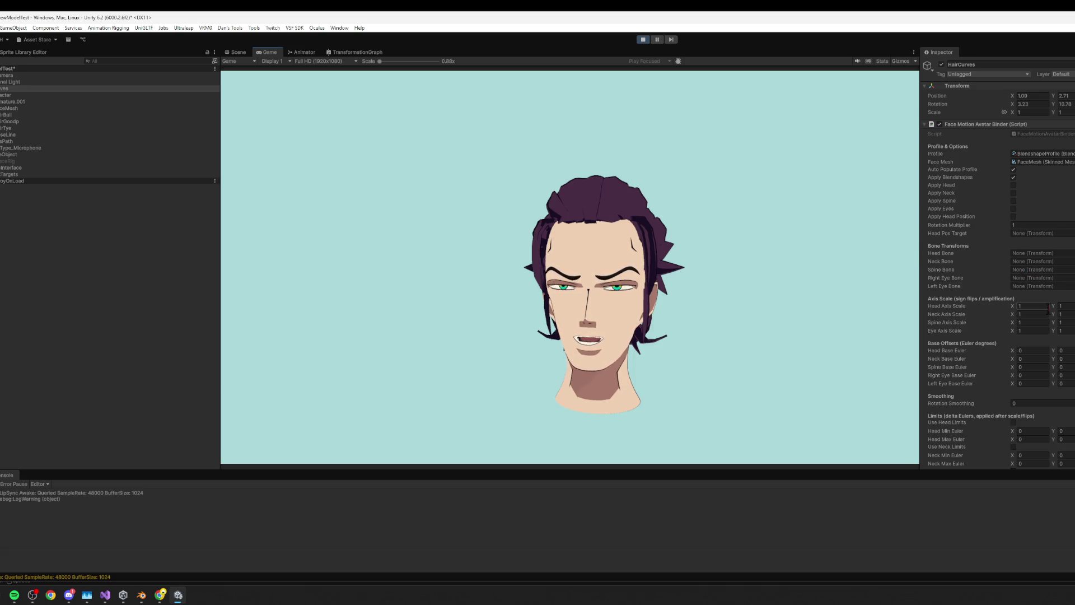
pyautogui.click(642, 40)
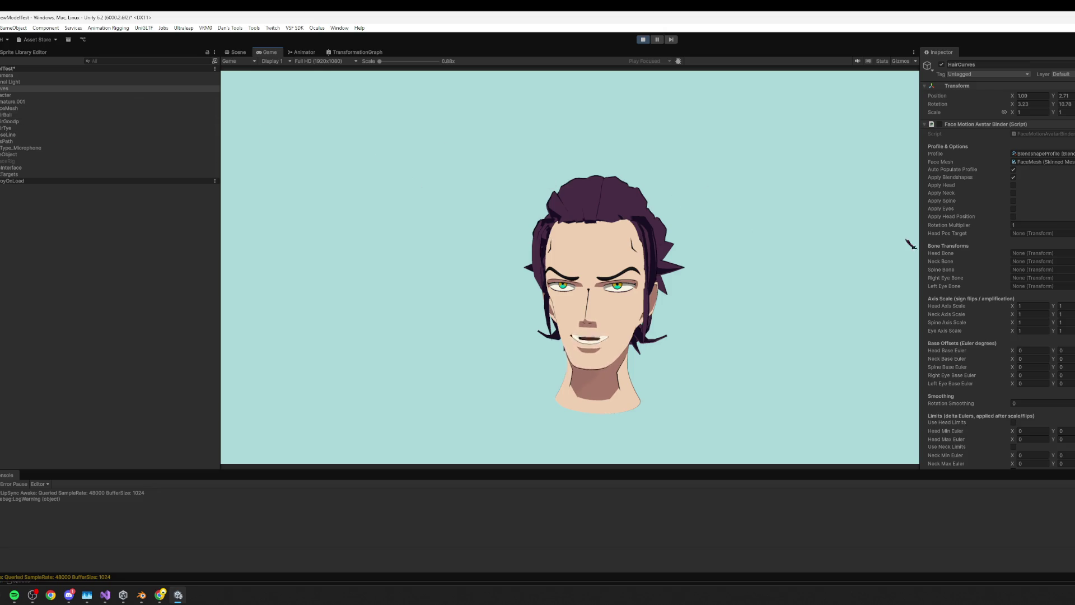
pyautogui.click(6, 75)
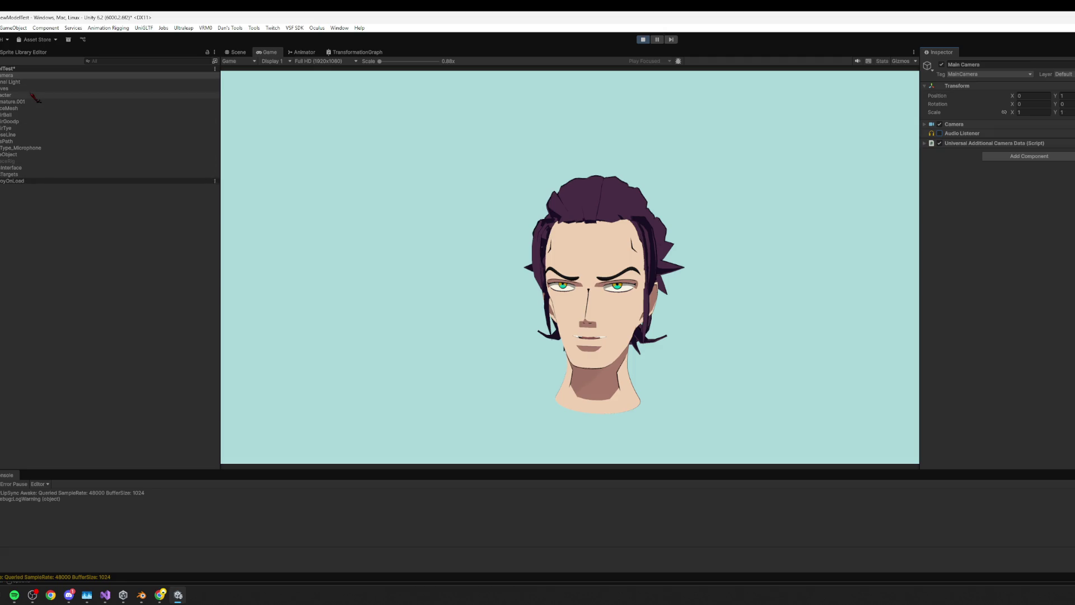
pyautogui.click(12, 89)
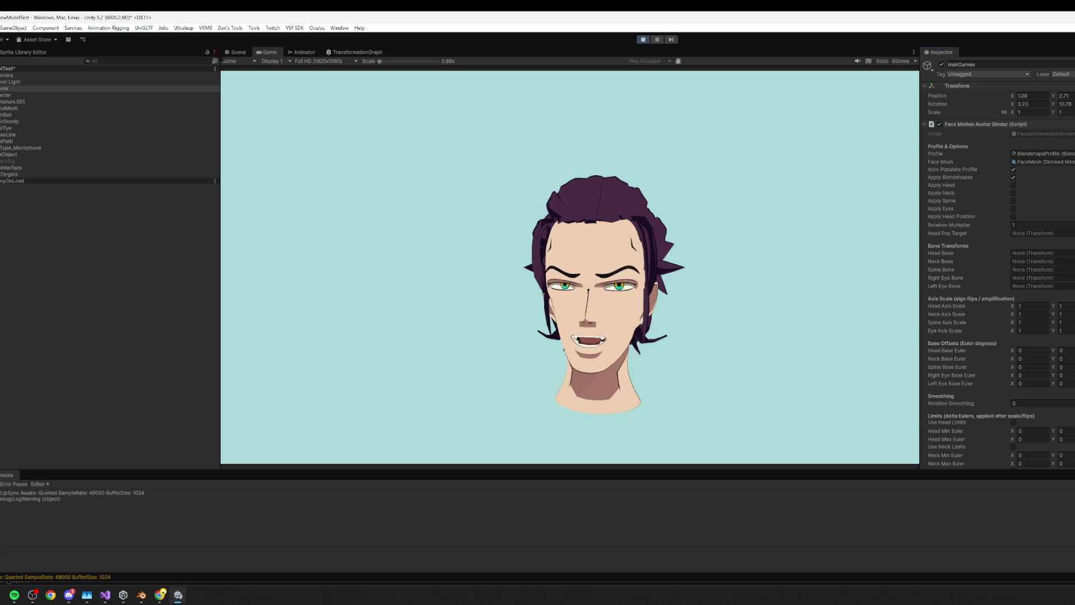
pyautogui.click(236, 51)
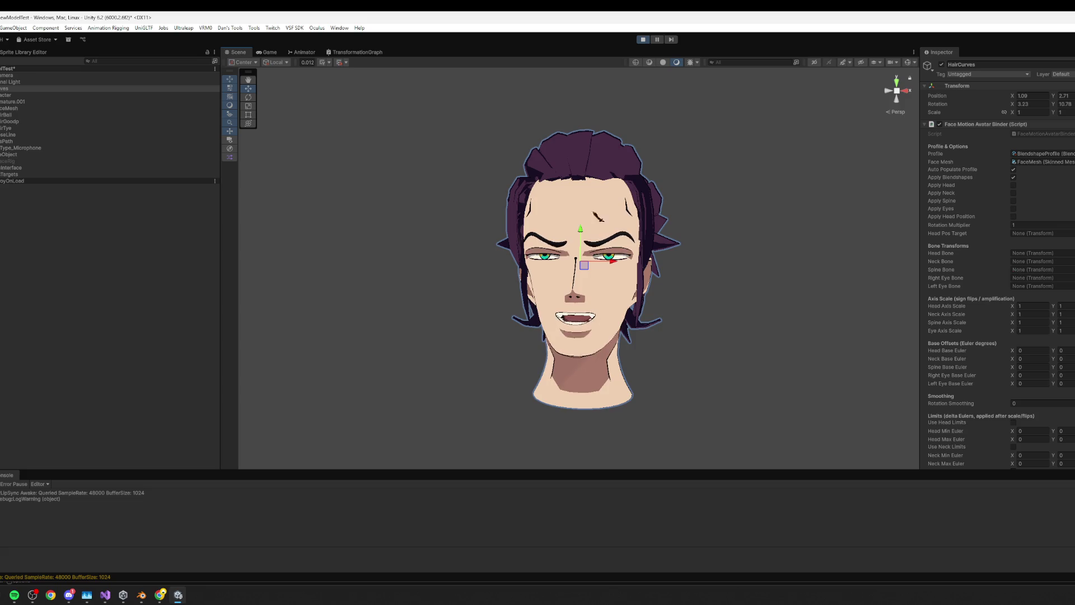
pyautogui.keyDown('alt'); pyautogui.moveTo(593, 269); pyautogui.dragTo(656, 269); pyautogui.keyUp('alt')
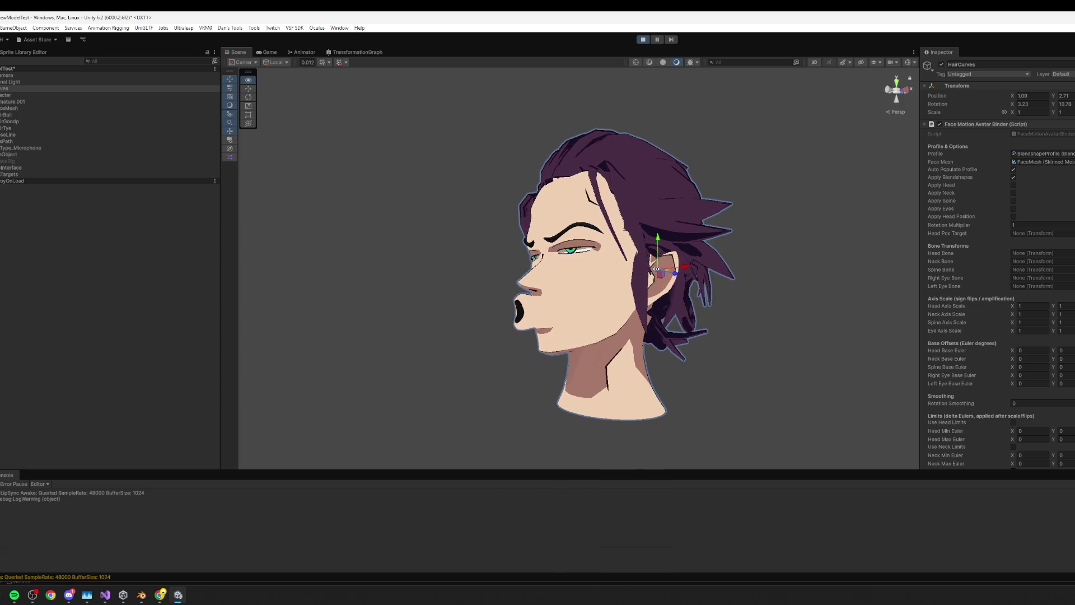
pyautogui.click(22, 102)
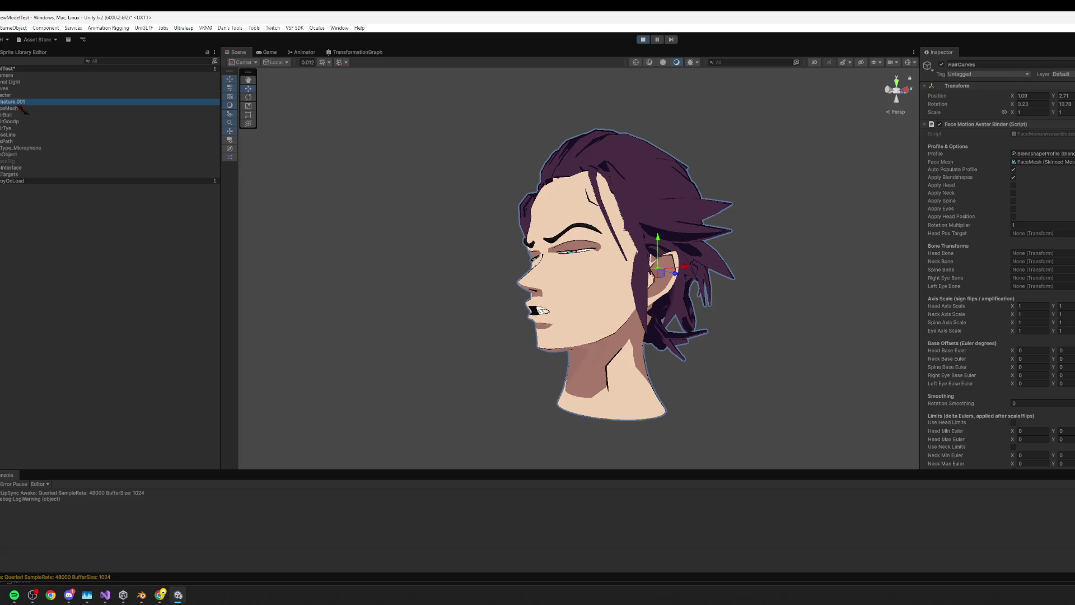
pyautogui.keyDown('alt'); pyautogui.moveTo(583, 305); pyautogui.dragTo(622, 306); pyautogui.keyUp('alt')
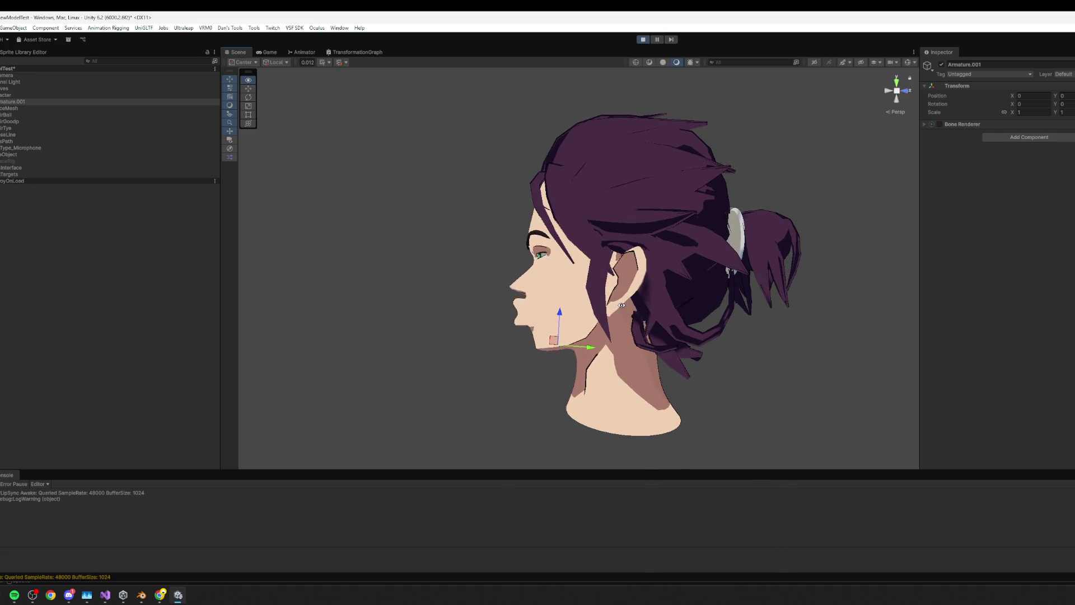
pyautogui.keyDown('alt'); pyautogui.moveTo(865, 258); pyautogui.dragTo(193, 217); pyautogui.keyUp('alt')
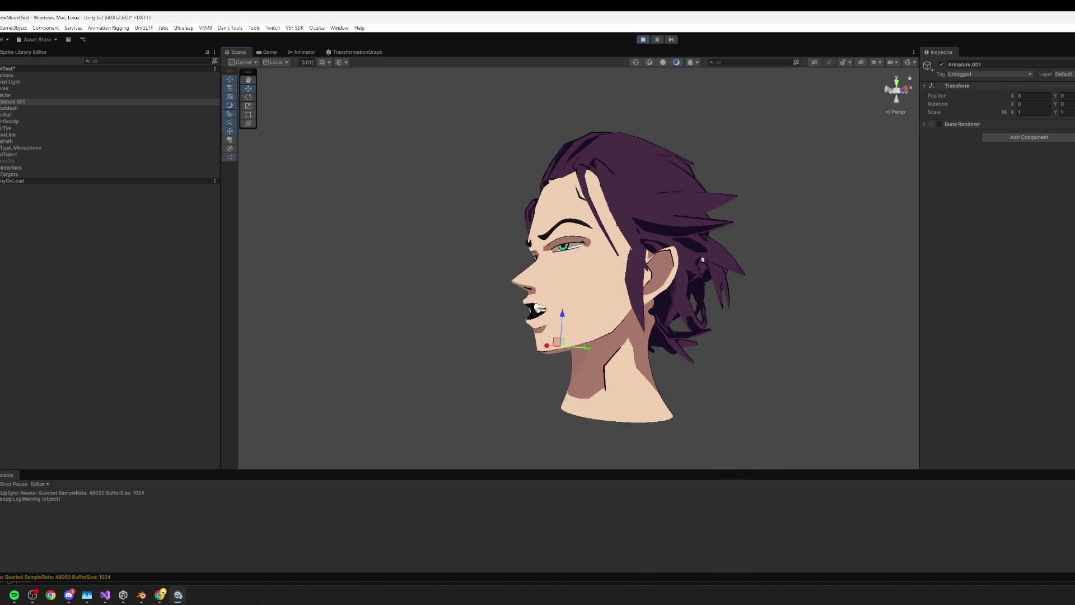
pyautogui.click(28, 110)
pyautogui.moveTo(768, 248)
pyautogui.keyDown('alt'); pyautogui.mouseDown()
pyautogui.moveTo(696, 288)
pyautogui.moveTo(806, 300)
pyautogui.mouseUp(); pyautogui.keyUp('alt')
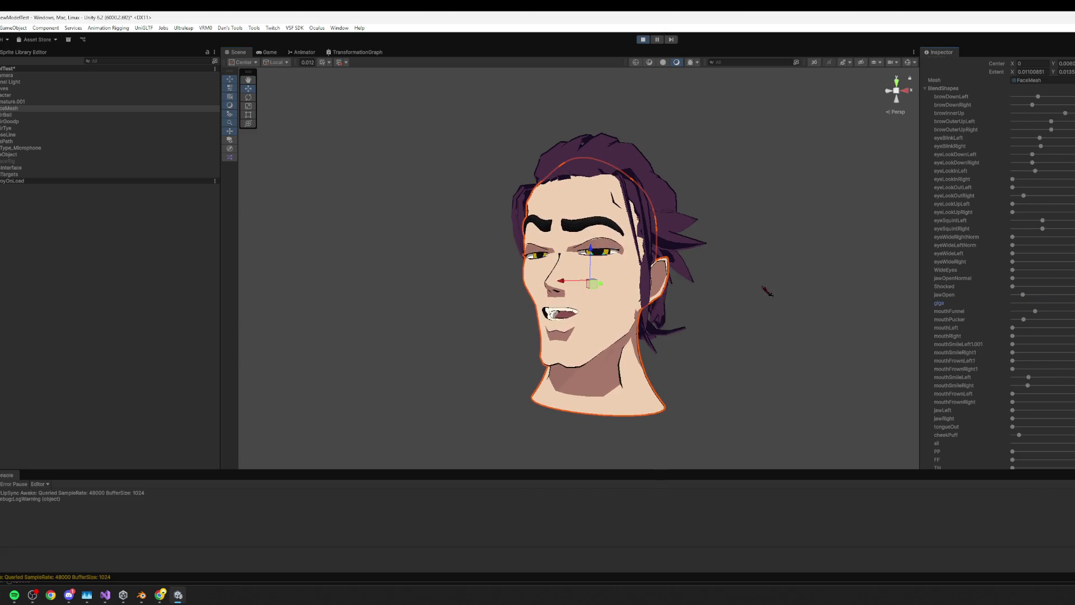
pyautogui.keyDown('alt'); pyautogui.moveTo(765, 291); pyautogui.dragTo(843, 298); pyautogui.keyUp('alt')
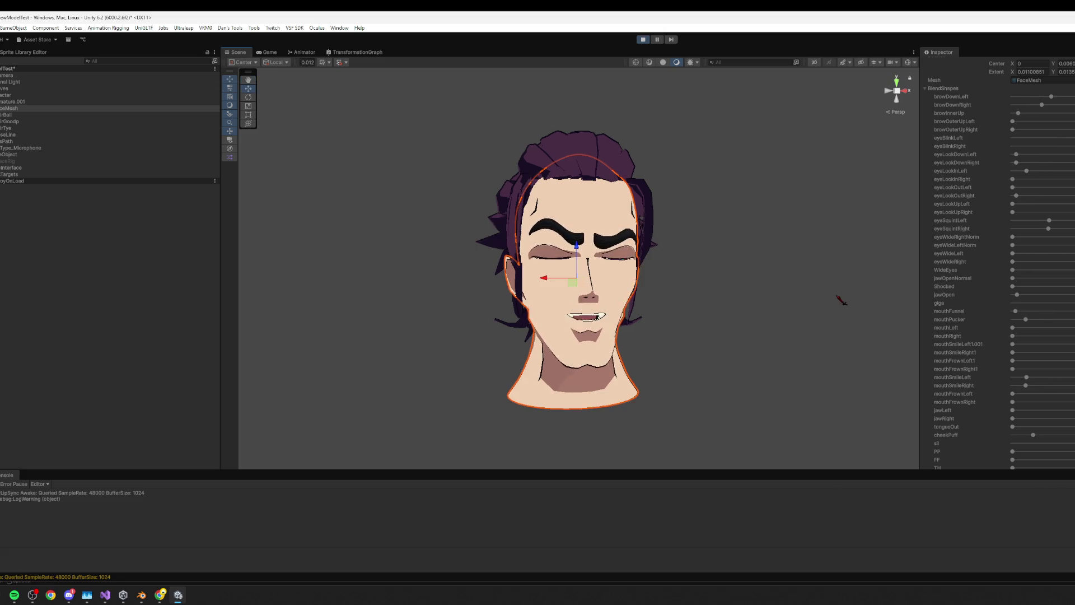
pyautogui.keyDown('alt'); pyautogui.moveTo(811, 288); pyautogui.dragTo(690, 285); pyautogui.keyUp('alt')
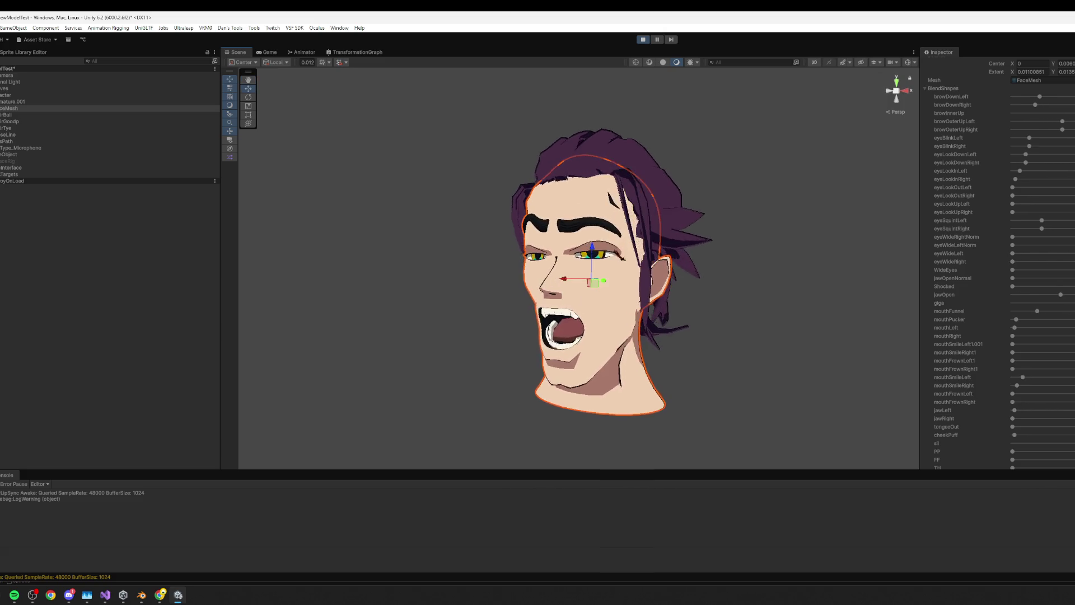
pyautogui.click(787, 206)
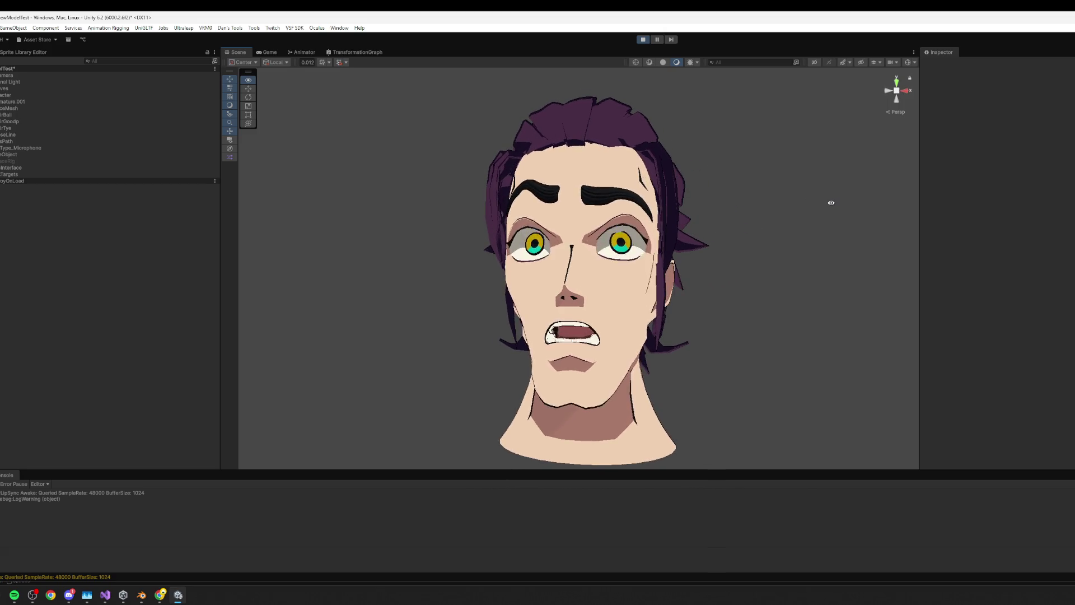
pyautogui.moveTo(852, 216)
pyautogui.keyDown('alt'); pyautogui.mouseDown()
pyautogui.moveTo(763, 204)
pyautogui.moveTo(727, 224)
pyautogui.mouseUp(); pyautogui.keyUp('alt')
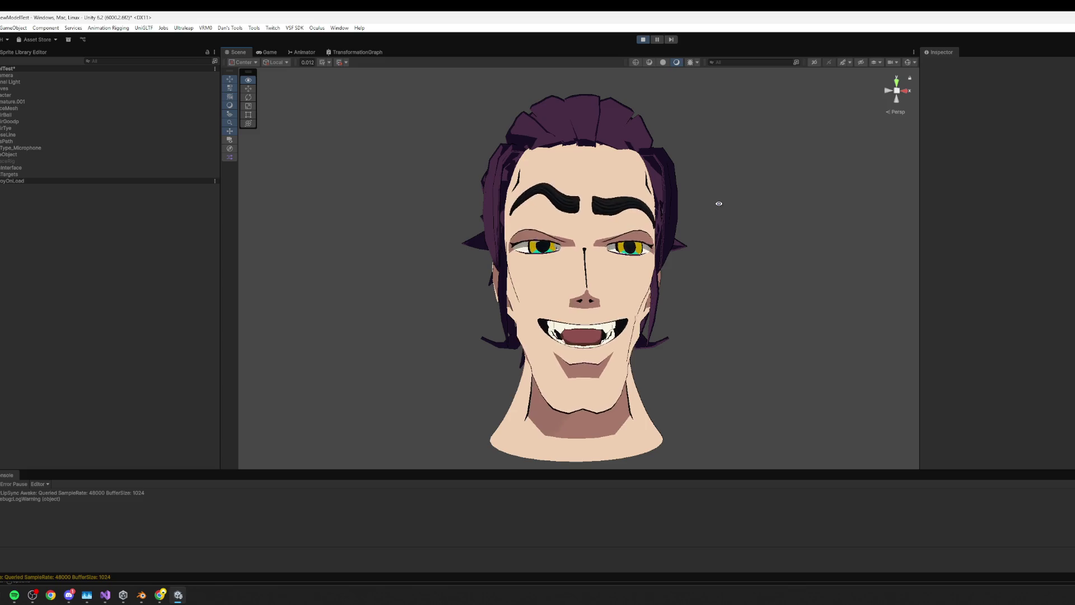
pyautogui.moveTo(720, 199)
pyautogui.keyDown('alt'); pyautogui.mouseDown()
pyautogui.moveTo(851, 211)
pyautogui.moveTo(524, 206)
pyautogui.moveTo(644, 230)
pyautogui.mouseUp(); pyautogui.keyUp('alt')
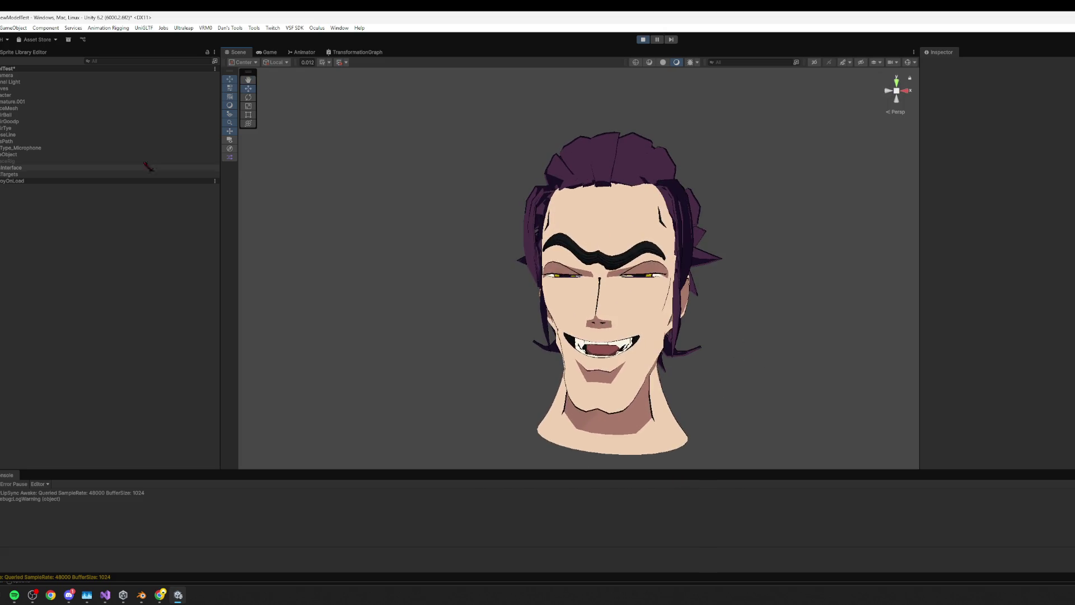
pyautogui.click(17, 108)
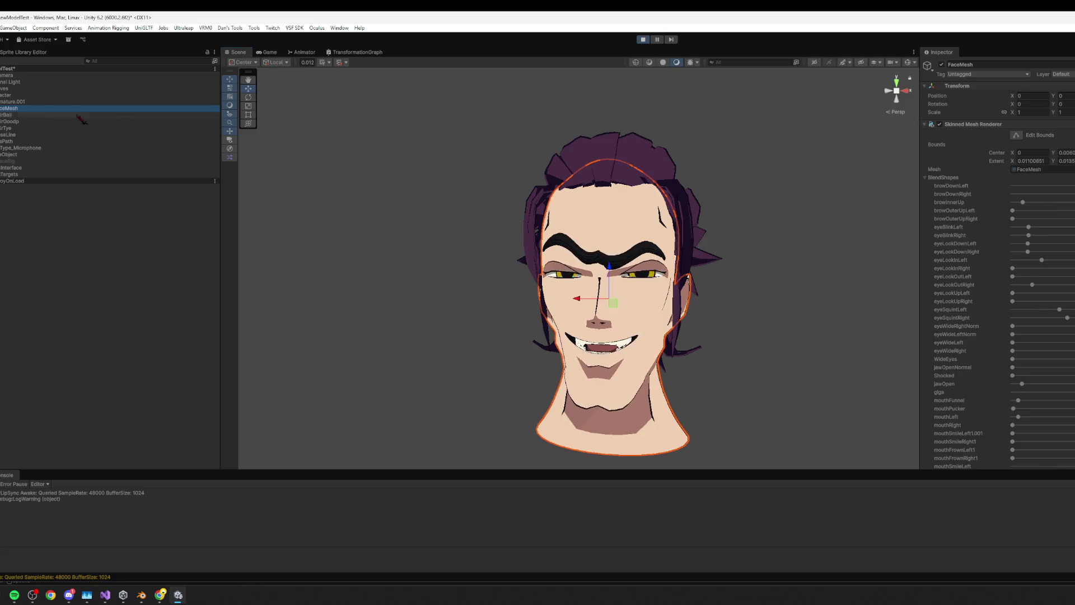
pyautogui.scroll(-5, 987, 307)
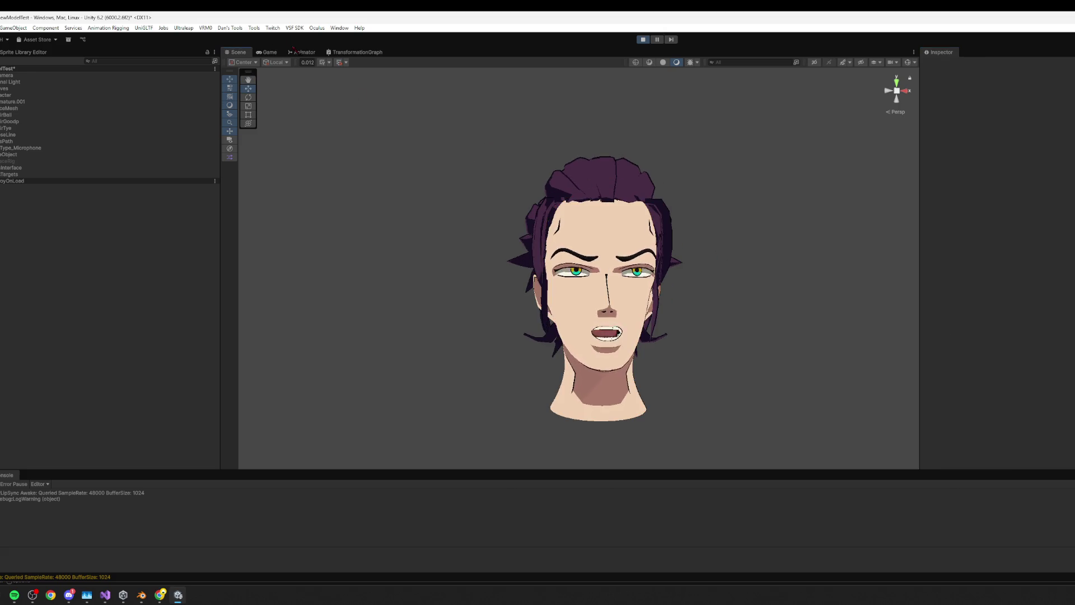
pyautogui.click(270, 52)
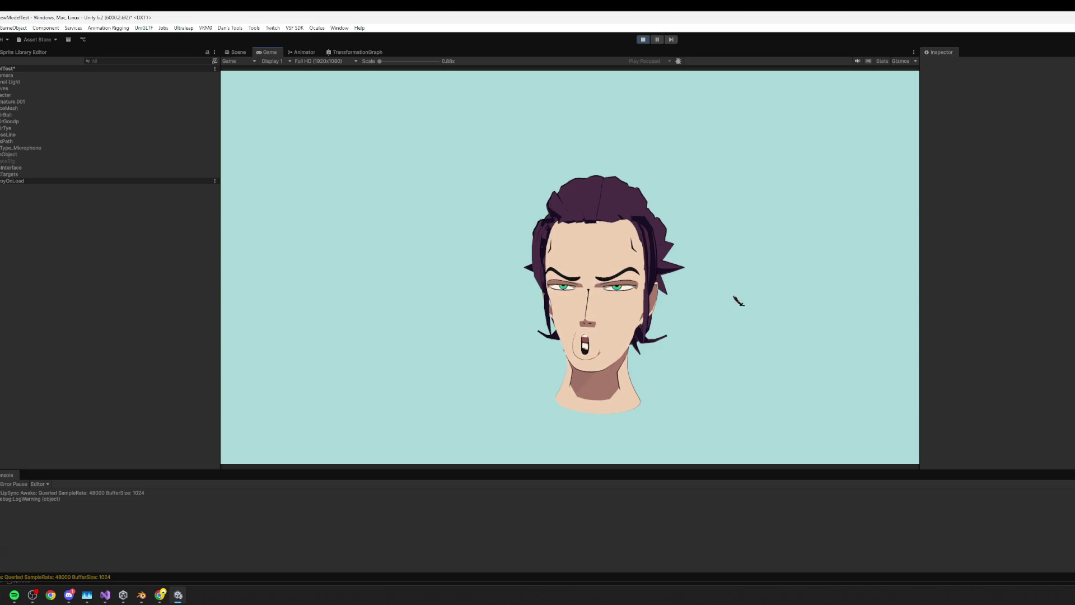
pyautogui.click(235, 52)
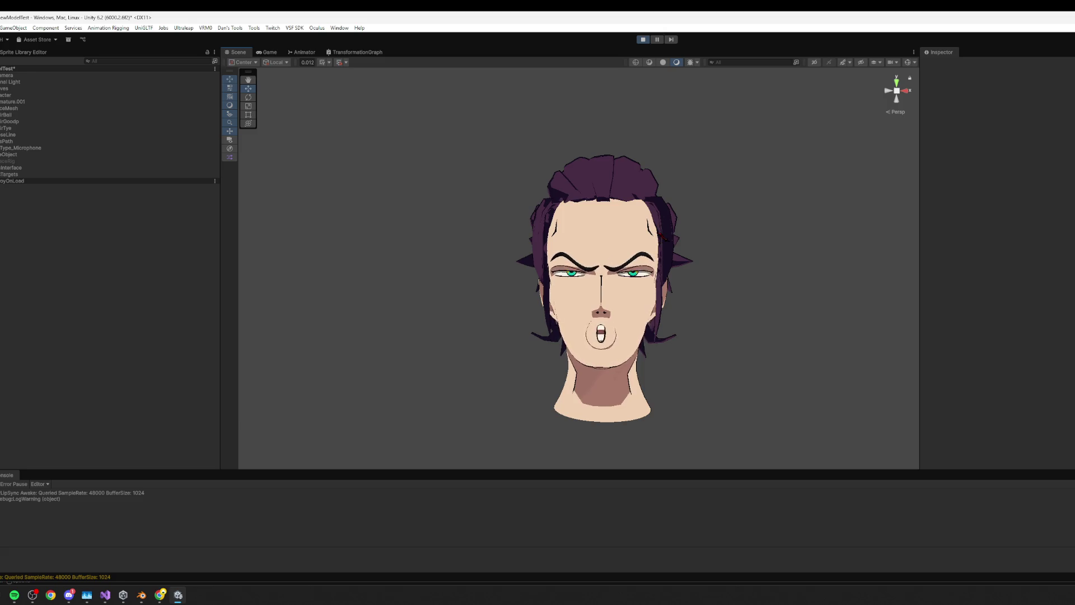
pyautogui.scroll(2, 664, 236)
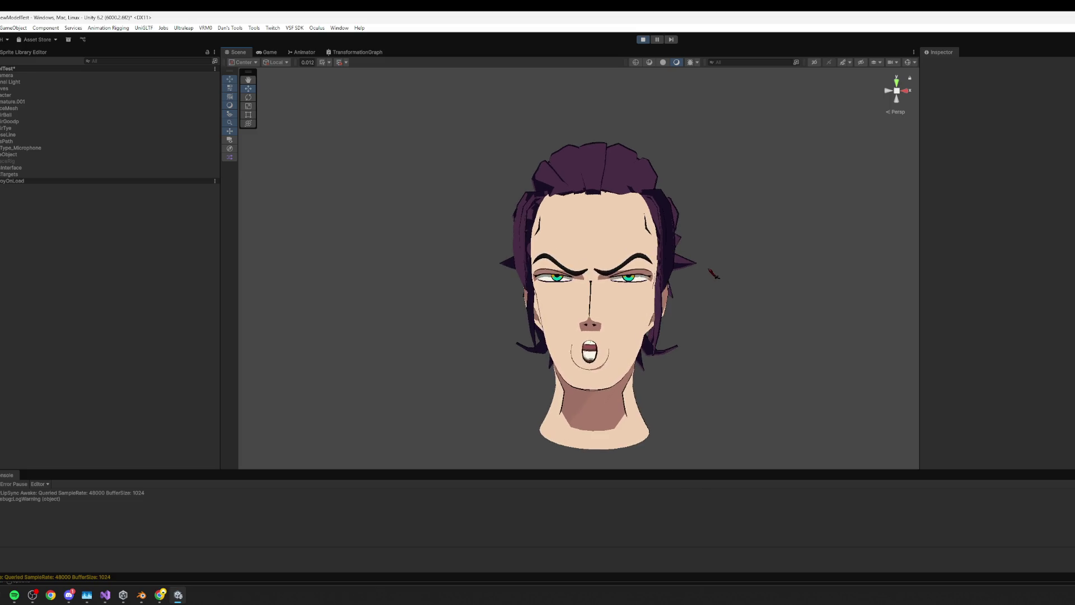
pyautogui.keyDown('alt'); pyautogui.moveTo(727, 256); pyautogui.dragTo(711, 255); pyautogui.keyUp('alt')
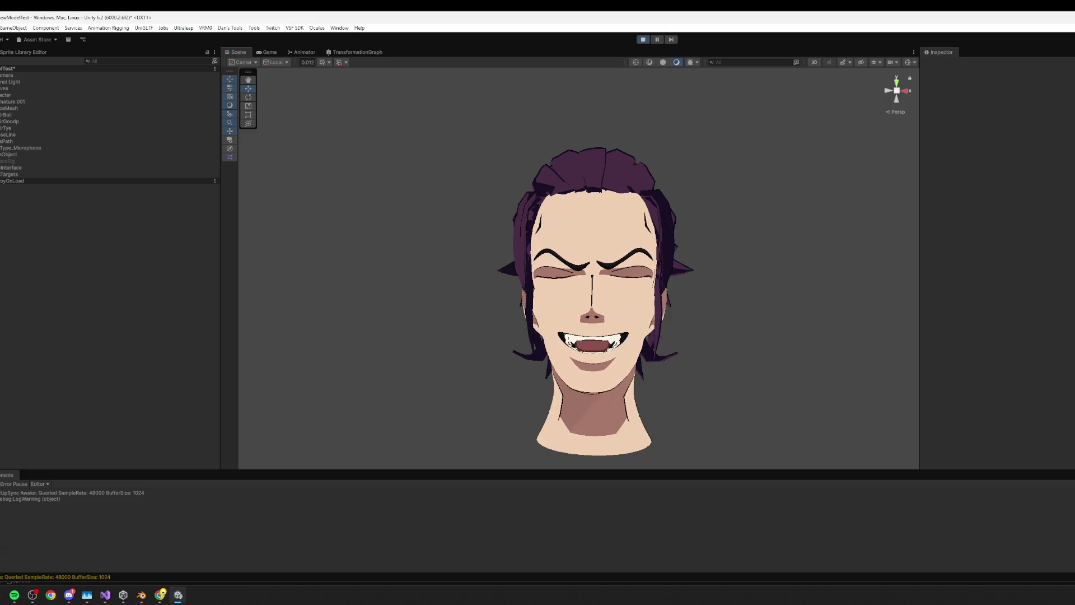
# - Orbit round to the head's left profile, then exit Play mode
pyautogui.hotkey('alt', 'Tab')
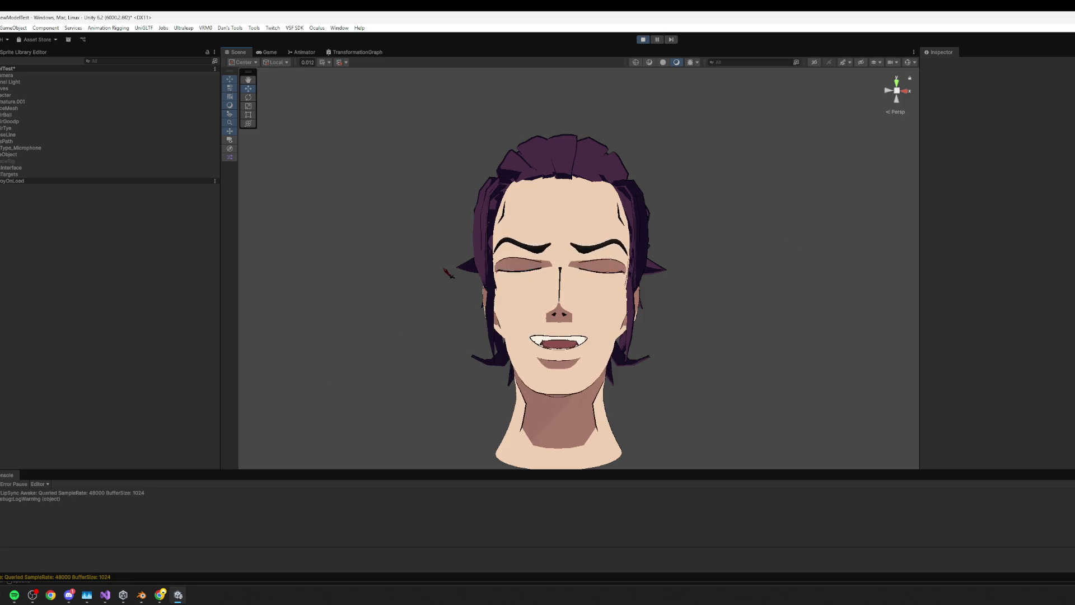
pyautogui.moveTo(701, 256); pyautogui.dragTo(672, 244, button='right')
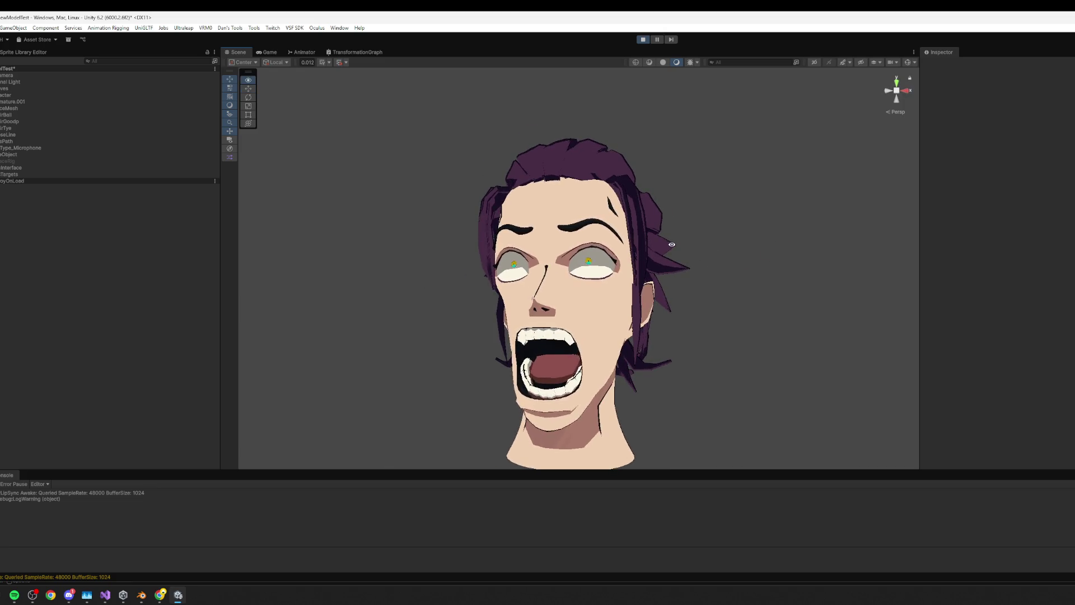
pyautogui.keyDown('alt'); pyautogui.moveTo(672, 244); pyautogui.dragTo(566, 207); pyautogui.keyUp('alt')
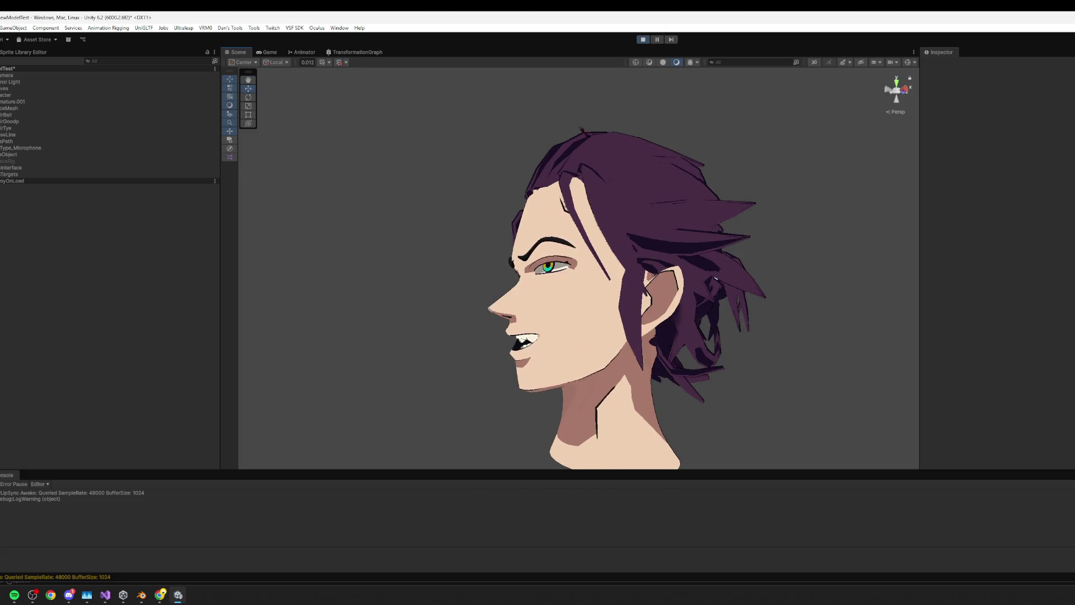
pyautogui.click(643, 39)
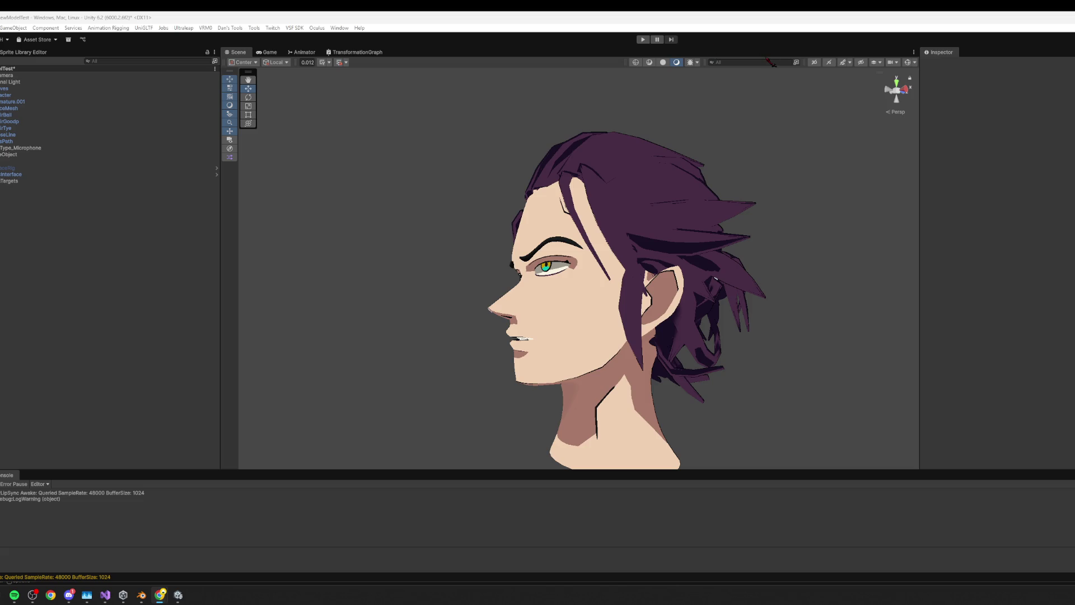
# - Orbit the Unity view back to the front, glance at the head in Blender, and return
pyautogui.scroll(-2, 451, 191)
pyautogui.moveTo(479, 211)
pyautogui.keyDown('alt'); pyautogui.mouseDown()
pyautogui.moveTo(689, 326)
pyautogui.moveTo(725, 297)
pyautogui.moveTo(745, 304)
pyautogui.mouseUp(); pyautogui.keyUp('alt')
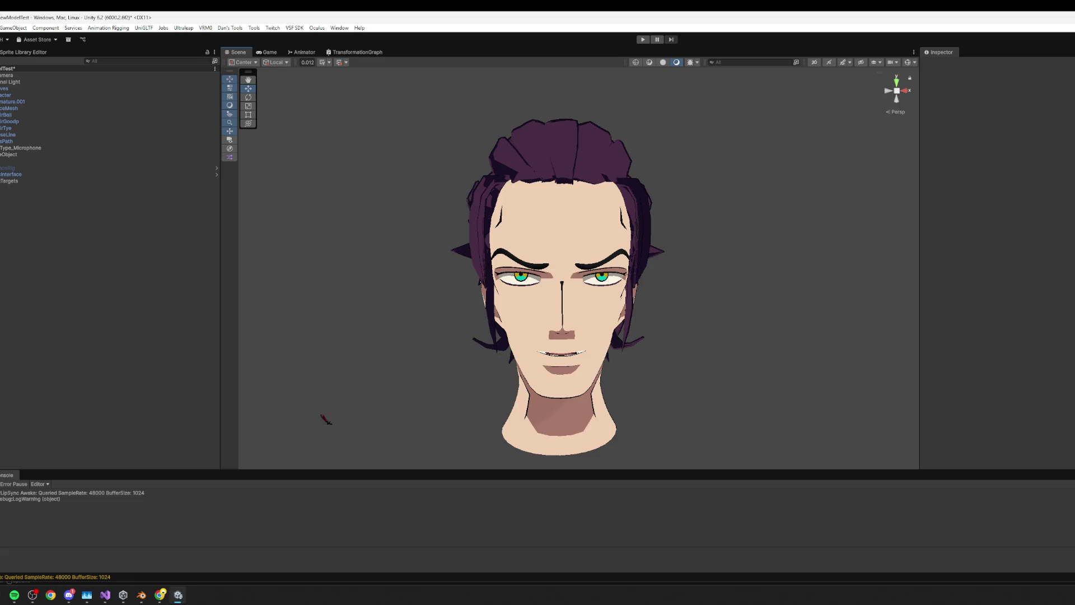
pyautogui.moveTo(342, 472); pyautogui.dragTo(343, 467)
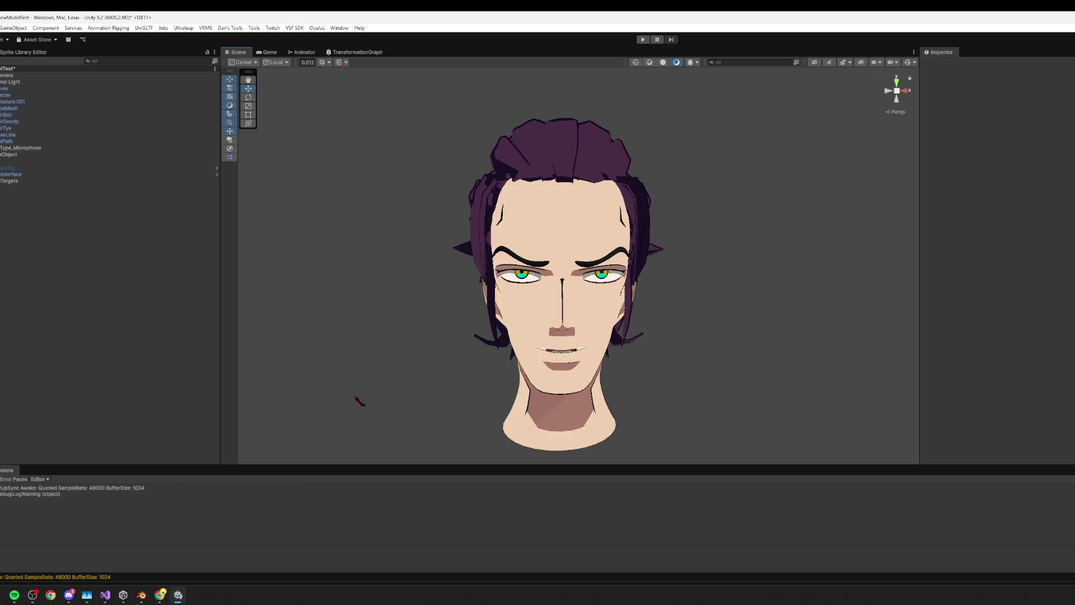
pyautogui.click(142, 596)
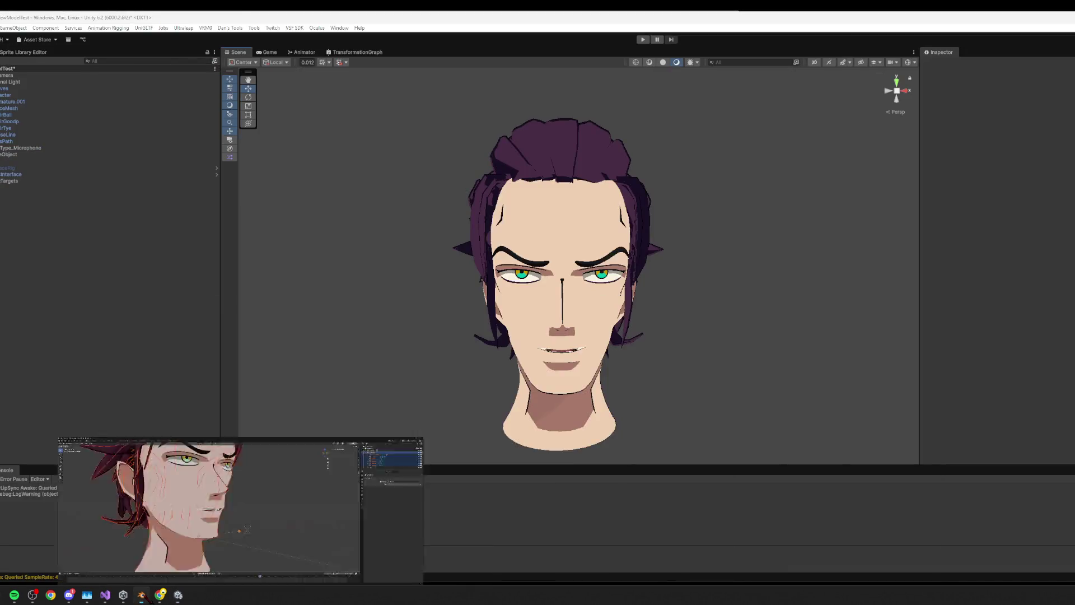
pyautogui.click(252, 504)
pyautogui.scroll(-10, 643, 469)
pyautogui.moveTo(644, 403); pyautogui.dragTo(750, 300, button='middle')
pyautogui.hotkey('alt', 'Tab')
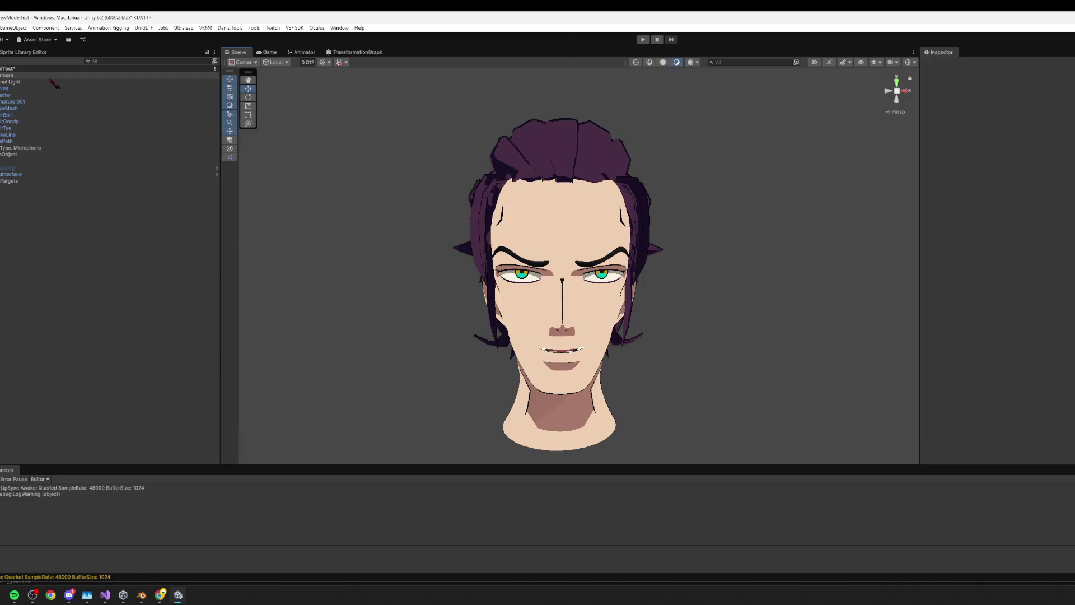
# - Select Main Camera, then HairCurves, start Play, and switch to Blender
pyautogui.click(51, 75)
pyautogui.click(23, 89)
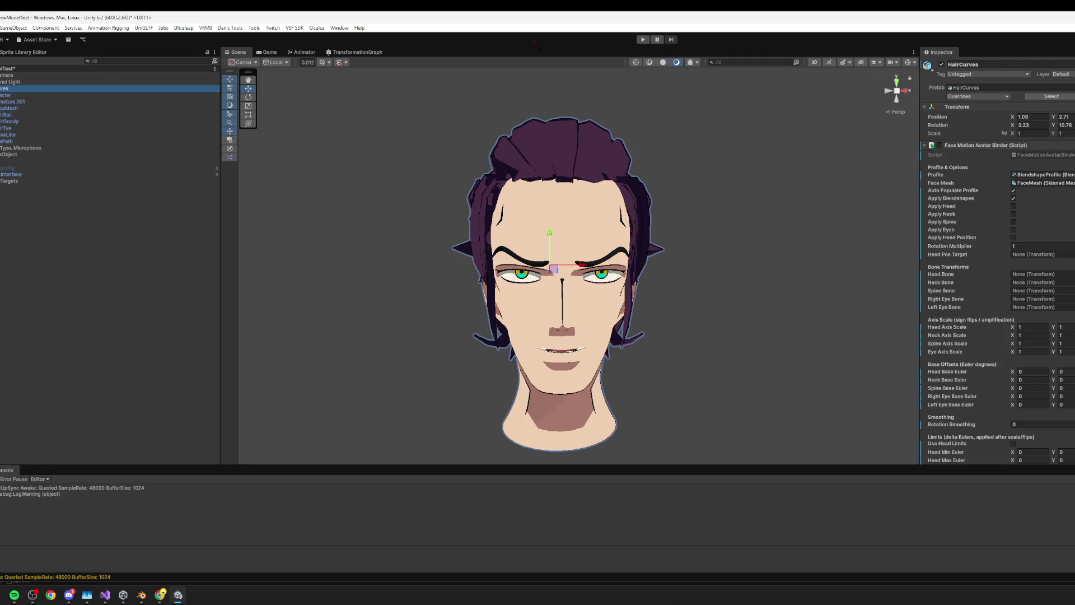
pyautogui.click(643, 39)
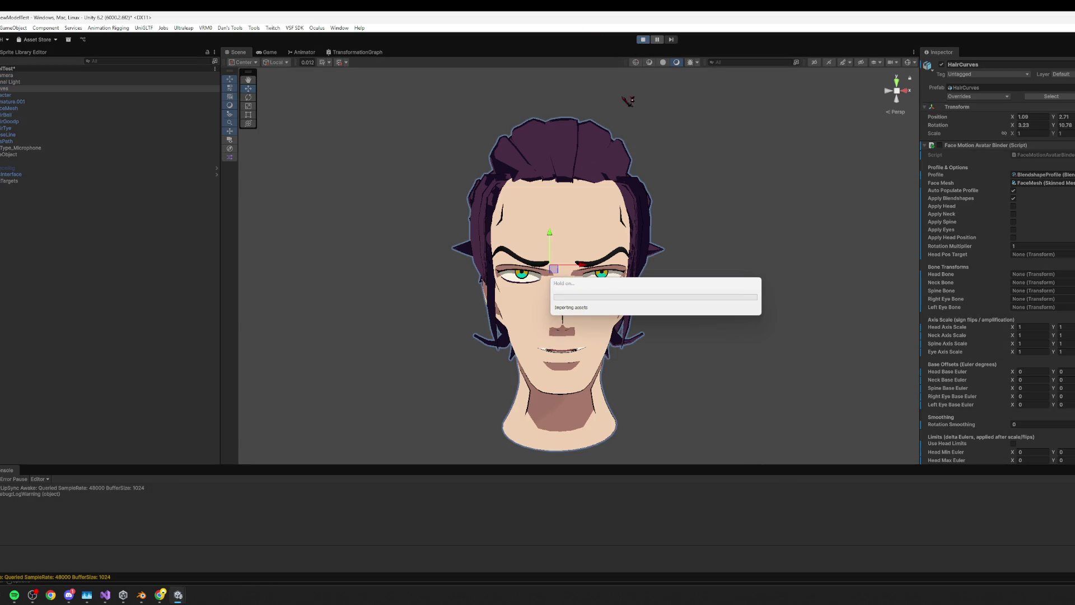
pyautogui.hotkey('alt', 'Tab')
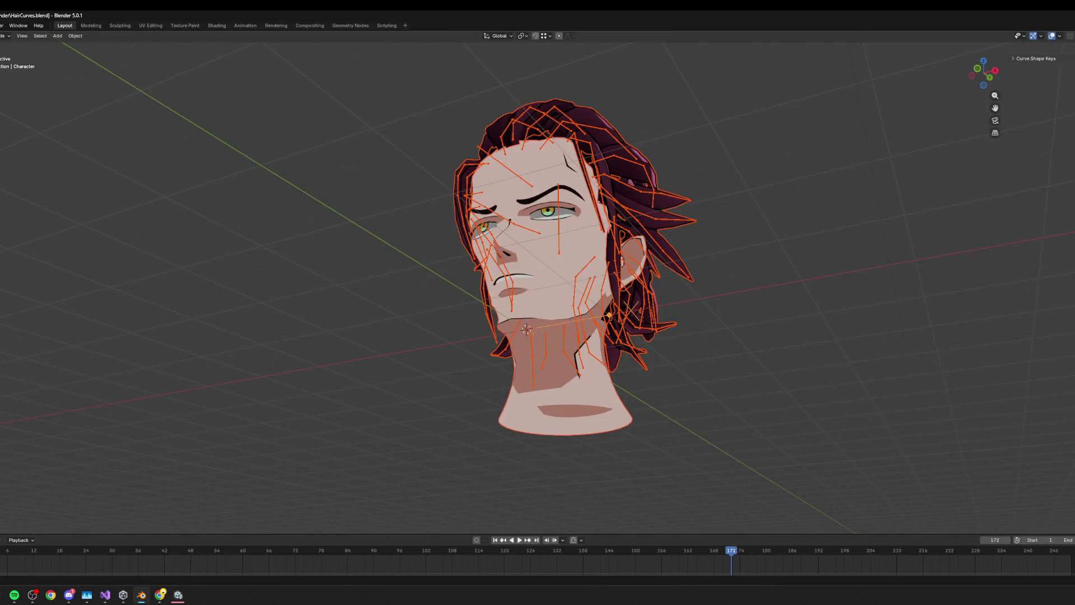
# - Select the face mesh, orbit to a side view, and save the Blender file
pyautogui.click(537, 313)
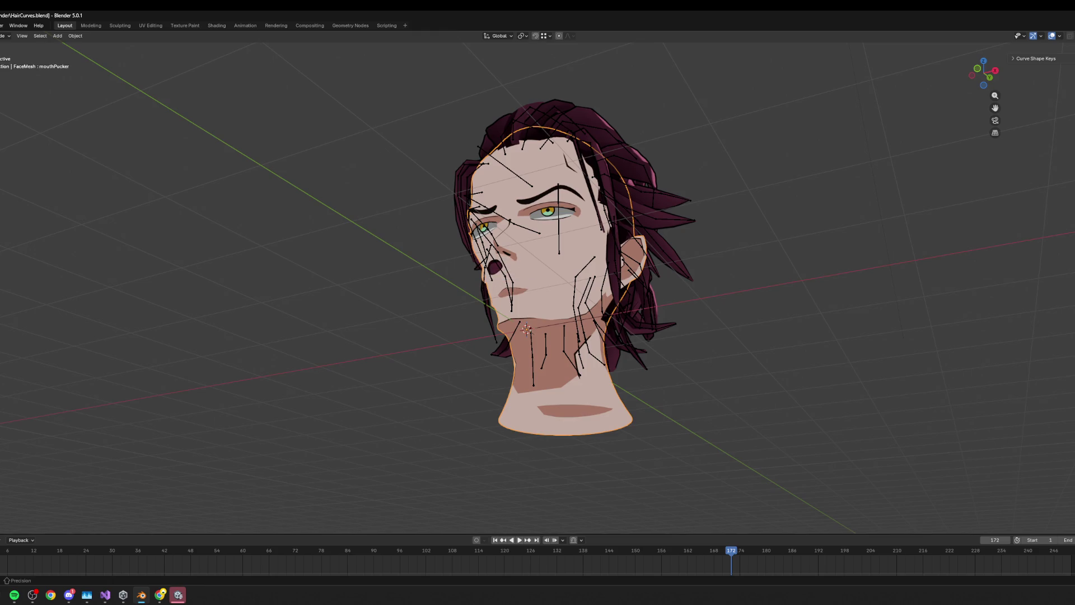
pyautogui.scroll(5, 813, 347)
pyautogui.moveTo(778, 351); pyautogui.dragTo(830, 341, button='middle')
pyautogui.scroll(-3, 831, 341)
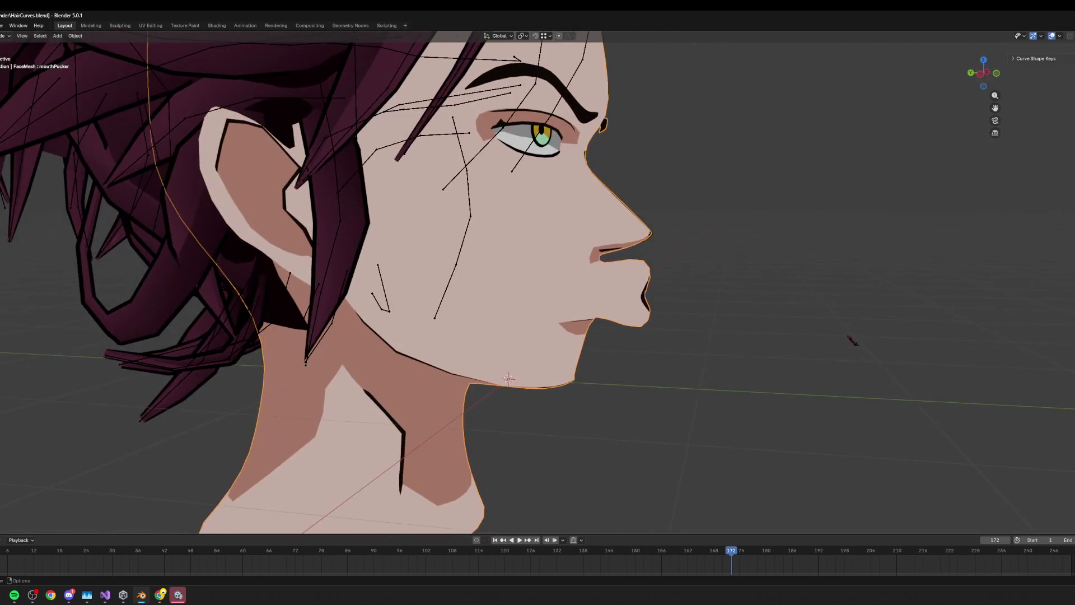
pyautogui.scroll(3, 844, 340)
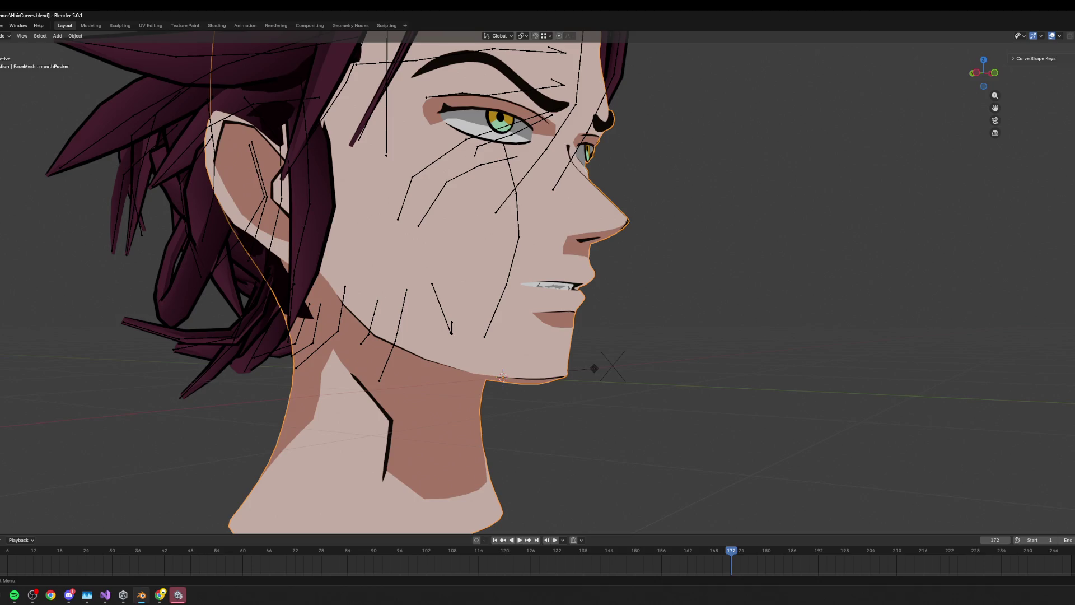
pyautogui.hotkey('ctrl', 's')
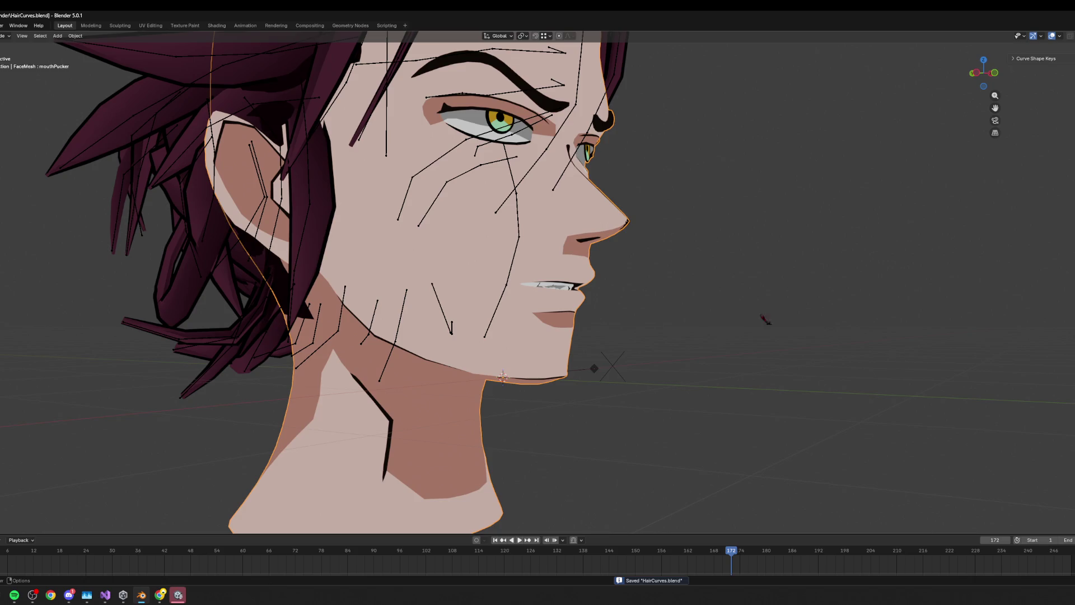
# - Select all objects and export them as HairCurves.fbx, then return to Unity
pyautogui.click(1, 26)
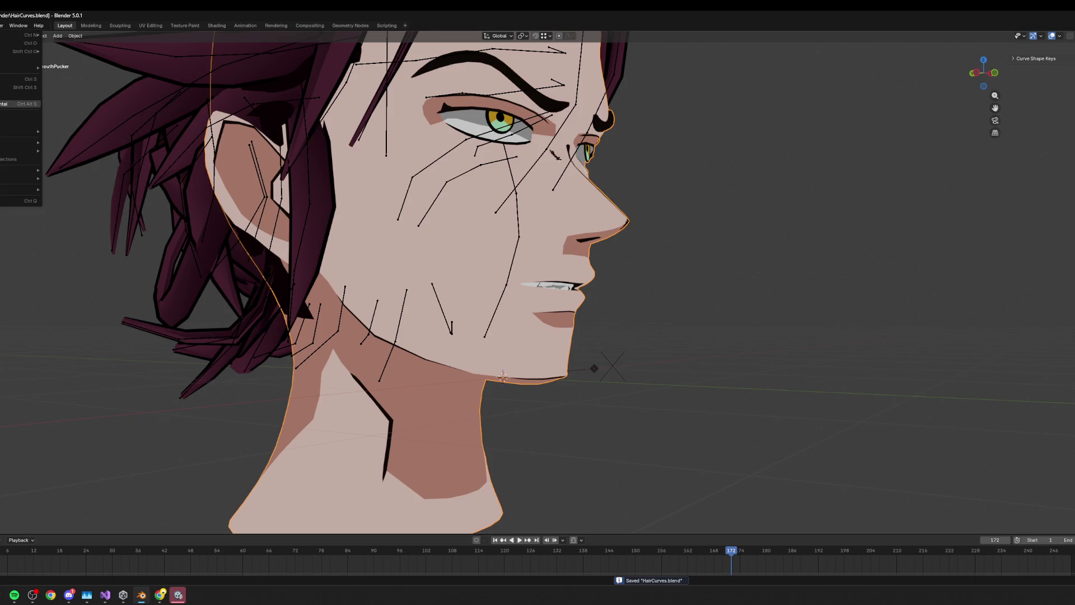
pyautogui.click(595, 367)
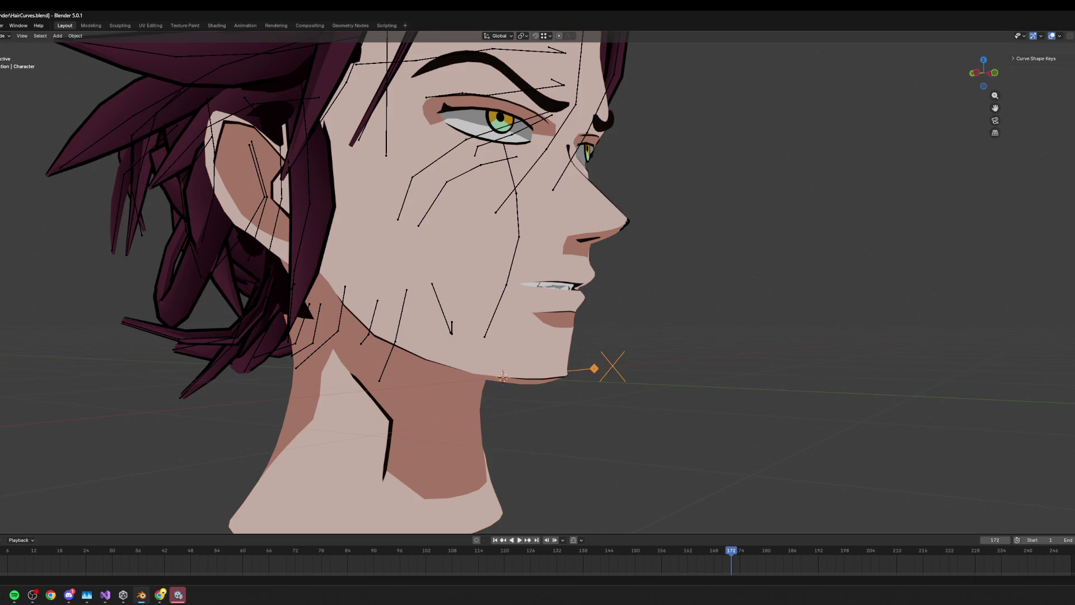
pyautogui.press('a')
pyautogui.click(2, 25)
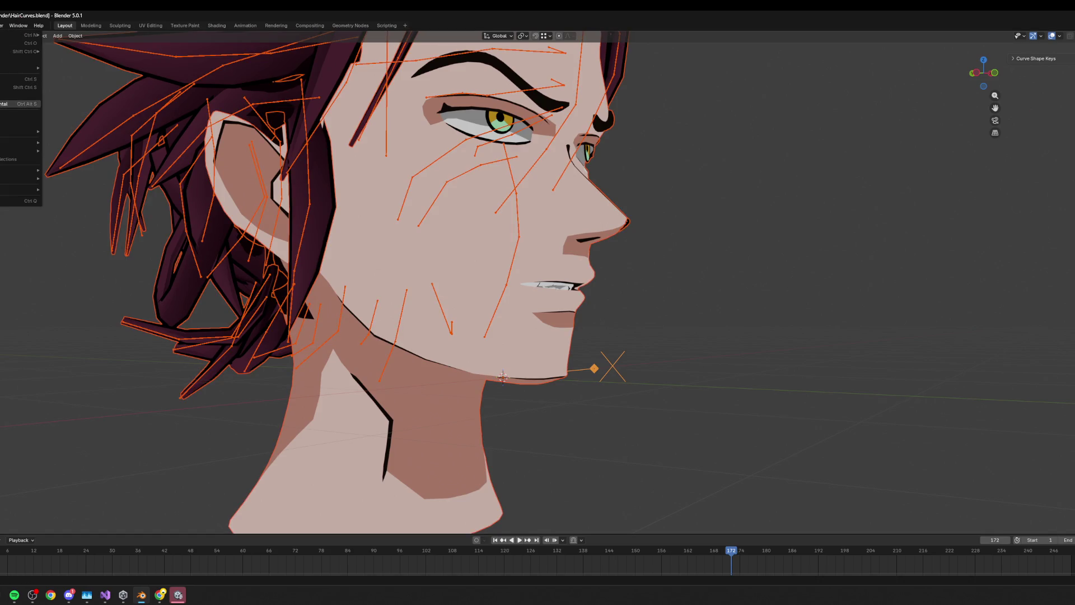
pyautogui.moveTo(28, 151)
pyautogui.click(84, 217)
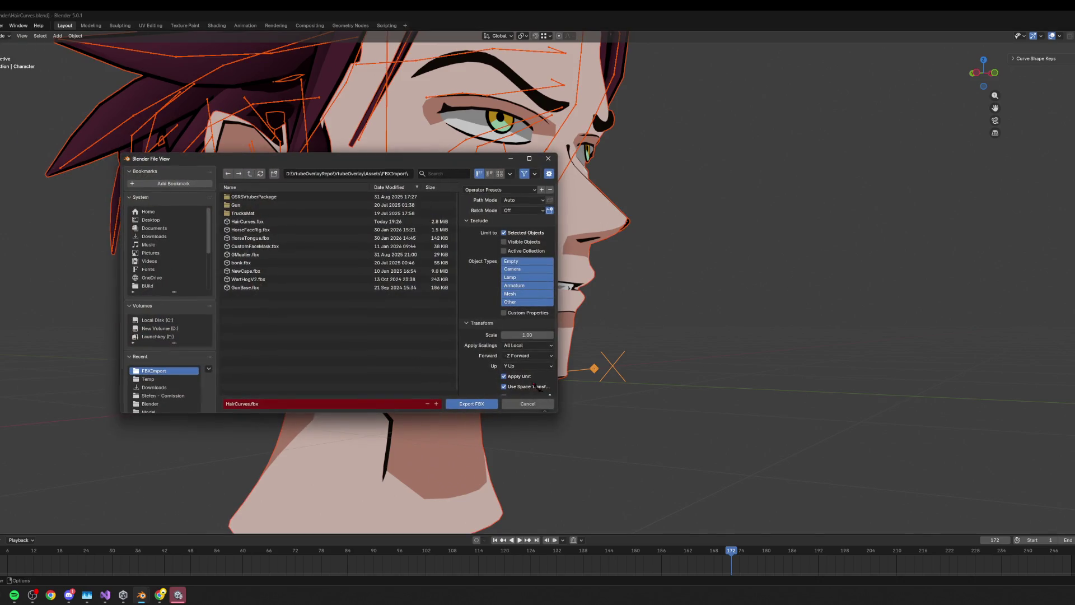
pyautogui.click(471, 401)
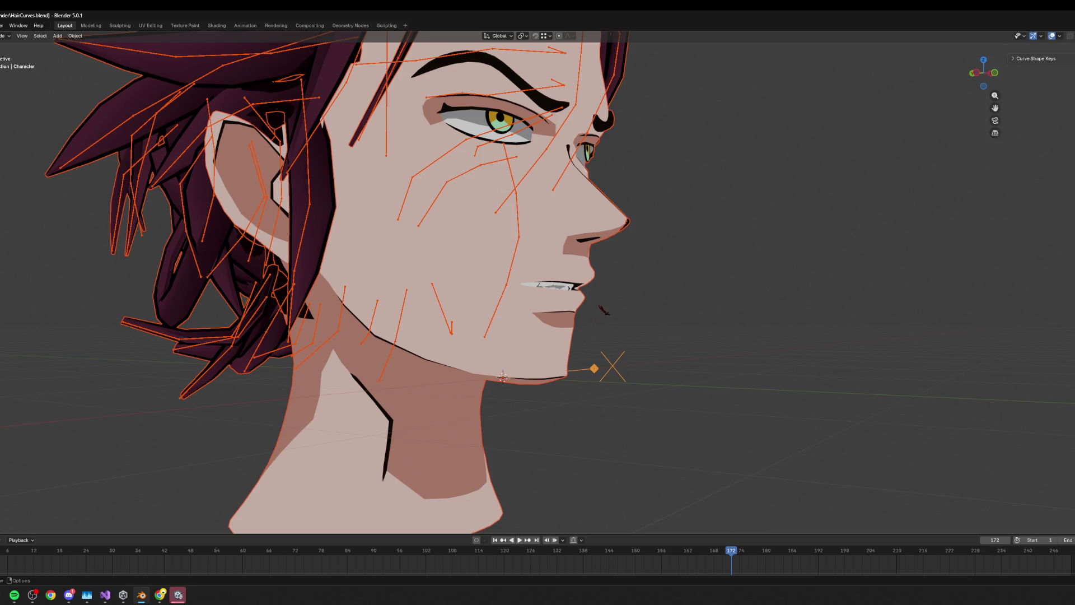
pyautogui.moveTo(636, 341); pyautogui.dragTo(576, 354, button='middle')
pyautogui.hotkey('alt', 'Tab')
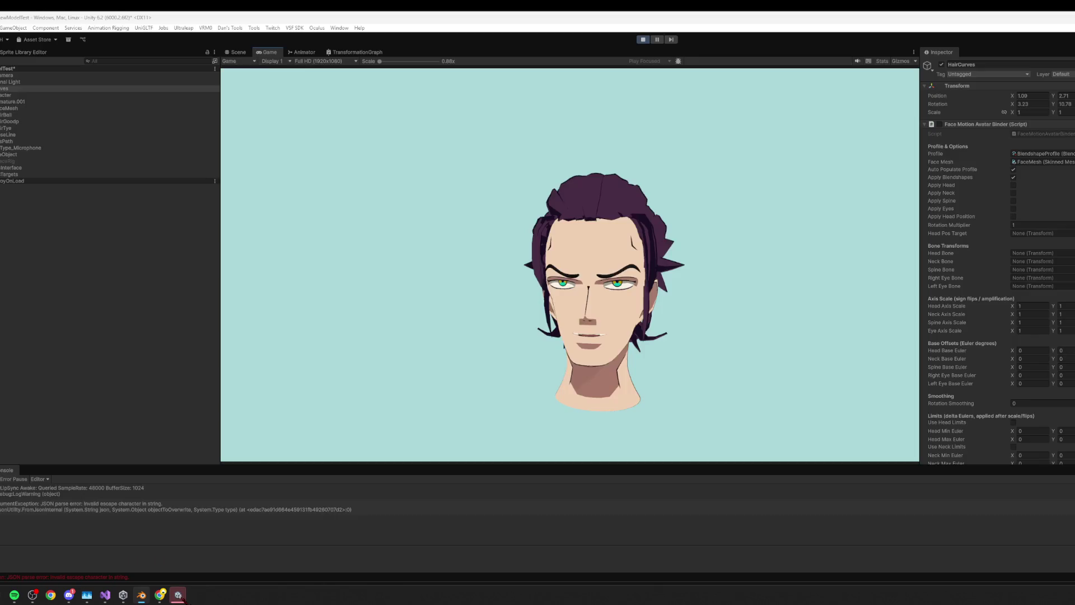
# - Exit Play, drag FaceMesh's mouthFunnel blendshape slider to test it, and return to Blender
pyautogui.click(644, 40)
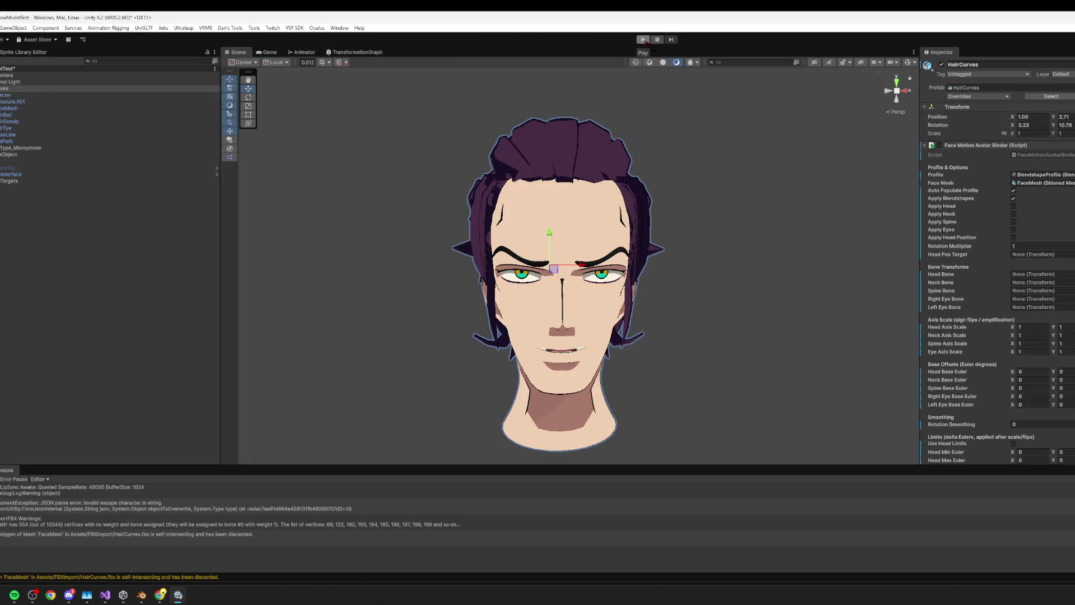
pyautogui.click(17, 101)
pyautogui.click(16, 108)
pyautogui.moveTo(1012, 400); pyautogui.dragTo(1058, 409)
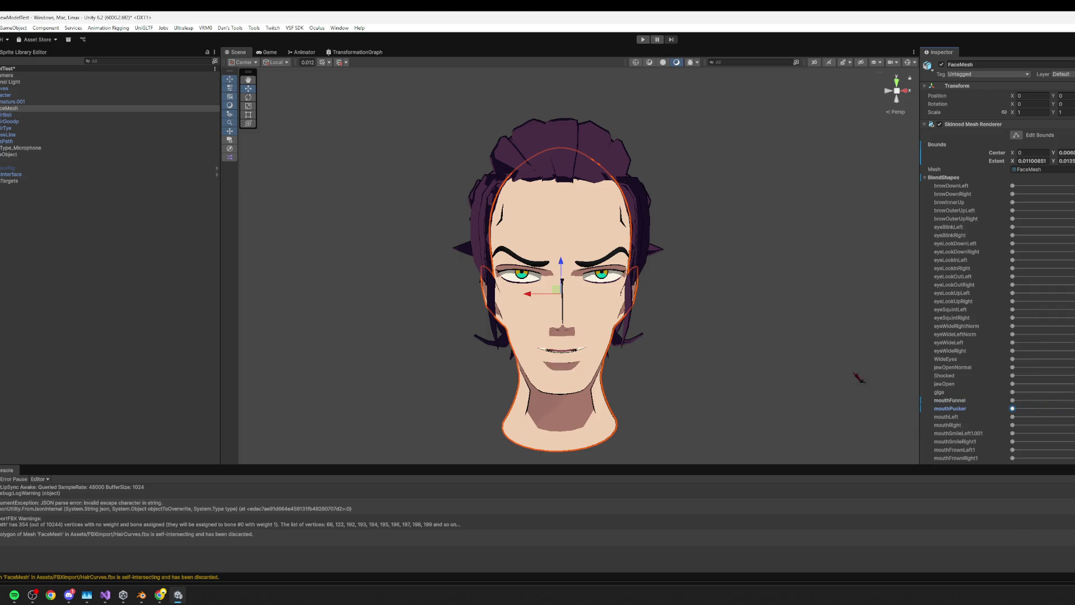
pyautogui.hotkey('alt', 'Tab')
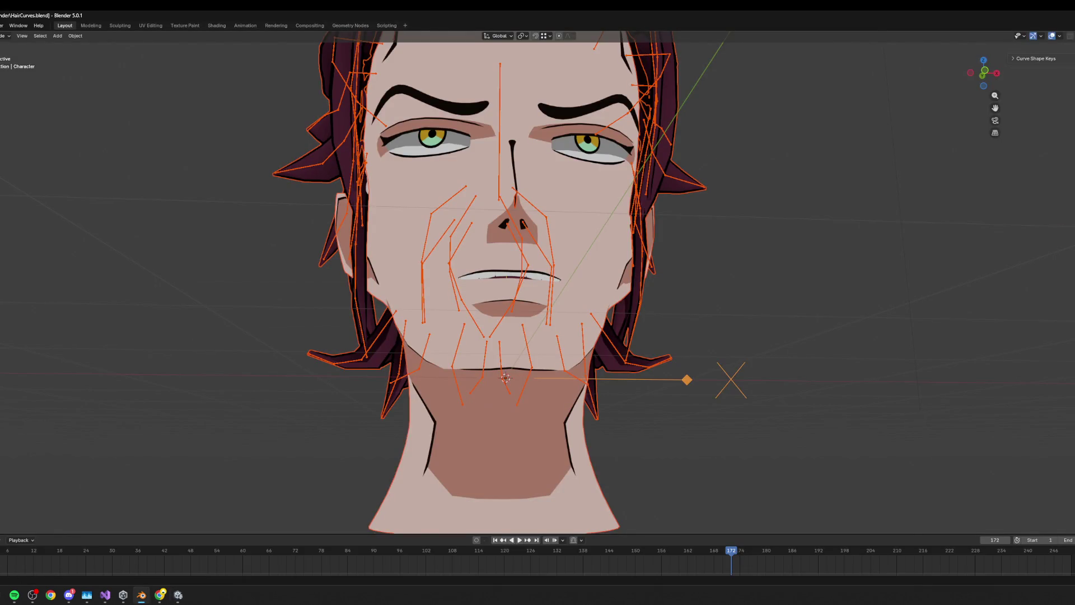
# - Make mouthFunnel the active shape key on the face mesh and save HairCurves.blend
pyautogui.click(583, 228)
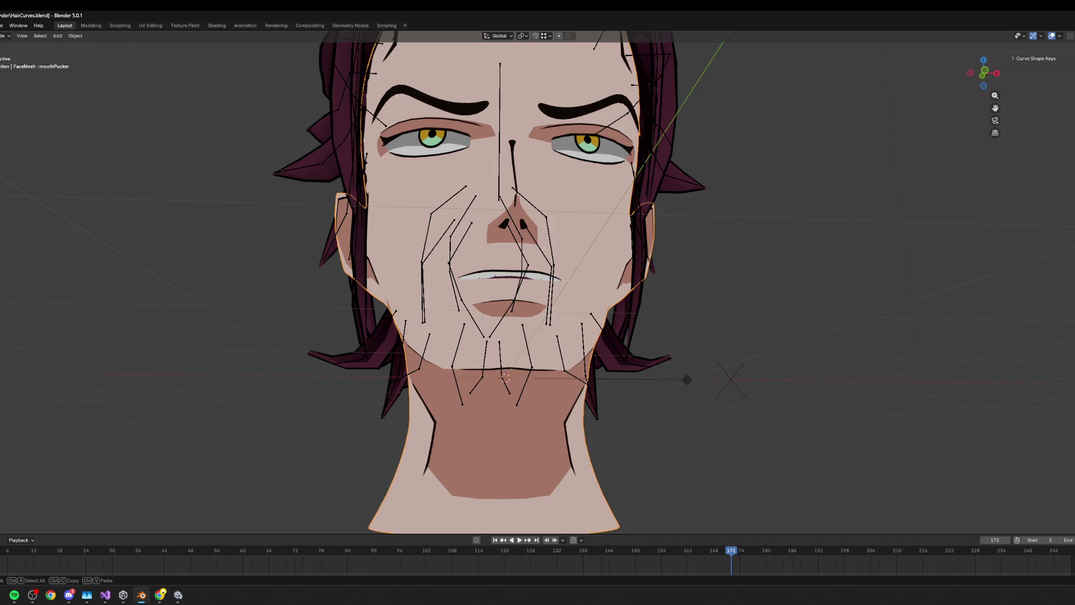
pyautogui.press('Up')
pyautogui.hotkey('ctrl', 's')
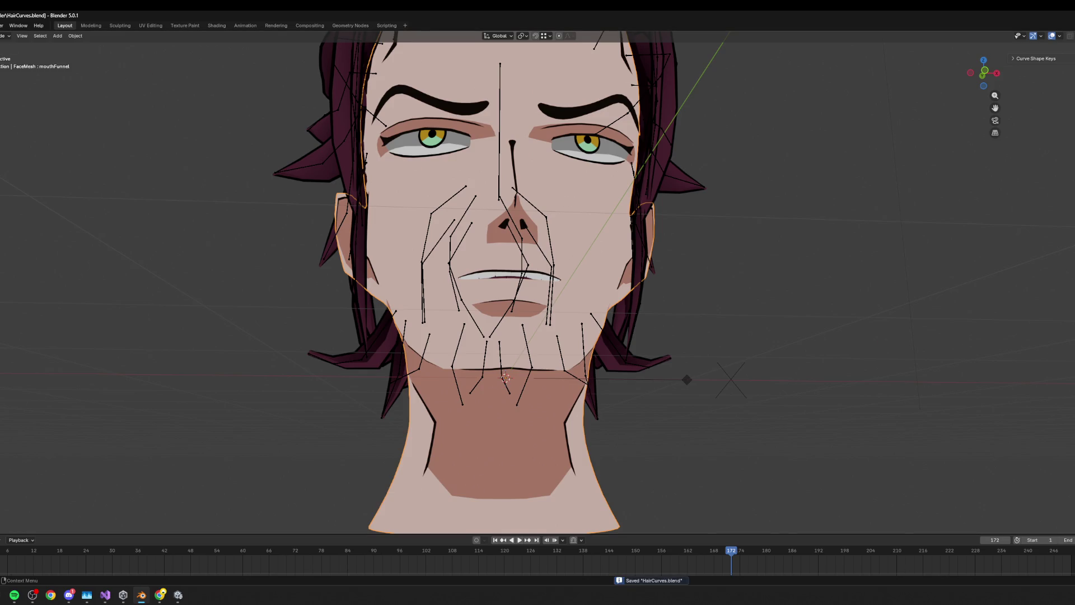
# - Select all objects, export them to HairCurves.fbx, and switch to Unity
pyautogui.click(731, 380)
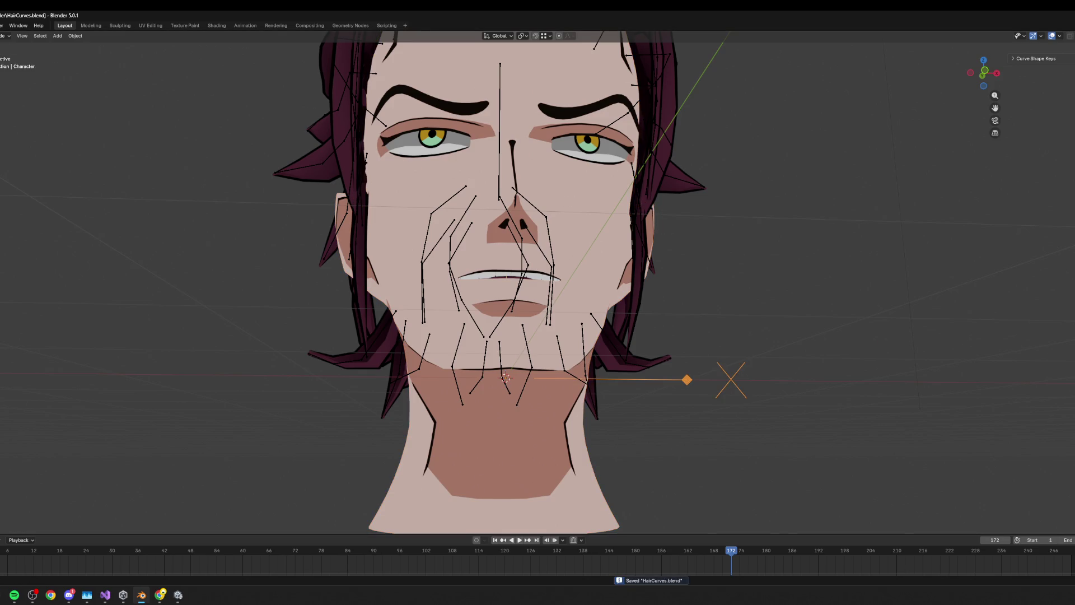
pyautogui.press('a')
pyautogui.click(1, 26)
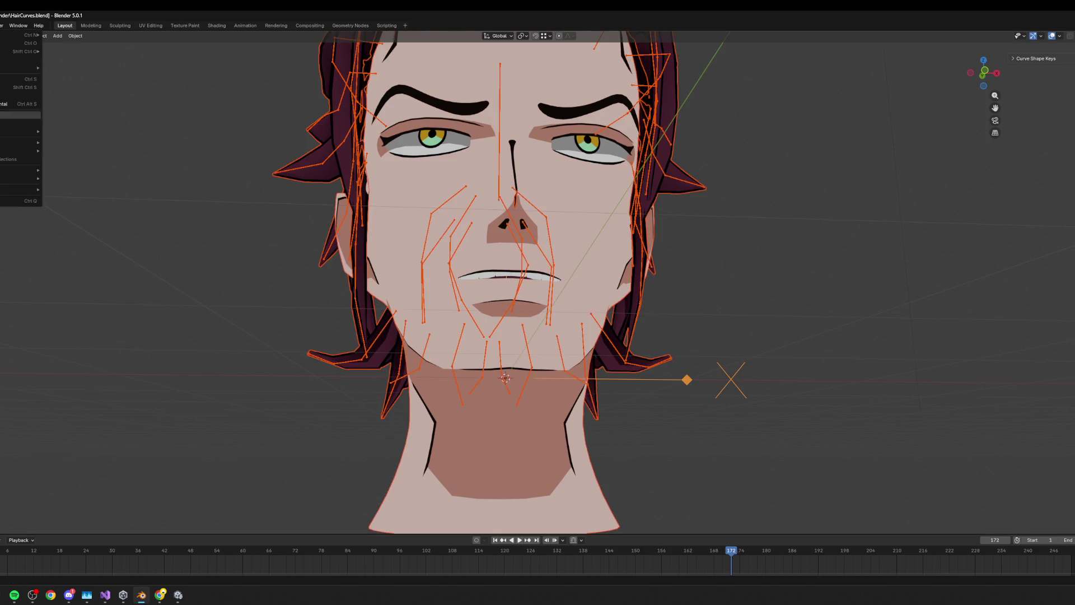
pyautogui.moveTo(22, 151)
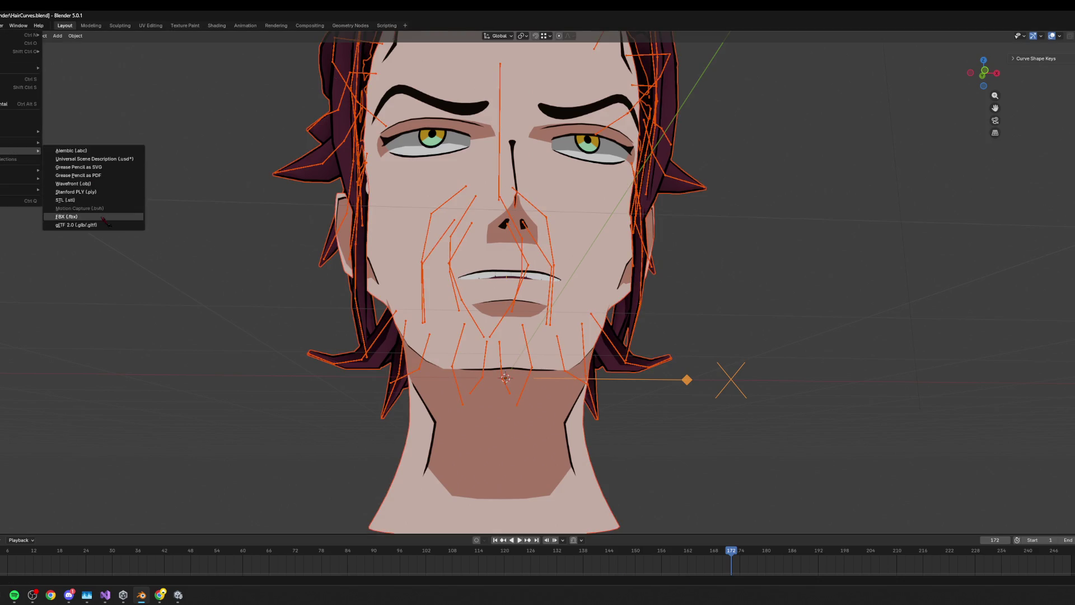
pyautogui.click(103, 220)
pyautogui.click(472, 403)
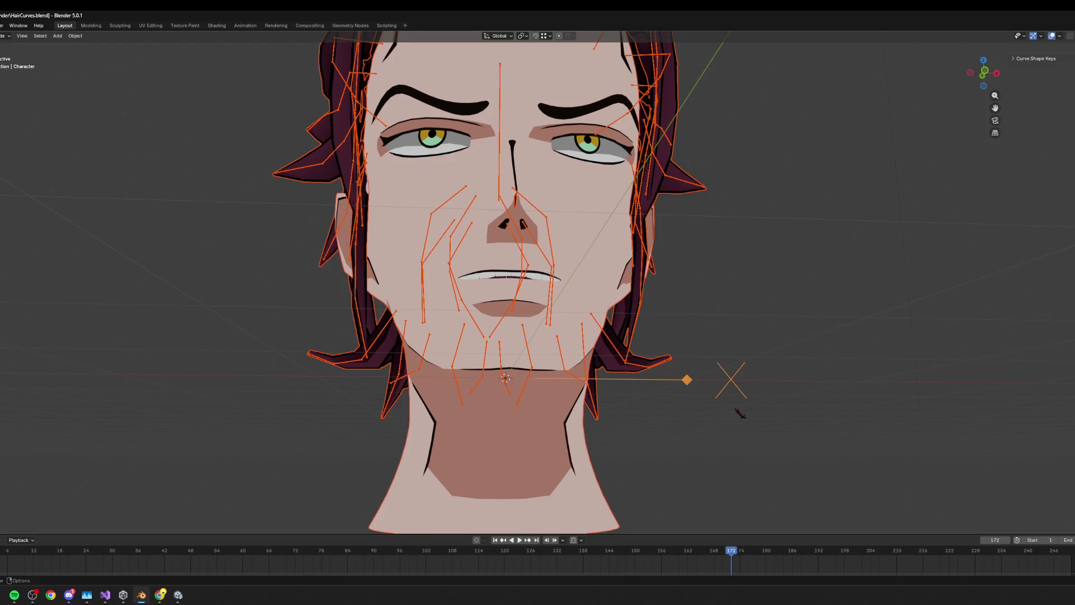
pyautogui.click(178, 598)
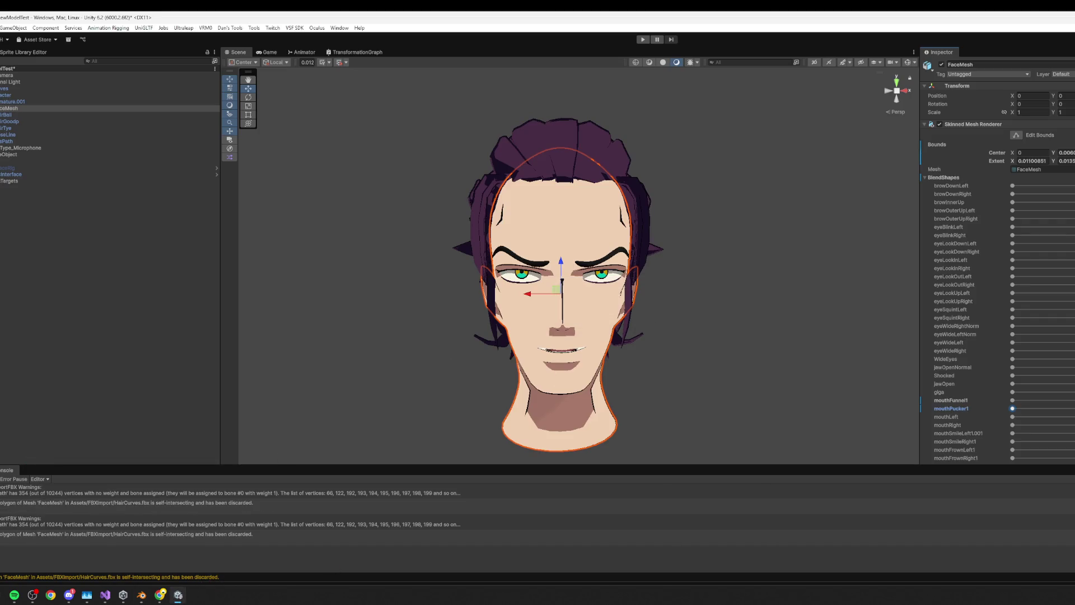
# - Start Play mode to preview the reimported head in the Game view
pyautogui.click(642, 39)
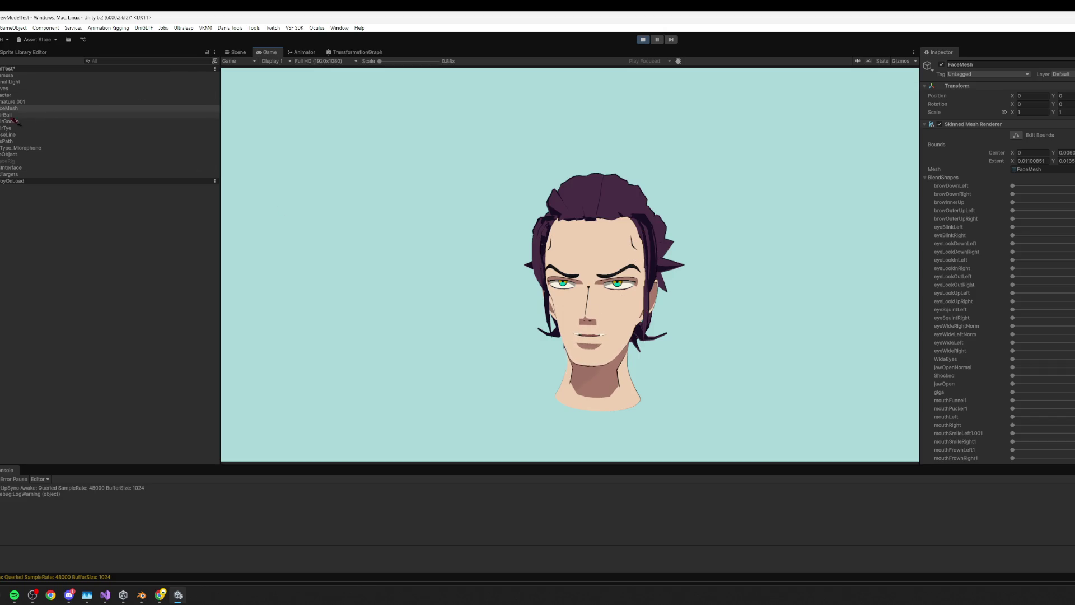
# - Enable the Face Motion Avatar Binder component on HairCurves
pyautogui.click(8, 88)
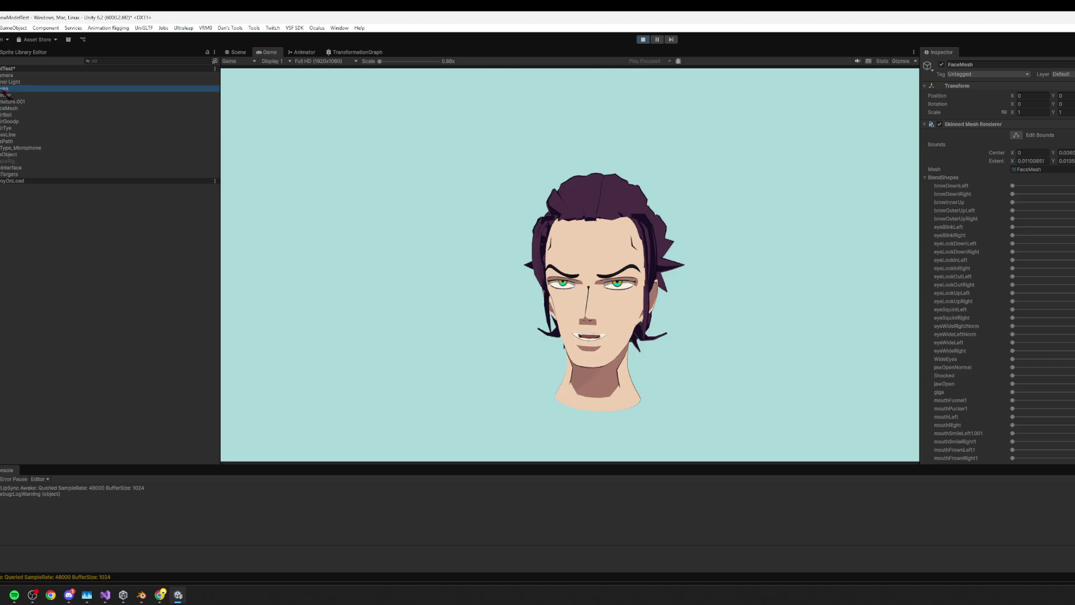
pyautogui.click(940, 125)
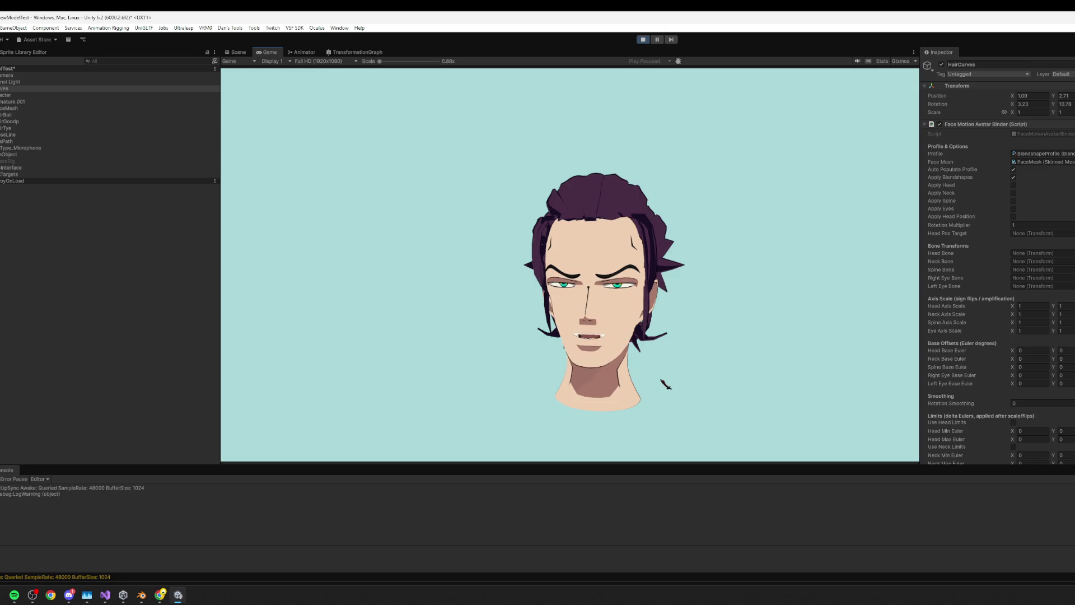
pyautogui.scroll(-10, 1047, 324)
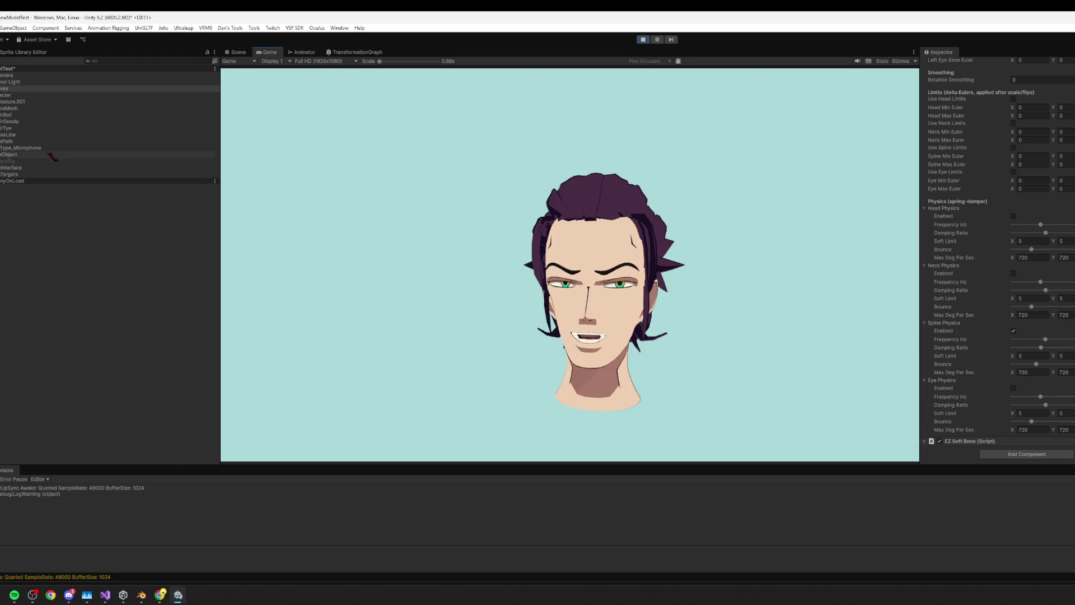
# - Push FaceMesh's giga blendshape near maximum, stop Play, and switch to Blender
pyautogui.click(4, 103)
pyautogui.click(4, 108)
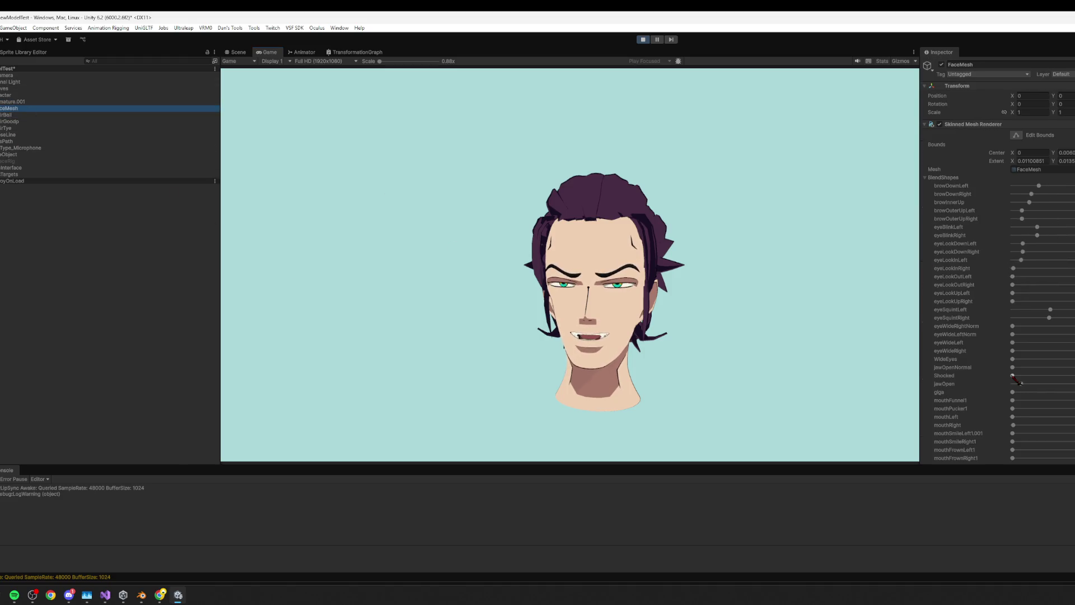
pyautogui.scroll(-3, 1027, 346)
pyautogui.moveTo(1013, 235); pyautogui.dragTo(1049, 236)
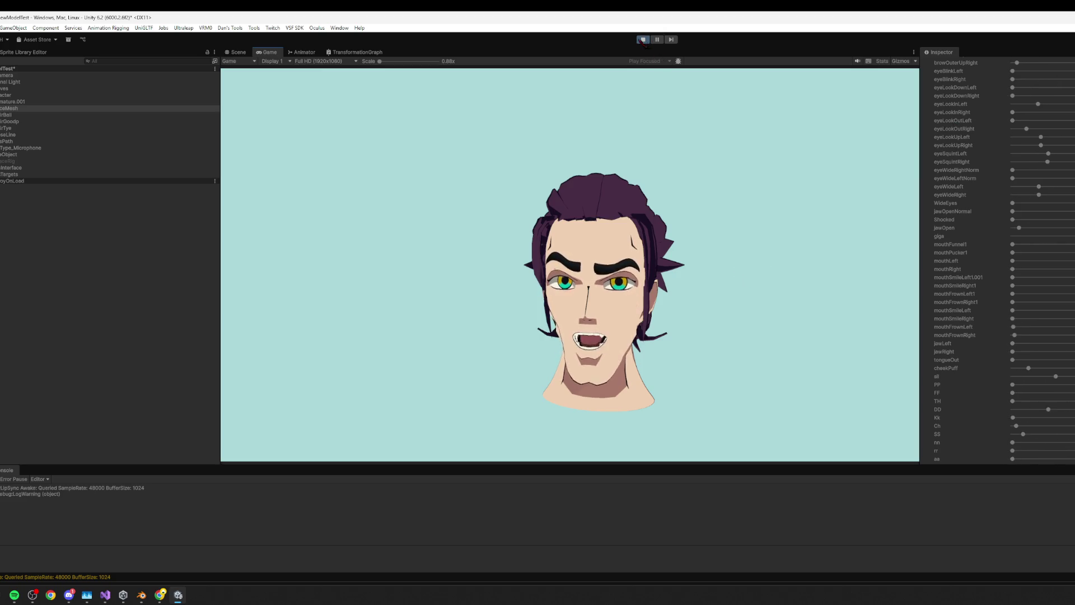
pyautogui.hotkey('ctrl', 'p')
pyautogui.hotkey('alt', 'Tab')
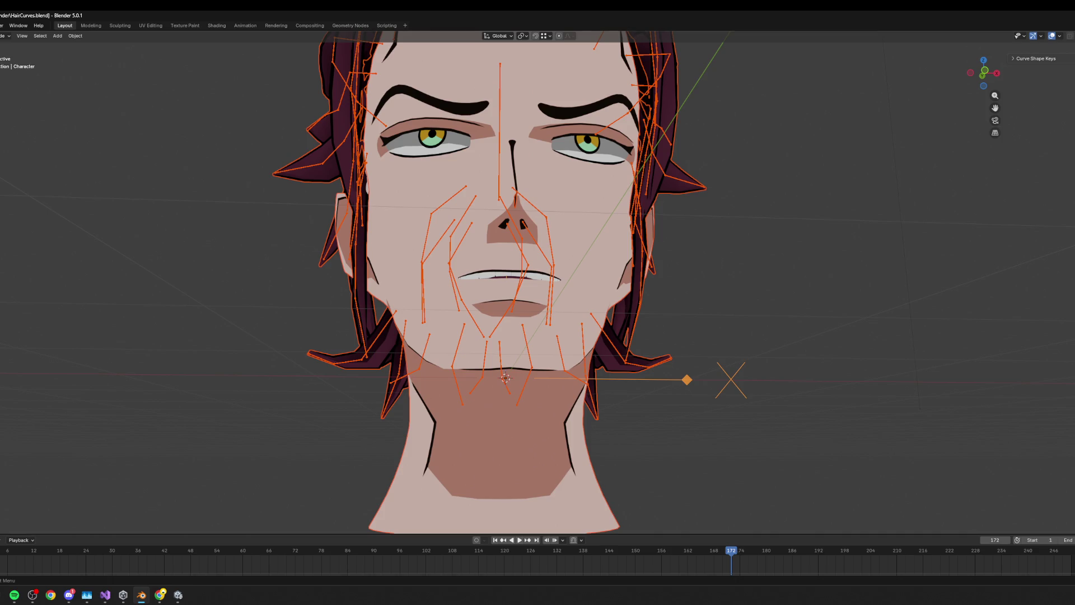
# - Save HairCurves.blend, then export every object, Character rig included, to HairCurves.fbx for Unity
pyautogui.click(610, 252)
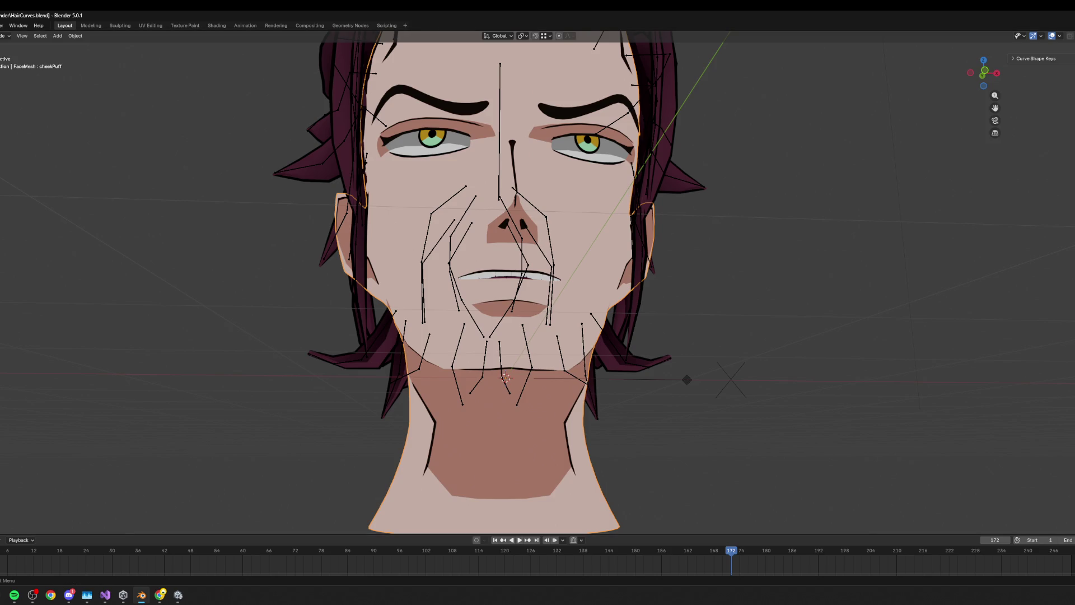
pyautogui.hotkey('ctrl', 's')
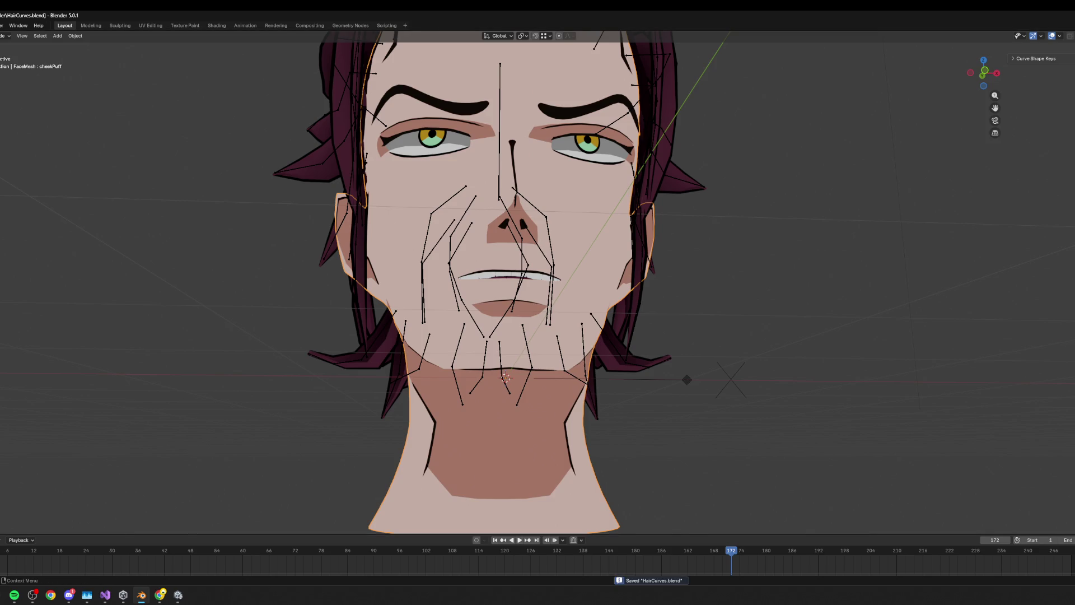
pyautogui.click(730, 379)
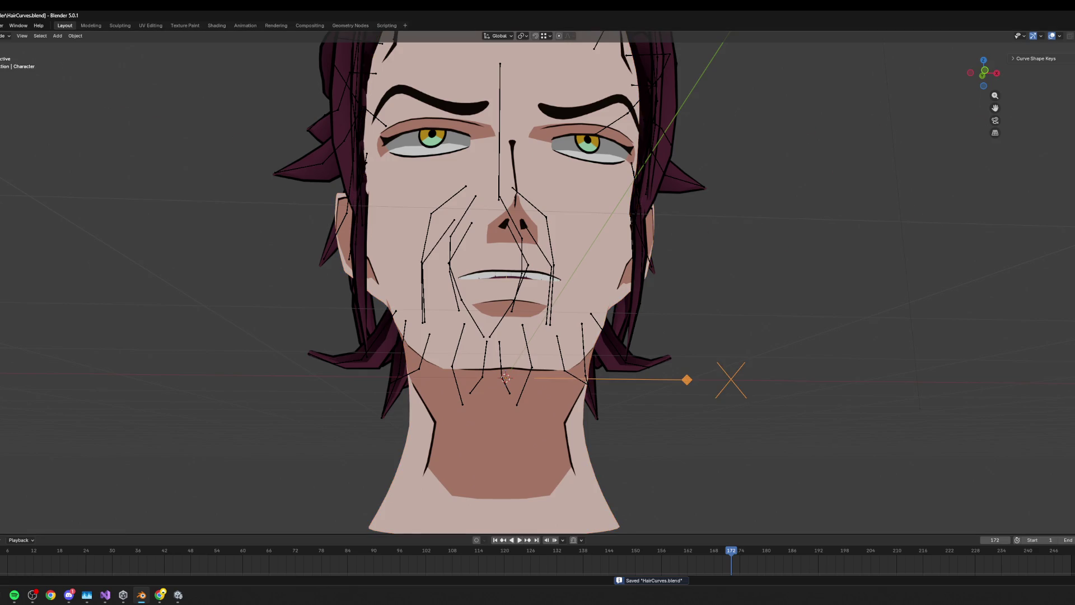
pyautogui.press('a')
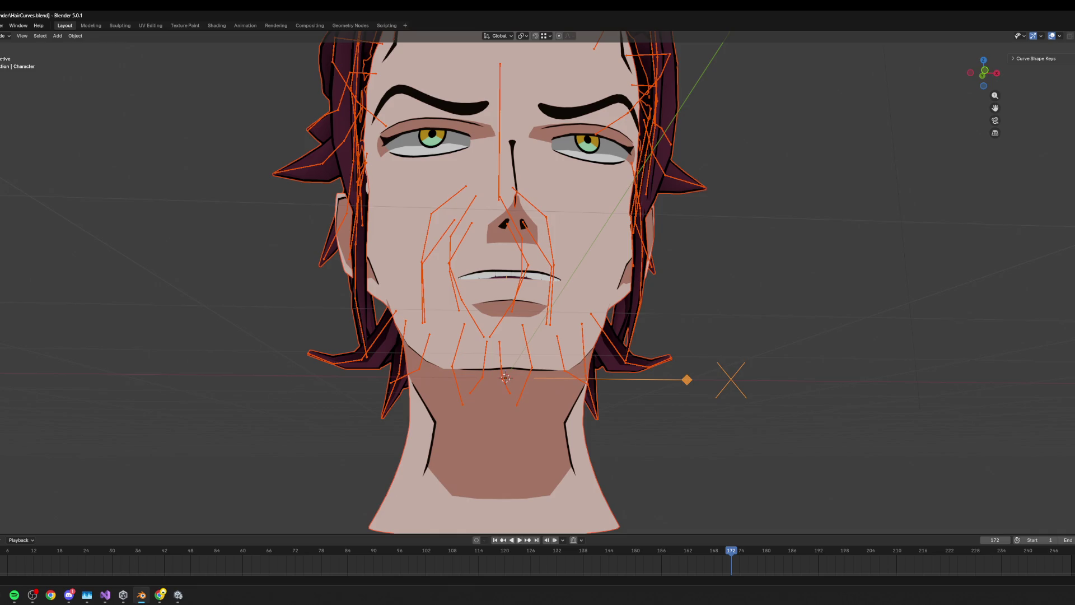
pyautogui.click(1, 25)
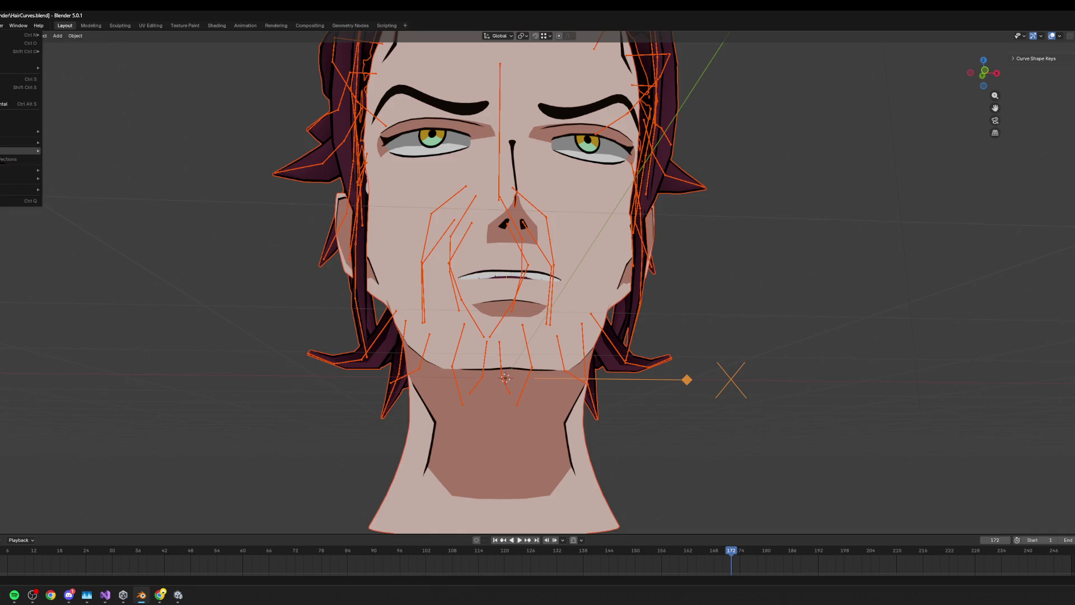
pyautogui.moveTo(22, 151)
pyautogui.click(84, 212)
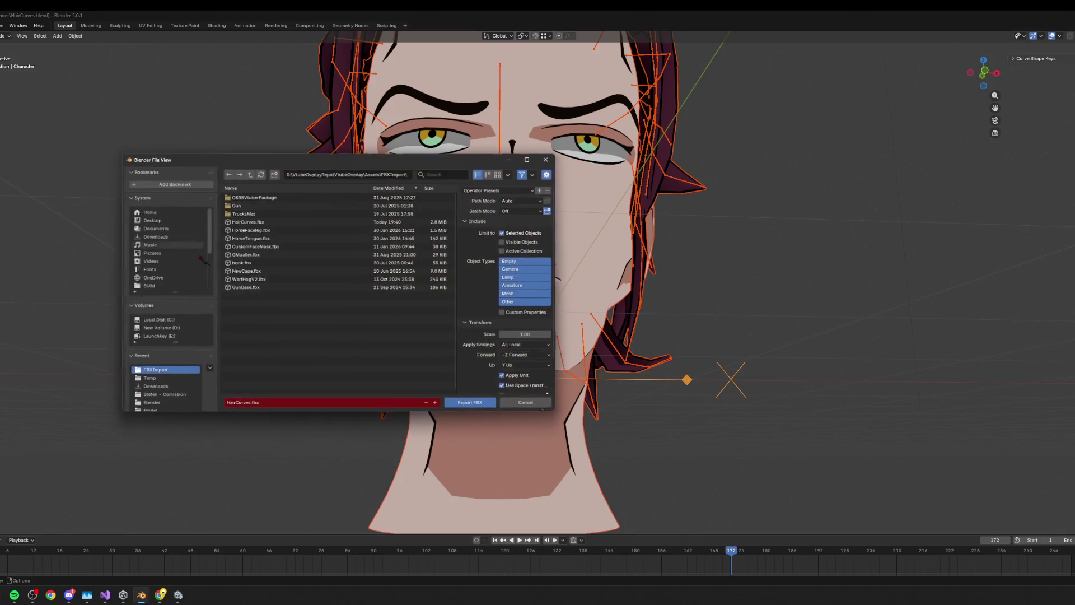
pyautogui.click(462, 402)
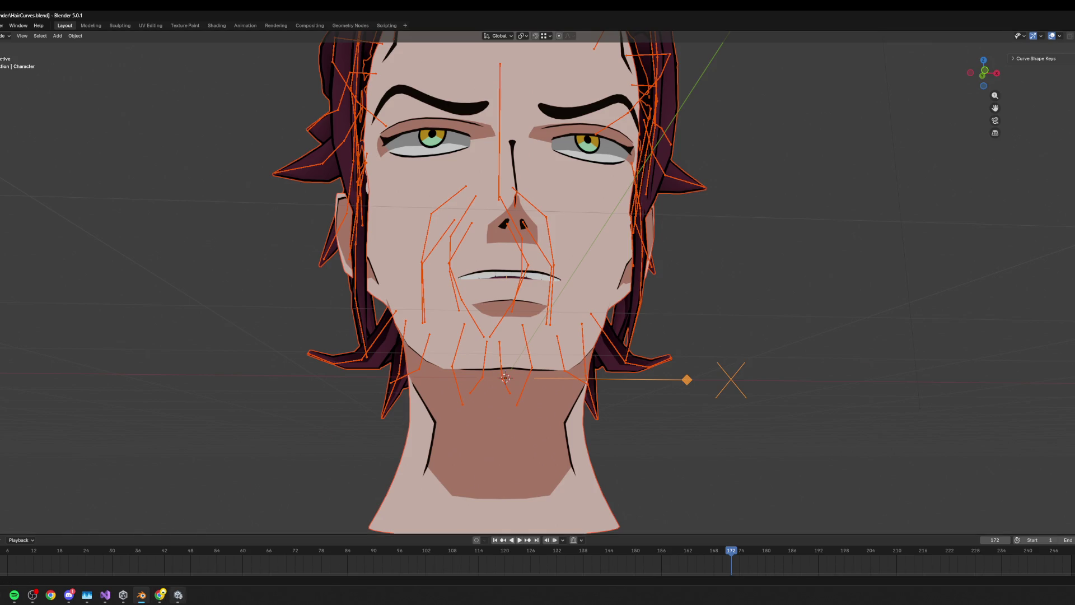
pyautogui.click(123, 595)
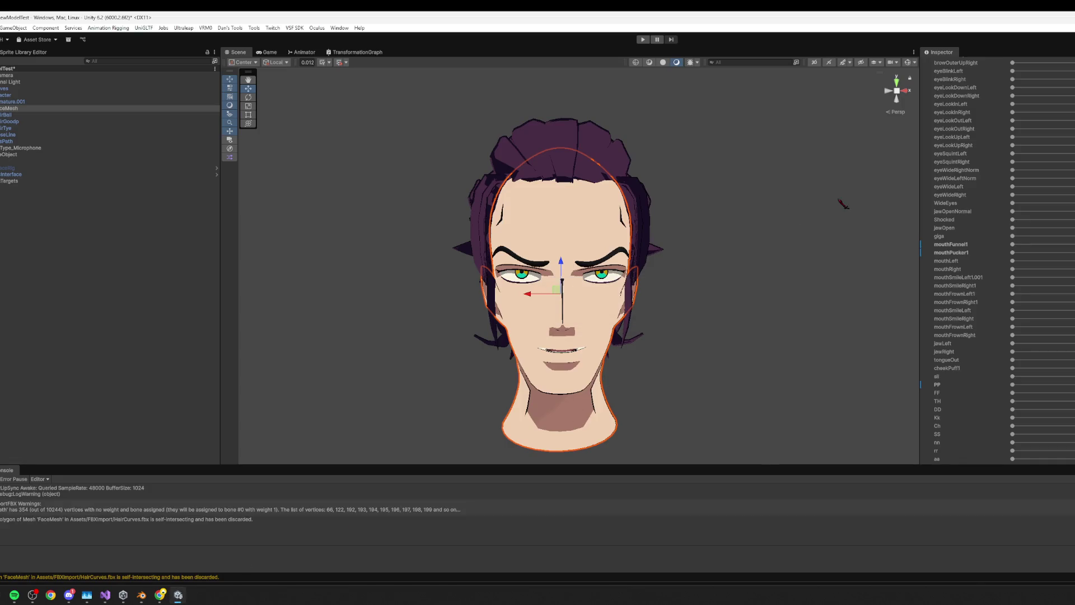
# - Save the Unity scene and run Assets > Refresh to recompile scripts
pyautogui.hotkey('ctrl', 's')
pyautogui.click(5, 40)
pyautogui.click(11, 140)
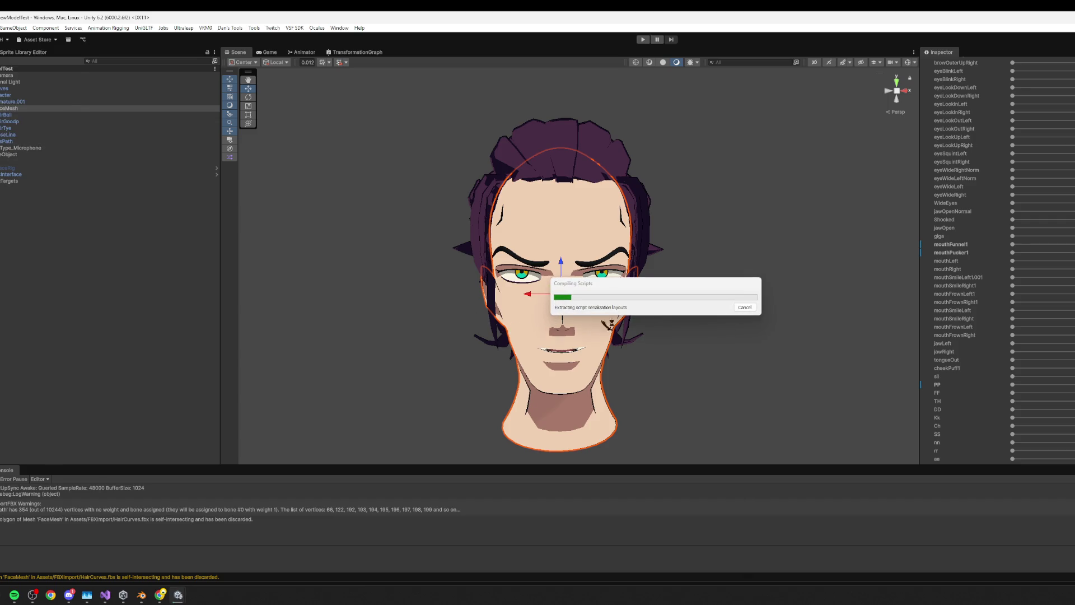
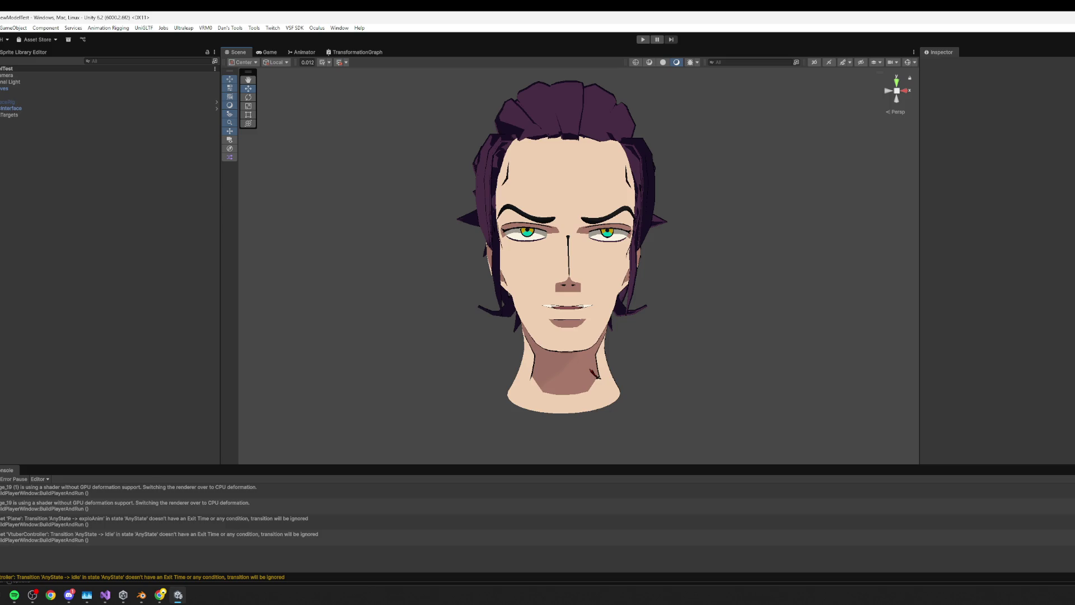
# - Bring the Blender window showing HairCurves.blend with the orange hair curves to the front
pyautogui.click(141, 595)
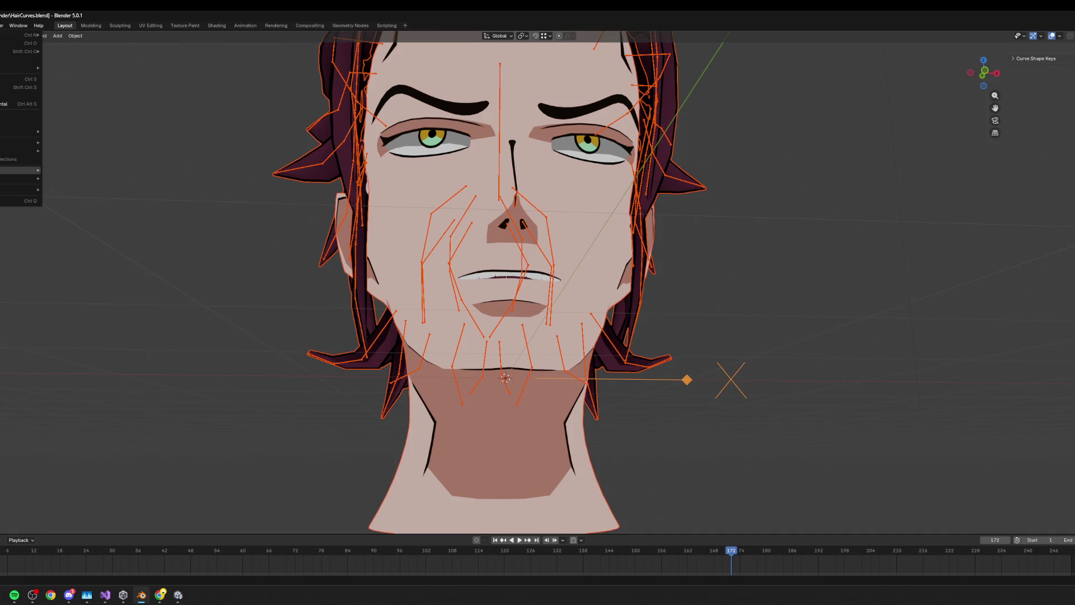
# - Export the head from Blender as HairCurves.fbx into the FBXImport folder, then return to Unity
pyautogui.moveTo(22, 151)
pyautogui.click(73, 217)
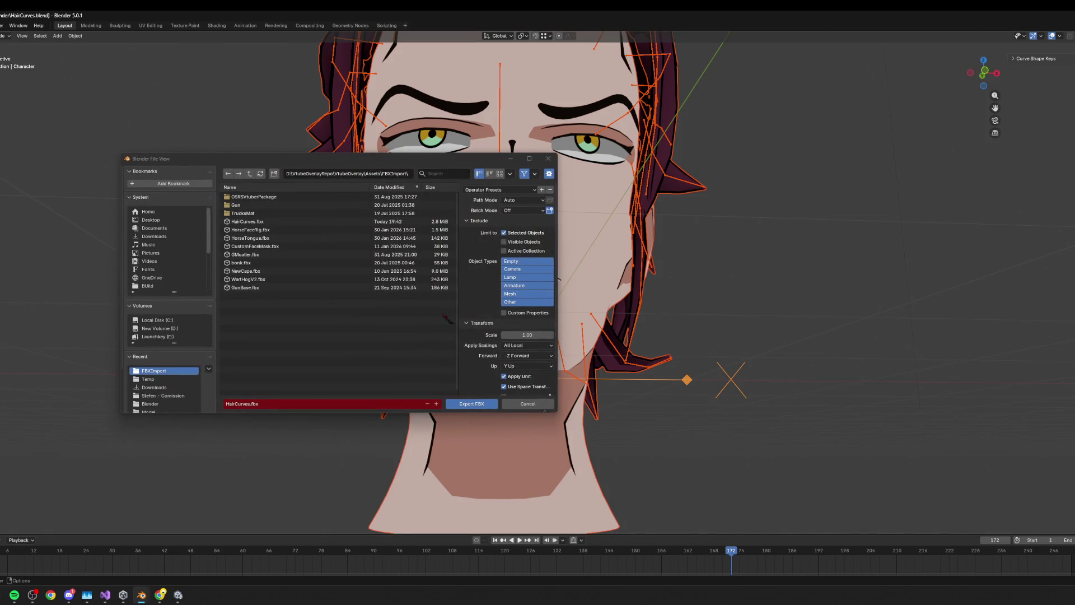
pyautogui.click(465, 404)
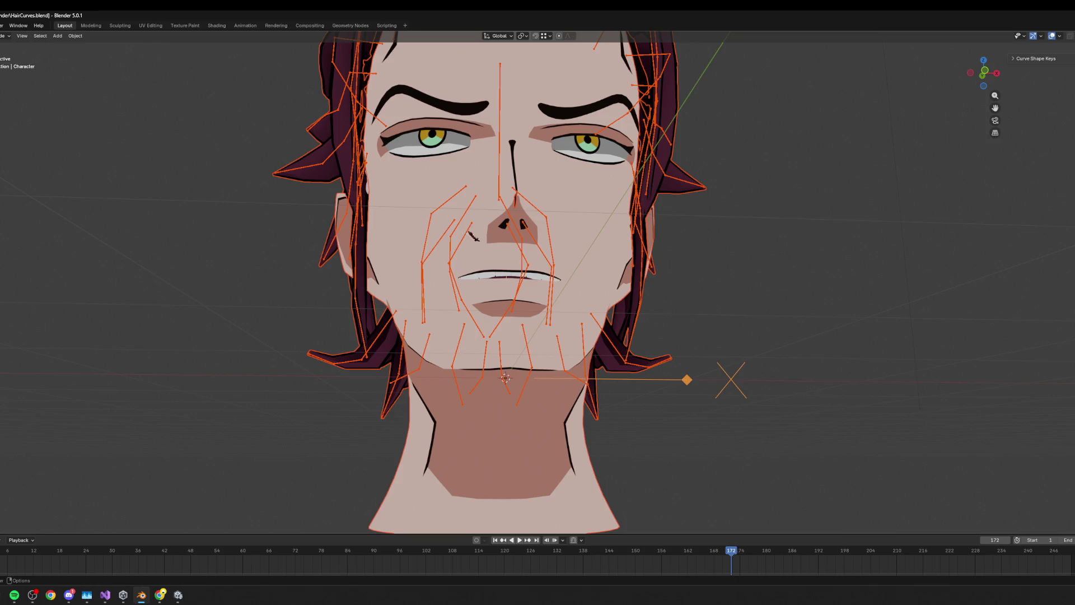
pyautogui.moveTo(178, 595)
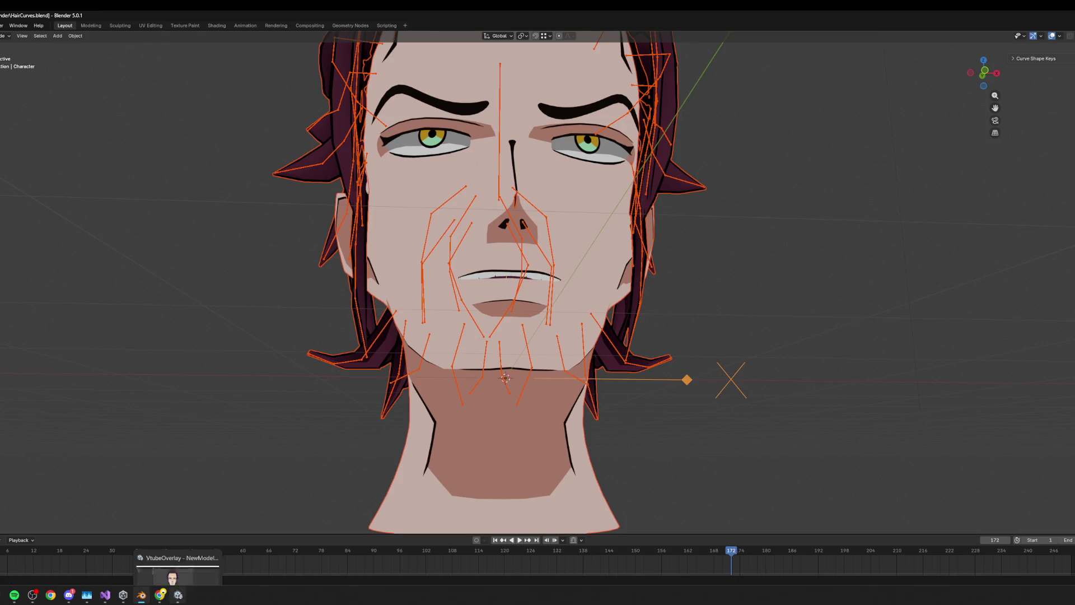
pyautogui.click(178, 555)
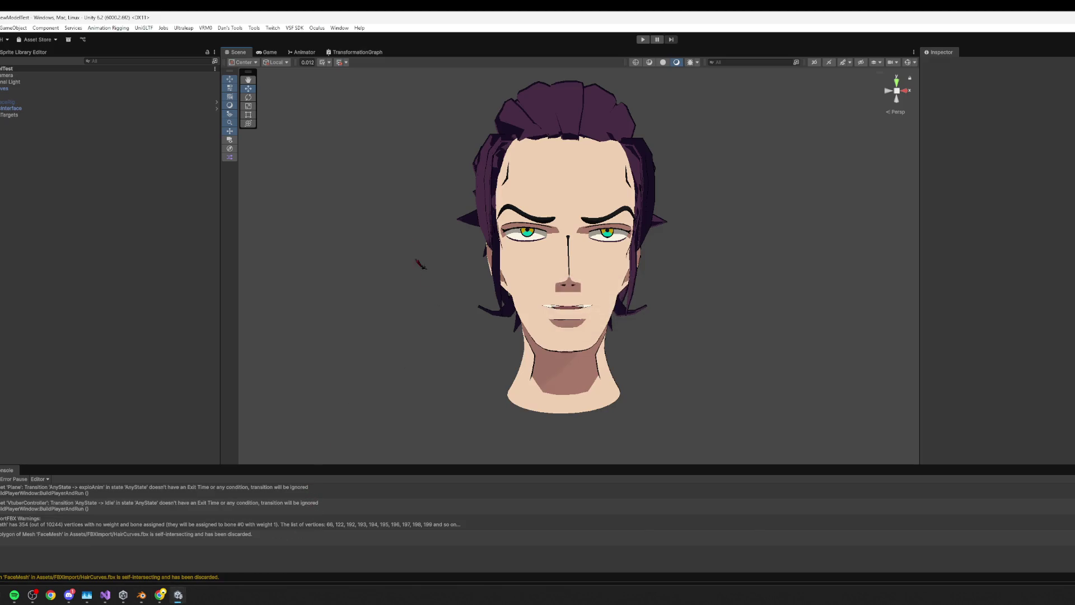
pyautogui.click(0, 28)
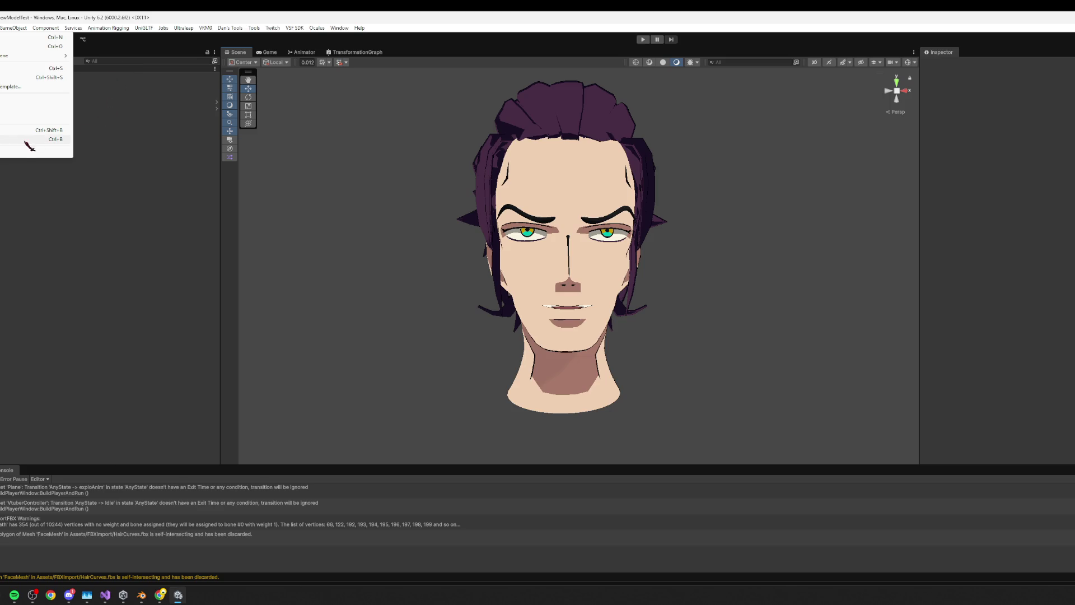
pyautogui.click(182, 210)
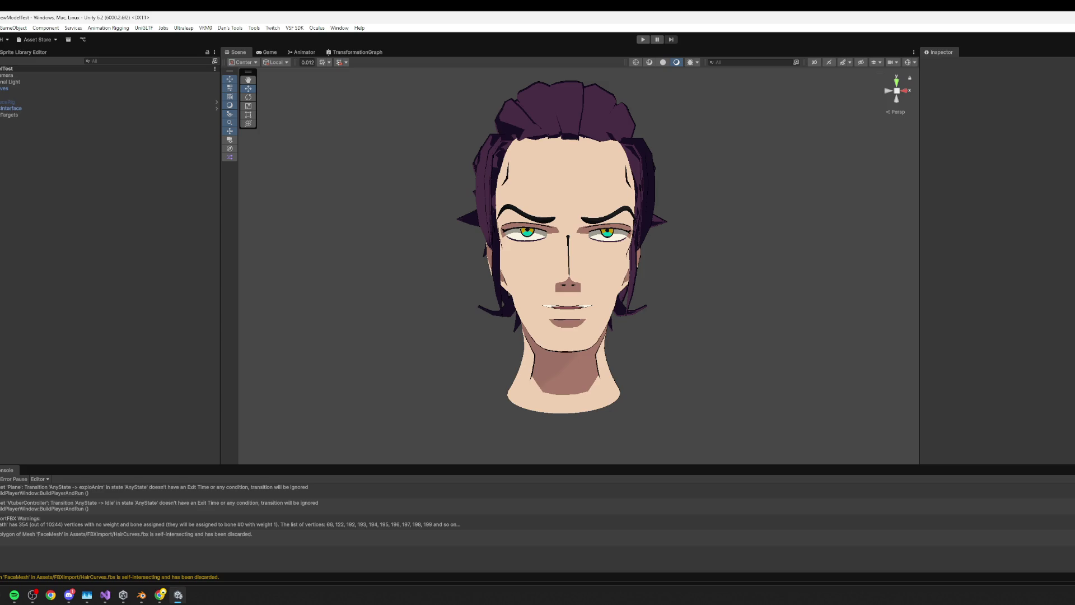
pyautogui.hotkey('alt', 'f')
pyautogui.click(157, 300)
# - Enter Play mode, enable the Face Motion Avatar Binder on HairCurves, and expand its children
pyautogui.click(642, 39)
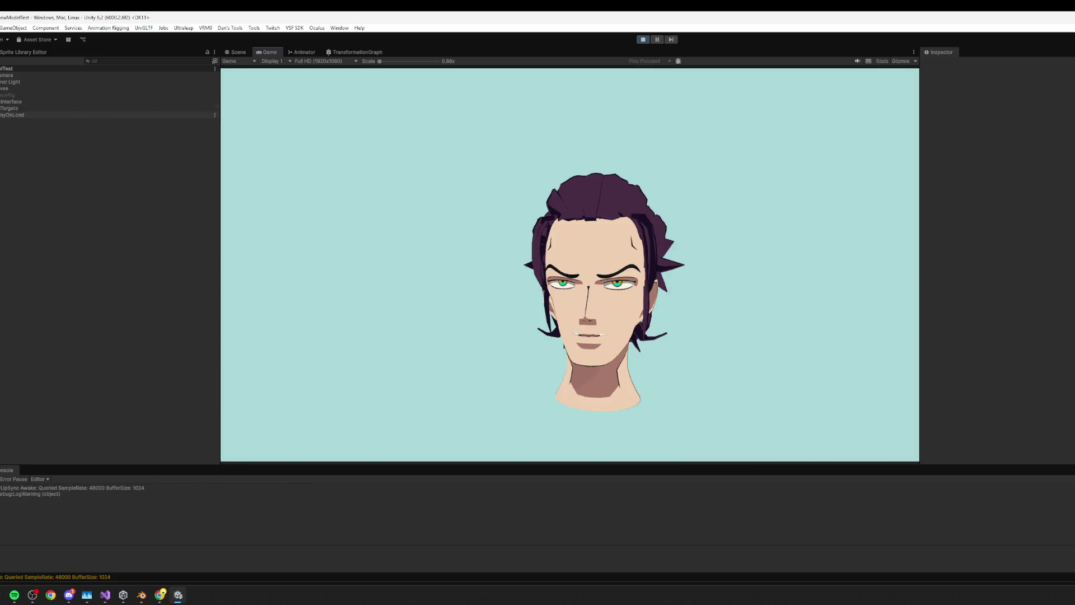
pyautogui.click(17, 88)
pyautogui.click(940, 124)
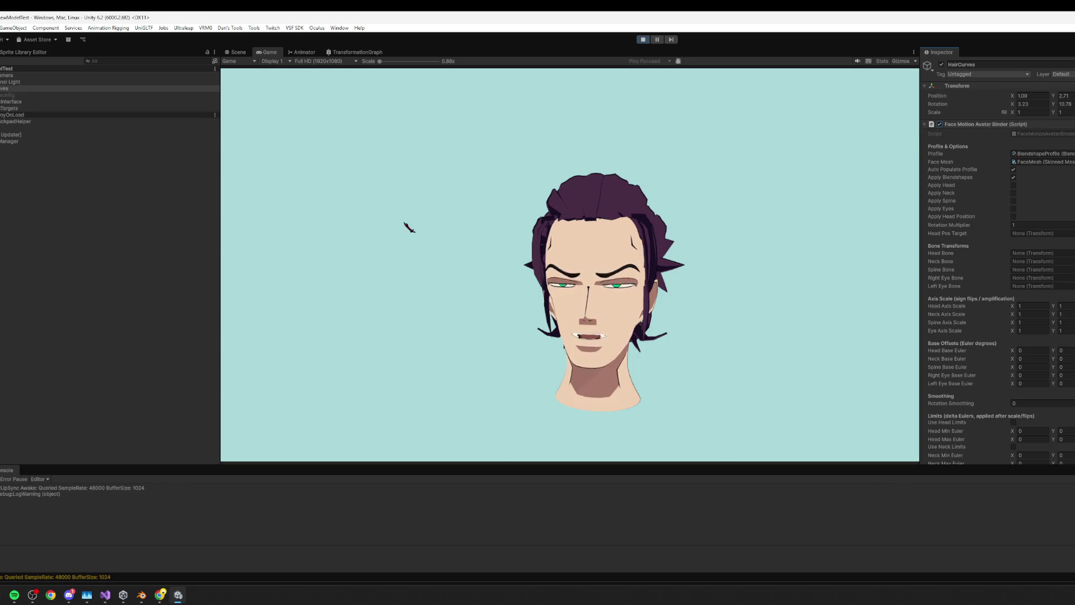
pyautogui.scroll(-5, 1008, 238)
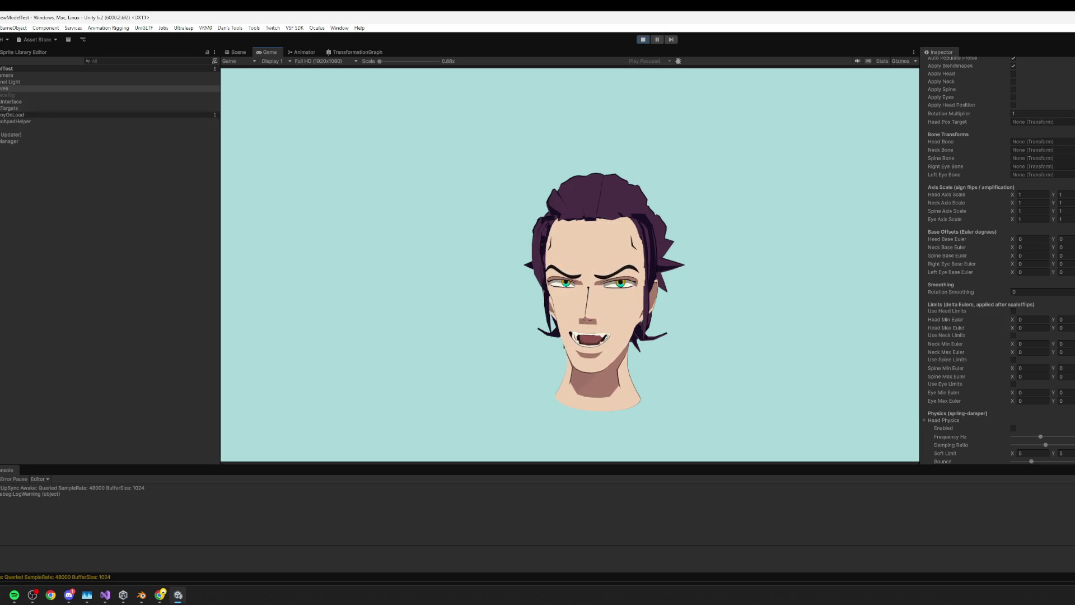
pyautogui.click(33, 88)
# - Drag the FaceMesh mouthPucker1 blendshape up to pucker the running head's mouth
pyautogui.click(35, 108)
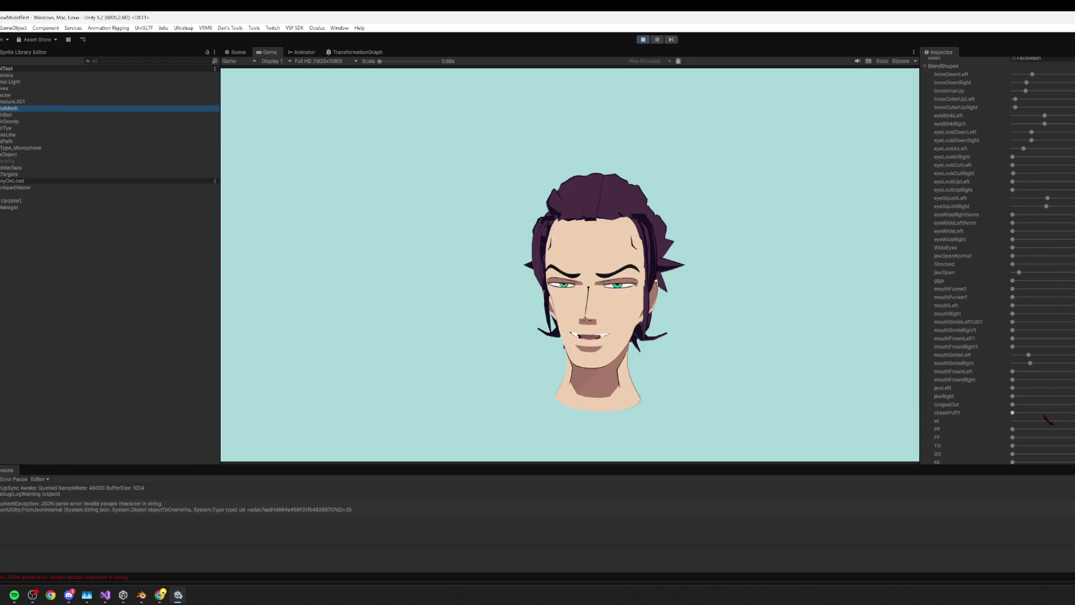
pyautogui.click(1014, 282)
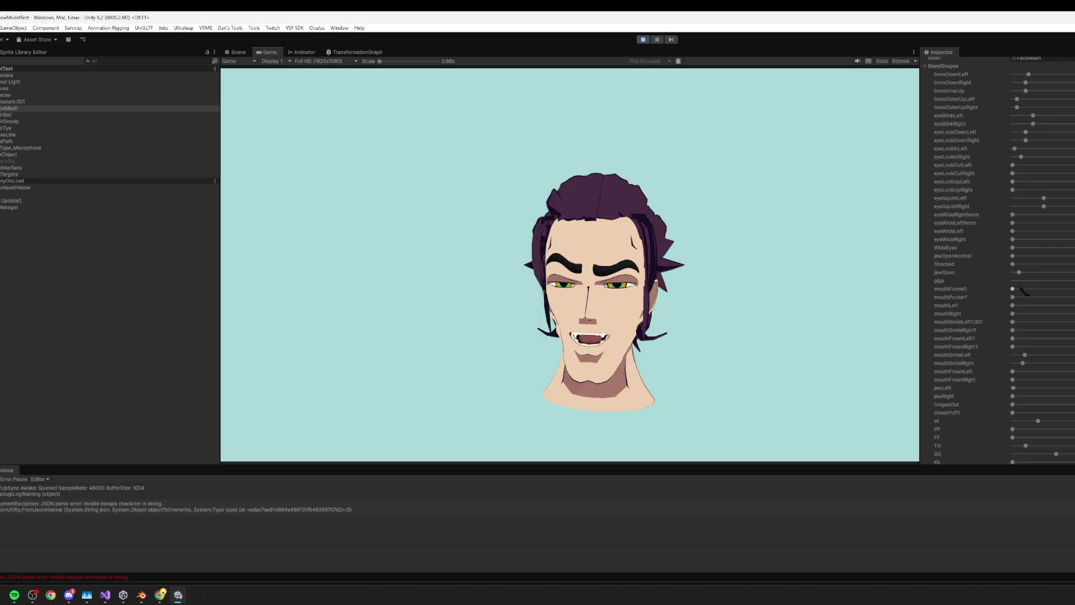
pyautogui.scroll(-3, 1030, 269)
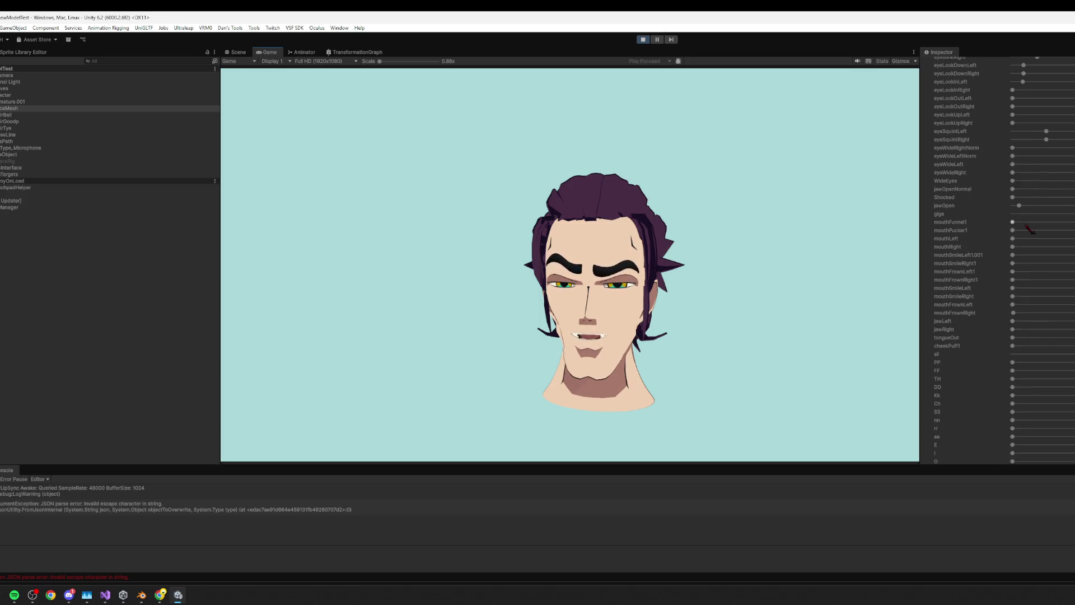
pyautogui.click(1058, 229)
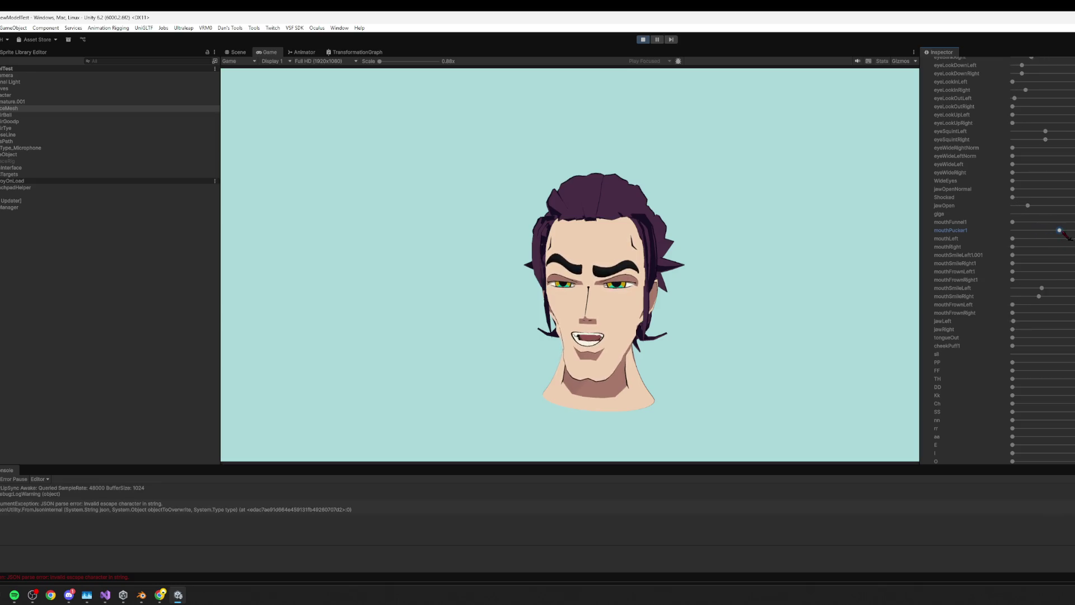
pyautogui.moveTo(1034, 232)
pyautogui.mouseDown()
pyautogui.moveTo(1040, 242)
pyautogui.moveTo(1072, 238)
pyautogui.moveTo(988, 227)
pyautogui.mouseUp()
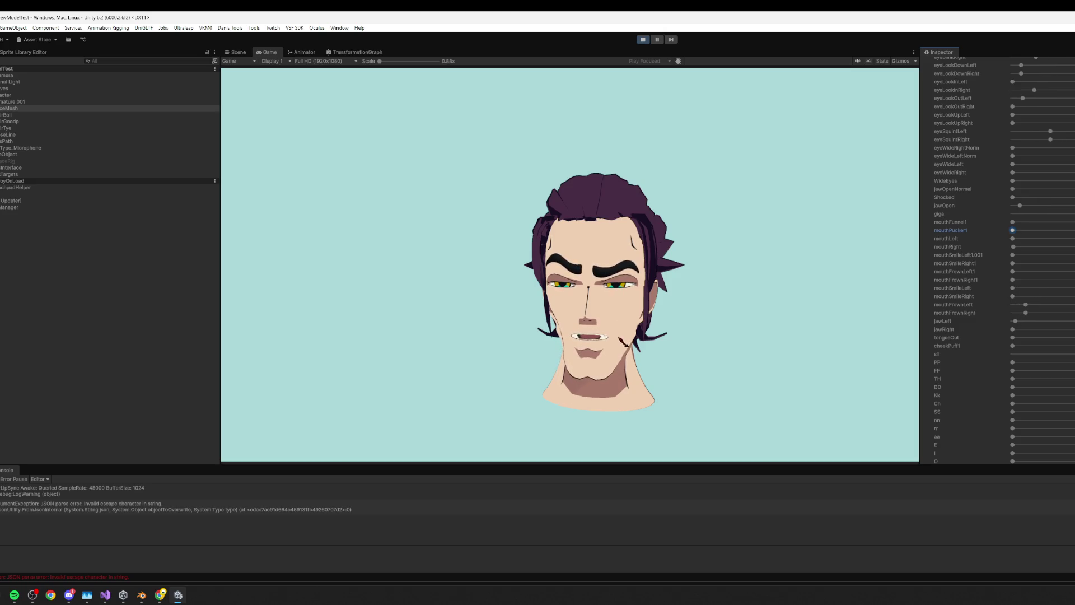
pyautogui.click(659, 343)
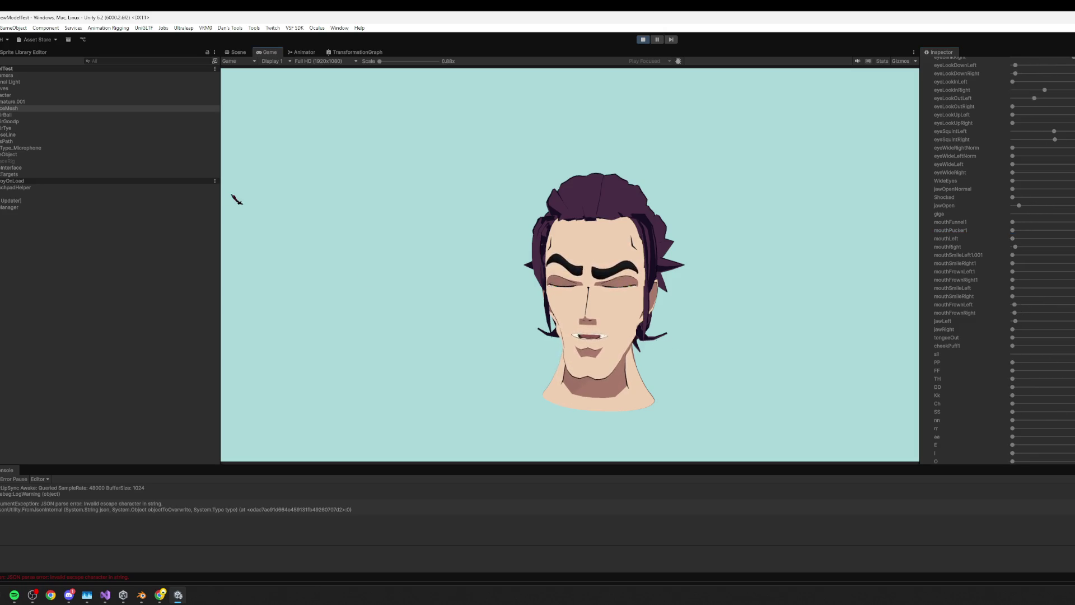
pyautogui.click(23, 102)
# - Select InputType_Microphone and make a first Smooth Amount adjustment on its lip-sync context
pyautogui.click(28, 148)
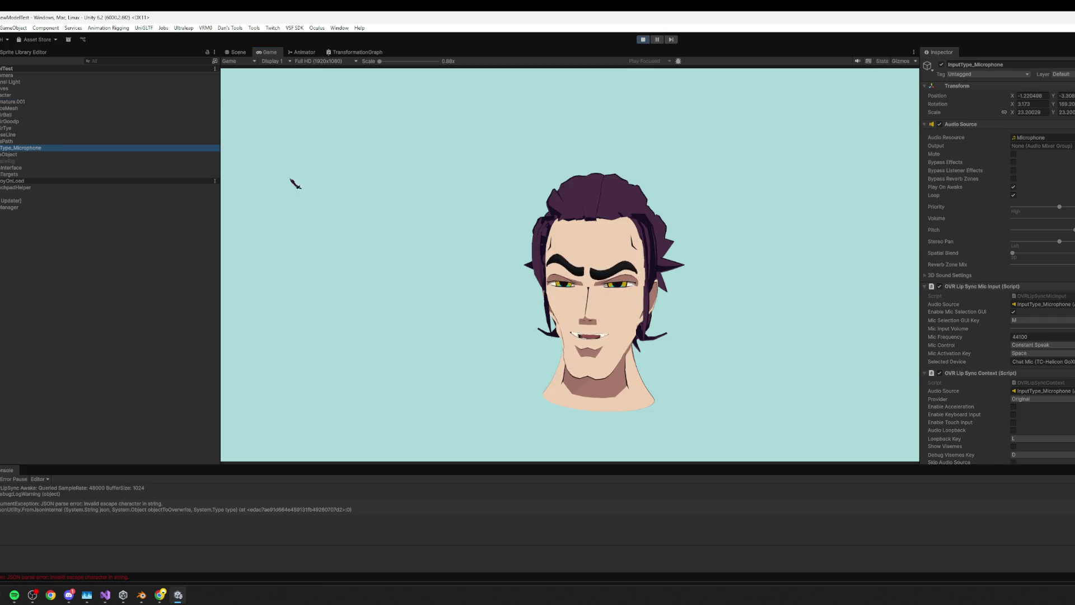
pyautogui.scroll(-8, 1071, 351)
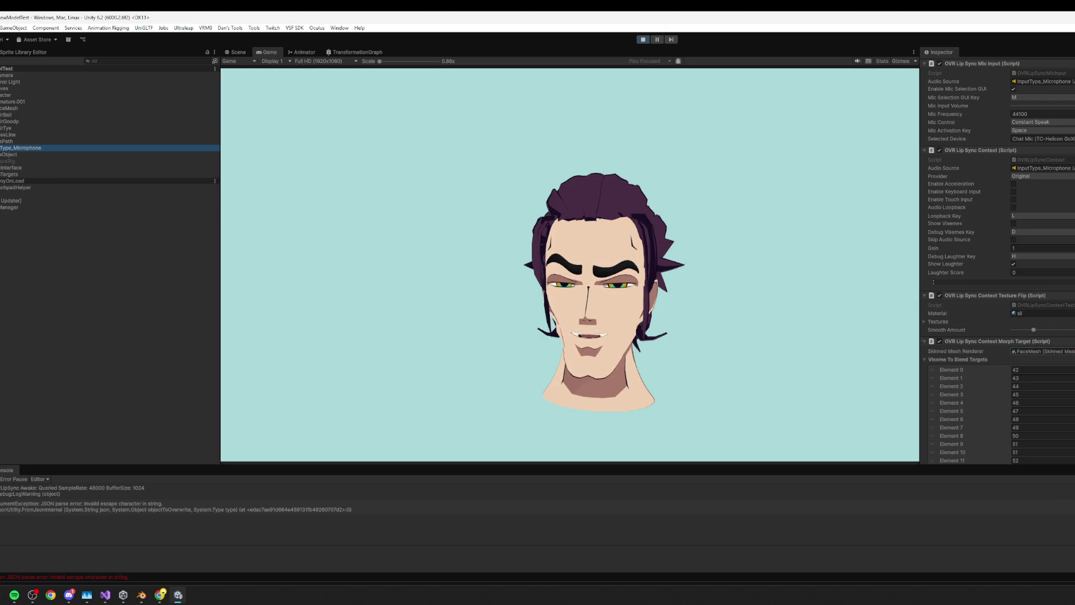
pyautogui.scroll(-3, 1050, 335)
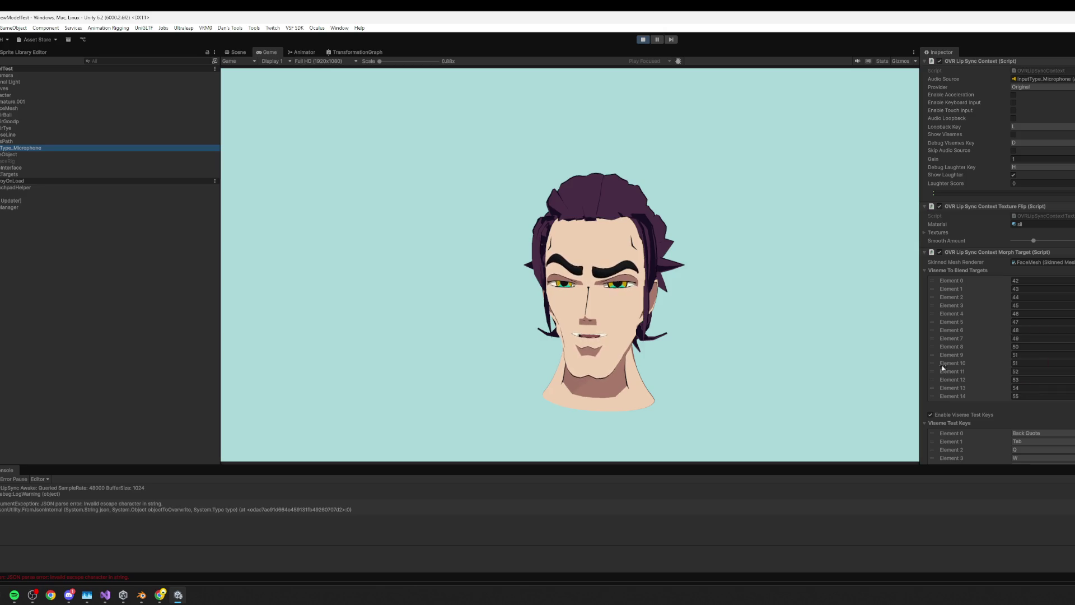
pyautogui.scroll(-3, 1000, 324)
pyautogui.scroll(-1, 1000, 324)
pyautogui.moveTo(1040, 439); pyautogui.dragTo(1023, 439)
pyautogui.click(838, 382)
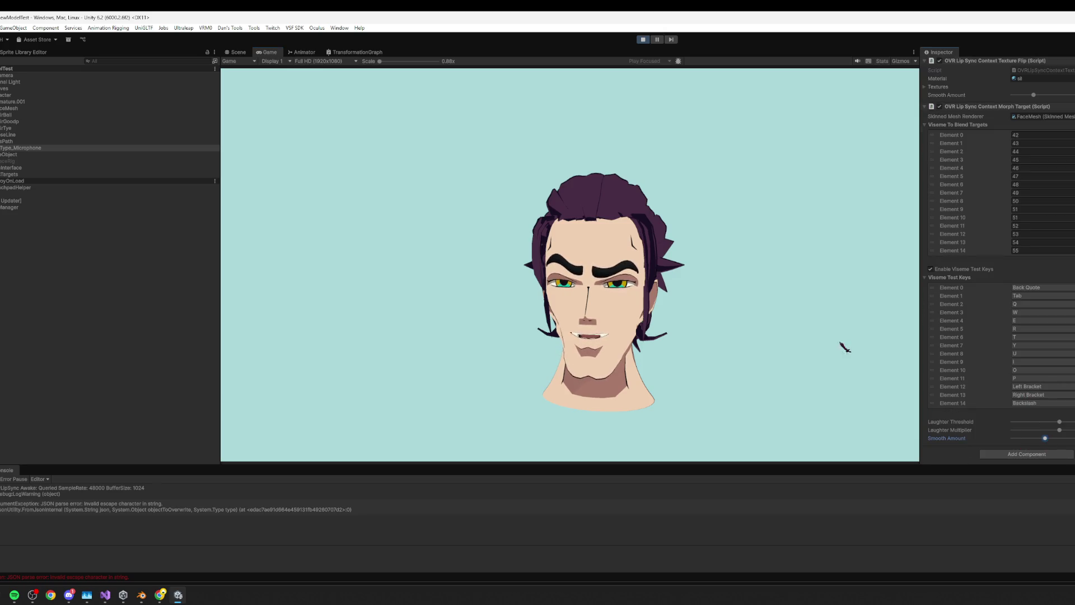
# - Raise the lip-sync Smooth Amount, then lower it while testing mouth movement in the game
pyautogui.scroll(3, 1038, 236)
pyautogui.moveTo(1034, 229); pyautogui.dragTo(1056, 229)
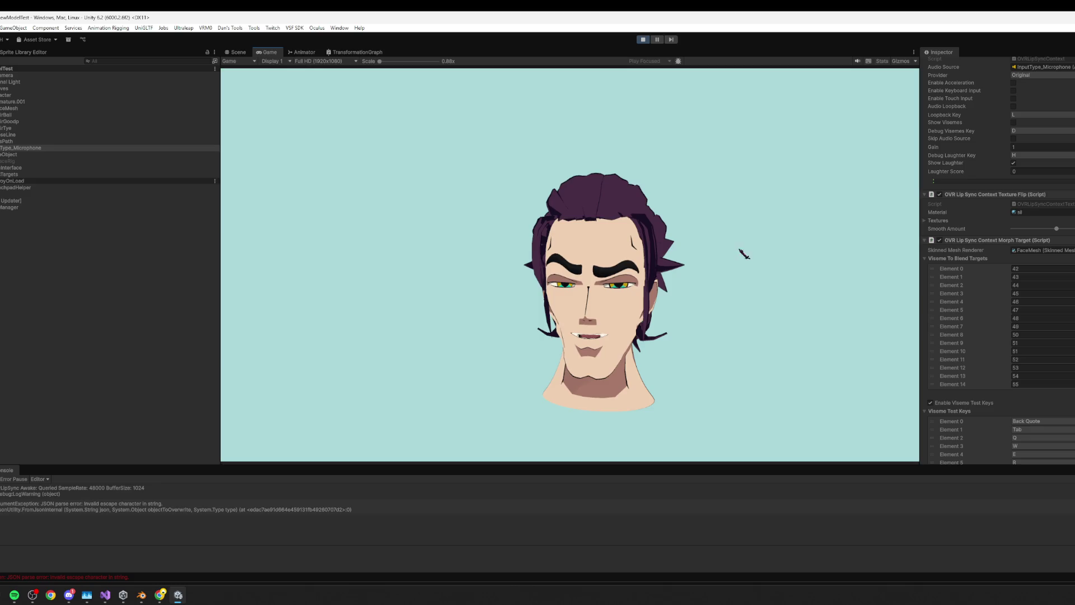
pyautogui.moveTo(1056, 228); pyautogui.dragTo(1069, 229)
pyautogui.click(855, 265)
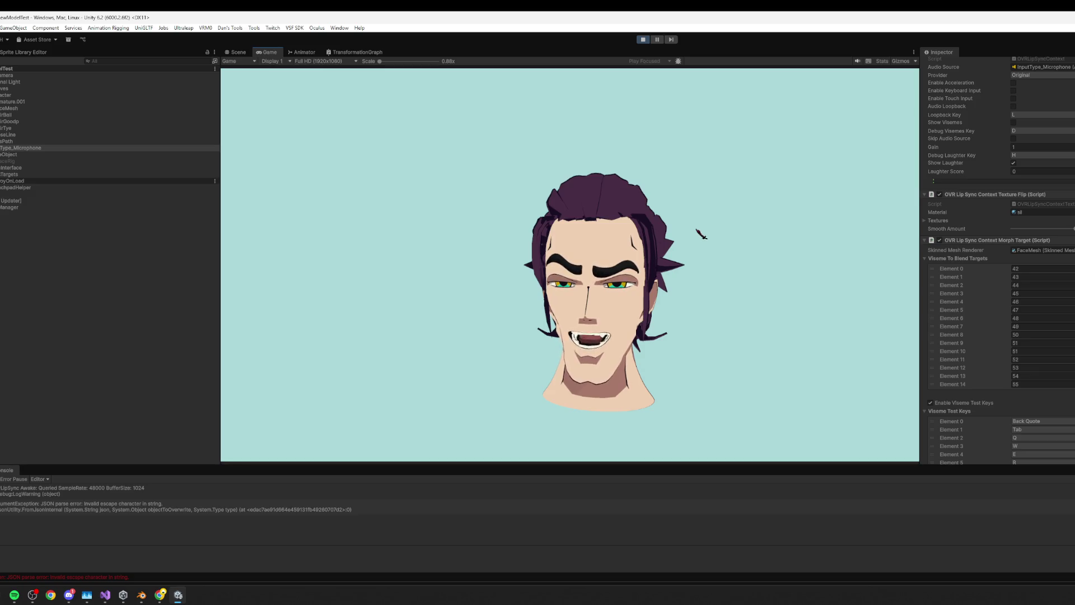
pyautogui.click(1016, 229)
pyautogui.click(710, 218)
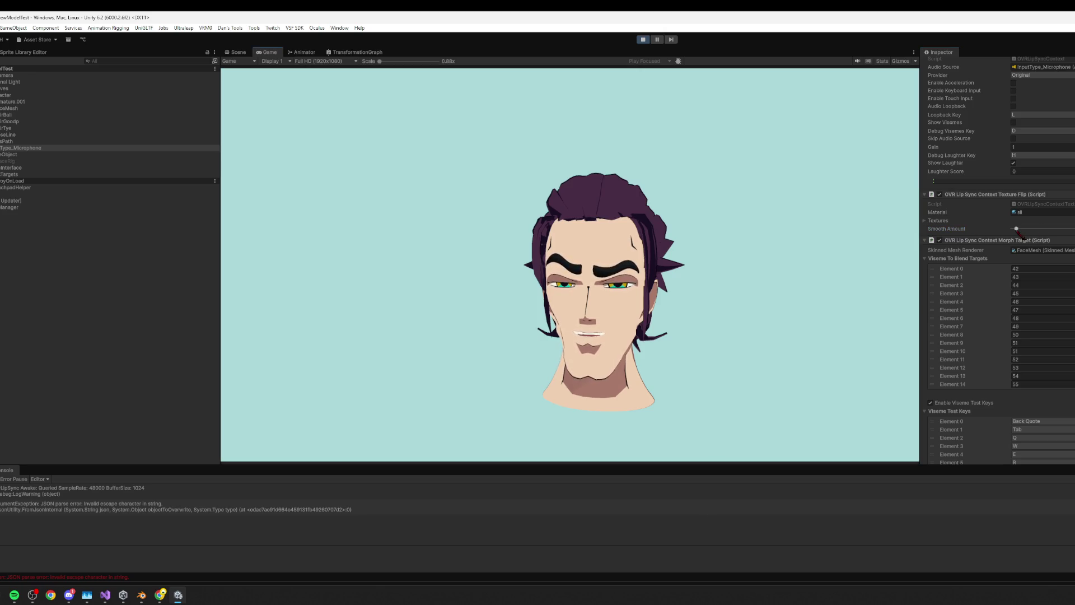
pyautogui.moveTo(1016, 229); pyautogui.dragTo(1029, 228)
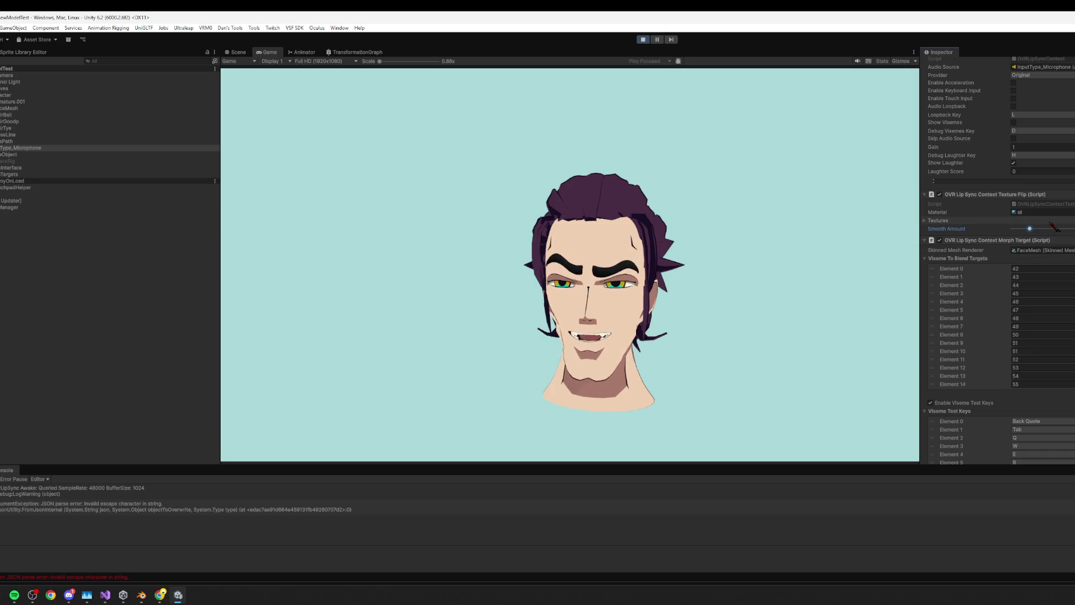
pyautogui.moveTo(1030, 229); pyautogui.dragTo(1025, 229)
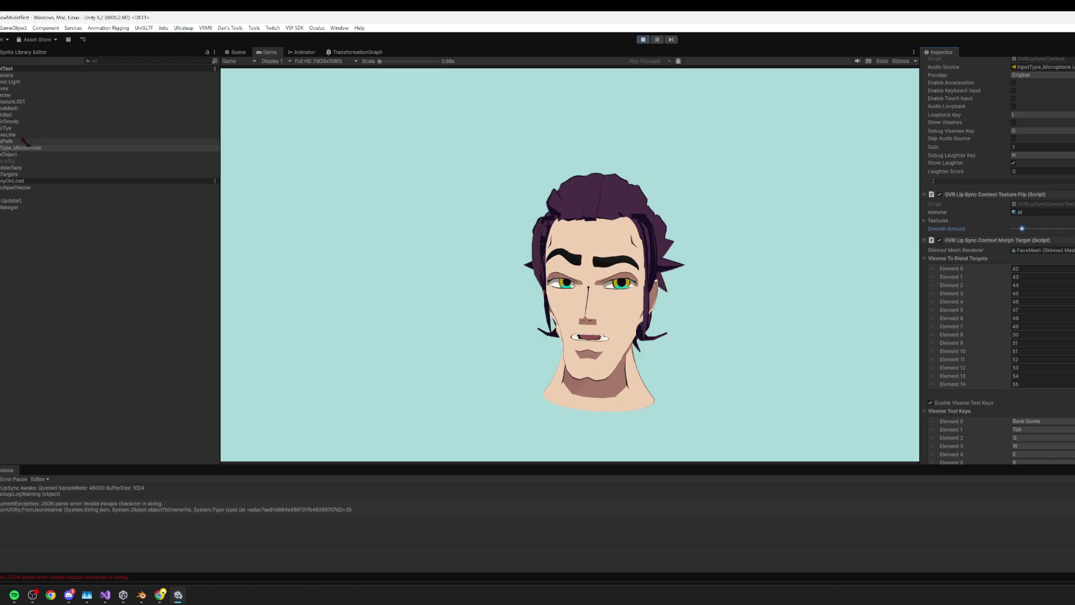
# - Untick the Face Motion Avatar Binder component on HairCurves, then bring up the Windows Start menu
pyautogui.click(8, 88)
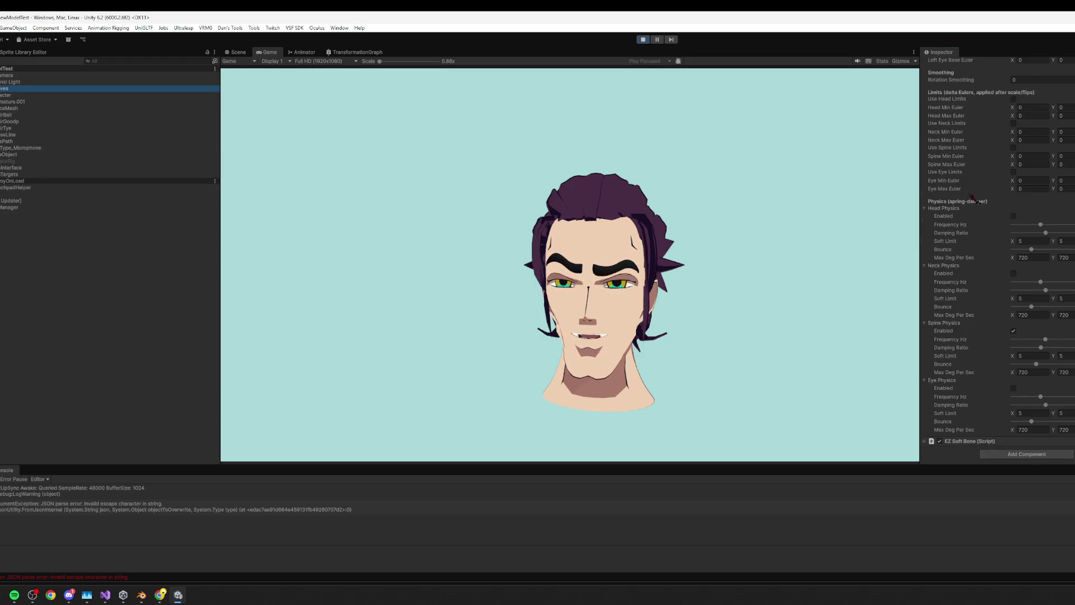
pyautogui.scroll(5, 1008, 224)
pyautogui.click(940, 90)
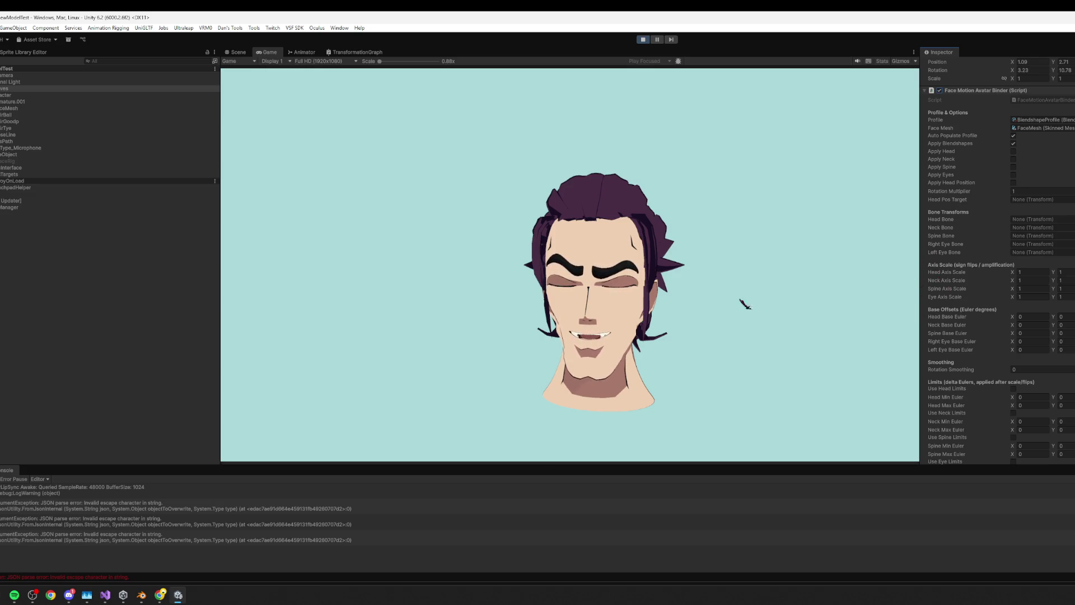
pyautogui.press('super')
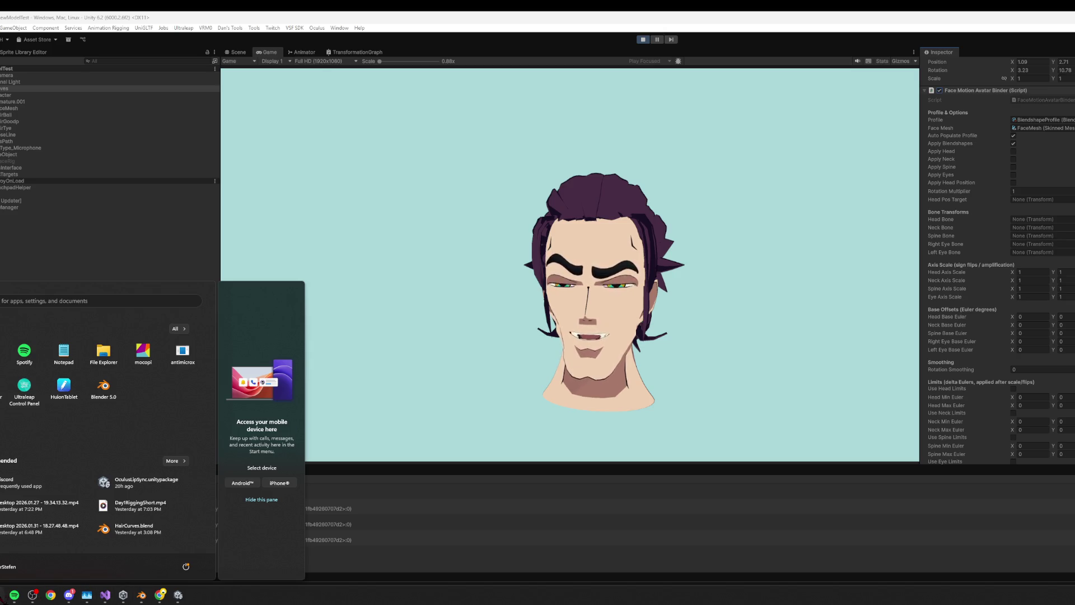
# - Dismiss the Start menu and exit Play mode back to the Scene view
pyautogui.click(724, 175)
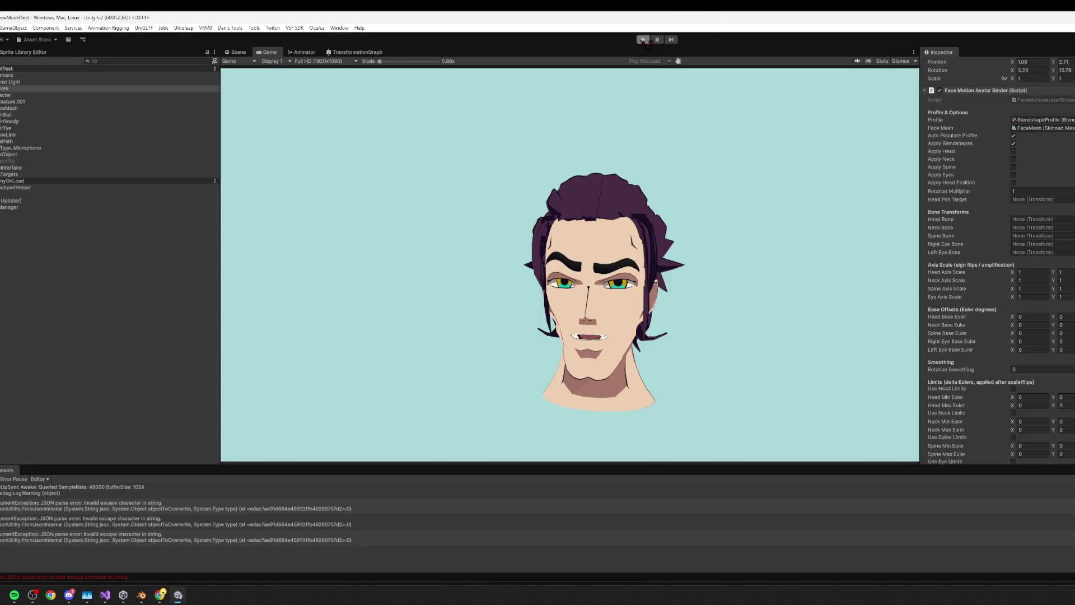
pyautogui.click(643, 40)
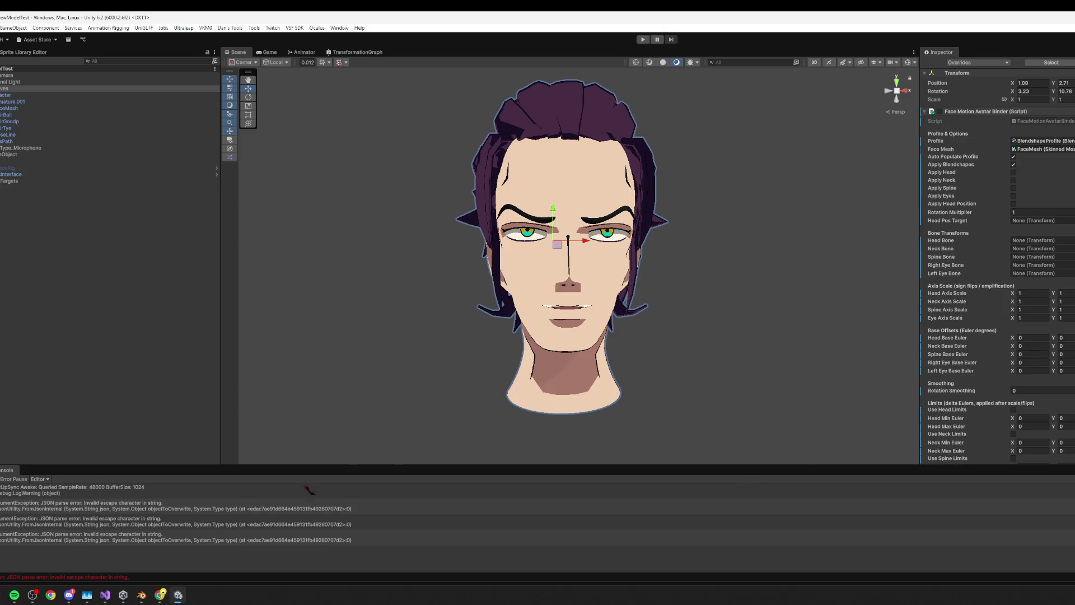
pyautogui.moveTo(179, 597)
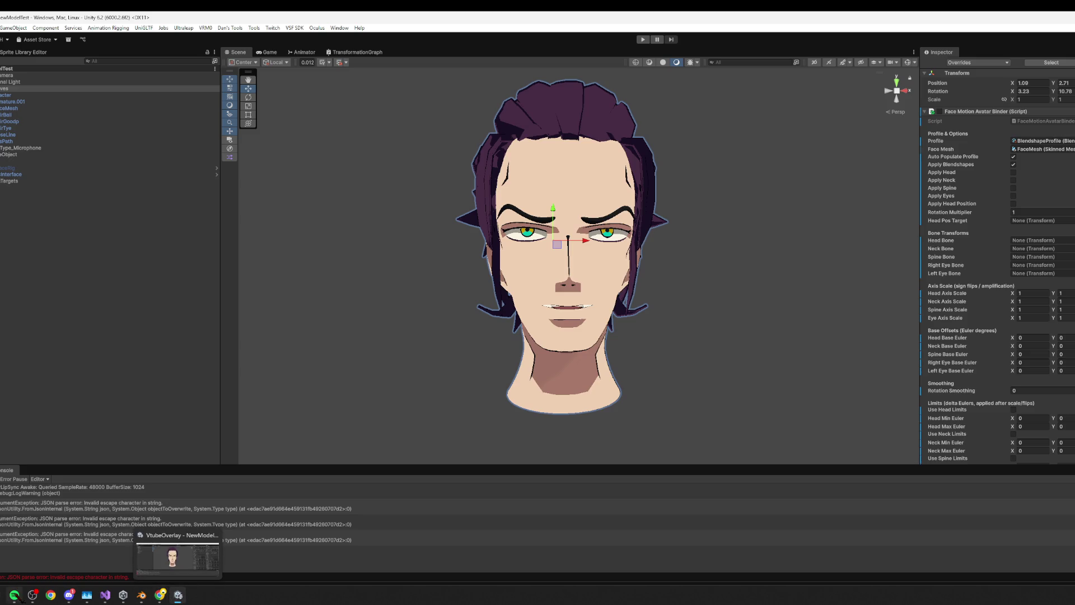